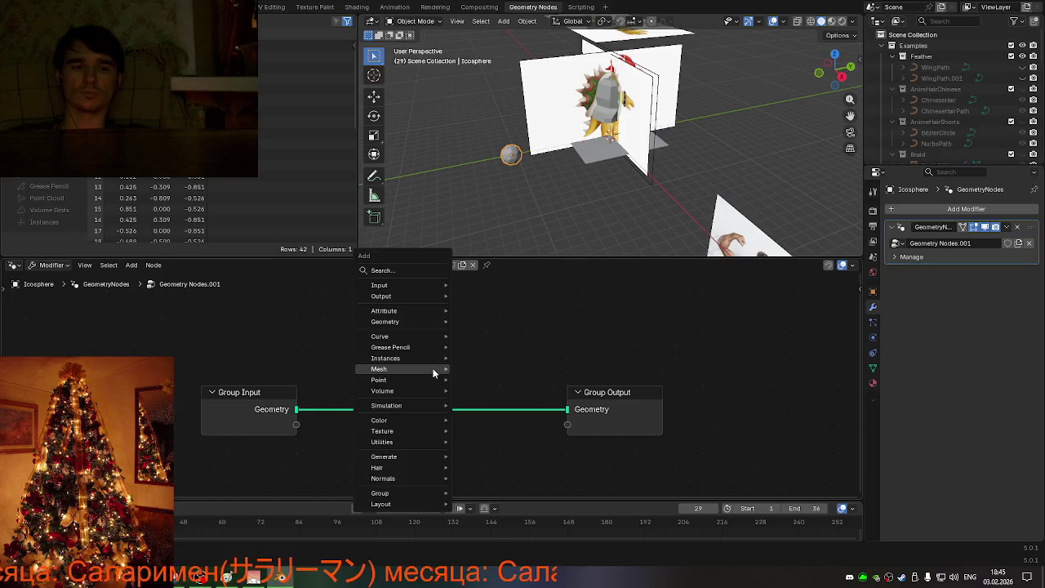
Step: Insert a Dual Mesh node between Group Input and Output, then apply the Geometry Nodes modifier
type("du")
left_click(512, 393)
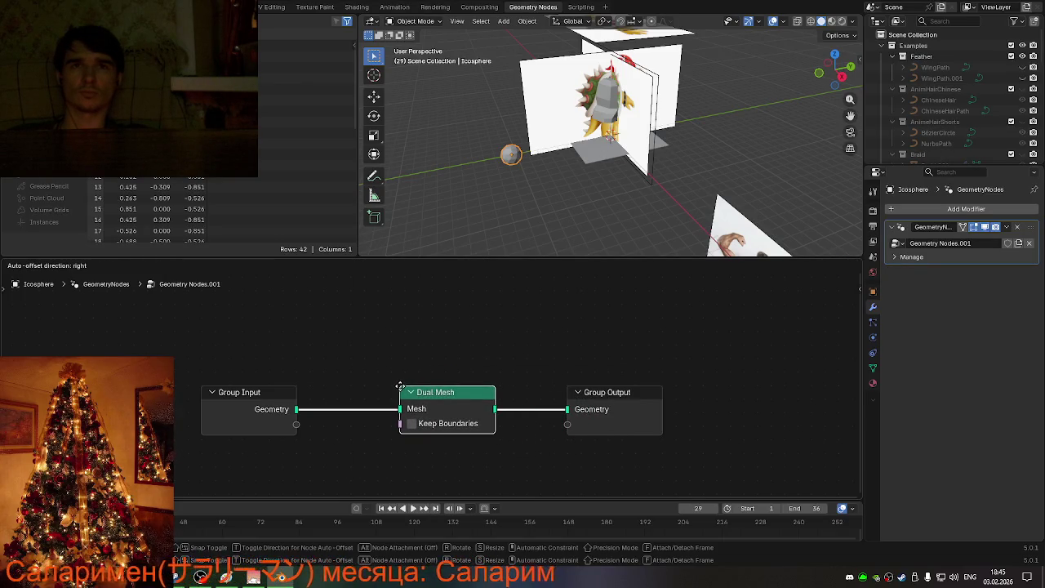
left_click(399, 386)
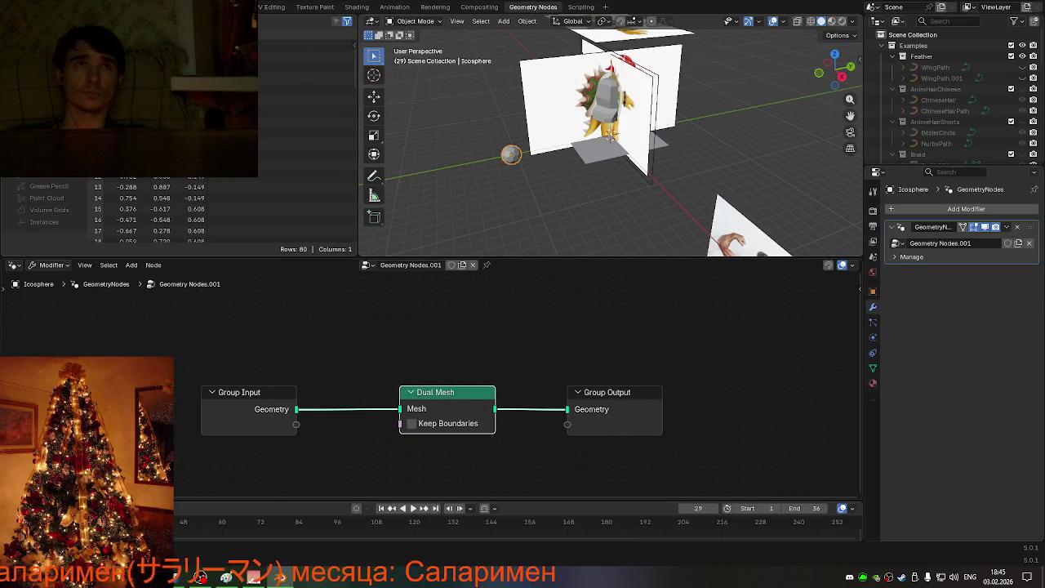
key("ctrl+a")
scroll(570, 296, "up", 2)
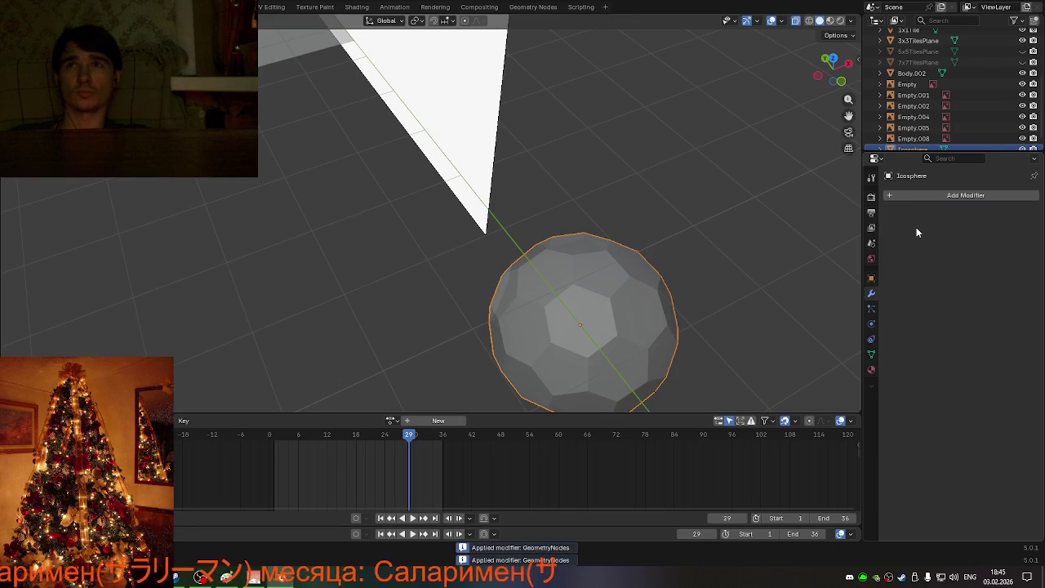
Step: Inspect the icosphere's new hexagon and pentagon faces in Edit Mode from several angles
key("Tab")
scroll(618, 319, "up", 1)
scroll(618, 320, "up", 1)
scroll(601, 305, "up", 1)
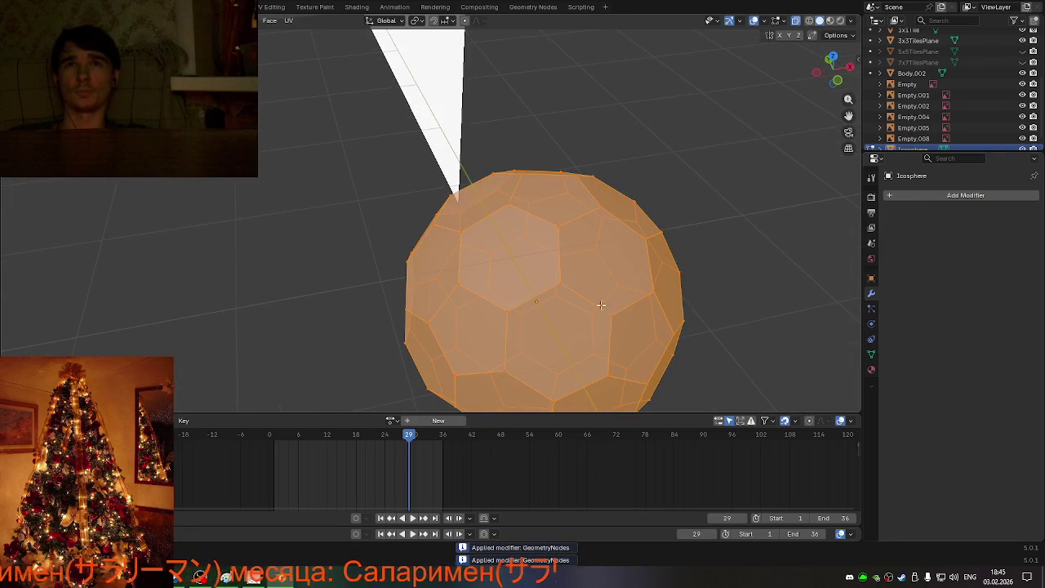
key("Tab")
scroll(568, 296, "down", 3)
mouse_move(537, 273)
middle_mouse_down()
mouse_move(521, 263)
mouse_move(580, 252)
mouse_move(509, 280)
mouse_move(451, 256)
mouse_move(485, 245)
mouse_move(508, 261)
mouse_move(576, 193)
mouse_move(591, 212)
middle_mouse_up()
scroll(604, 257, "down", 2)
scroll(451, 256, "up", 2)
scroll(454, 253, "up", 2)
key("Tab")
scroll(508, 260, "down", 3)
scroll(508, 261, "down", 3)
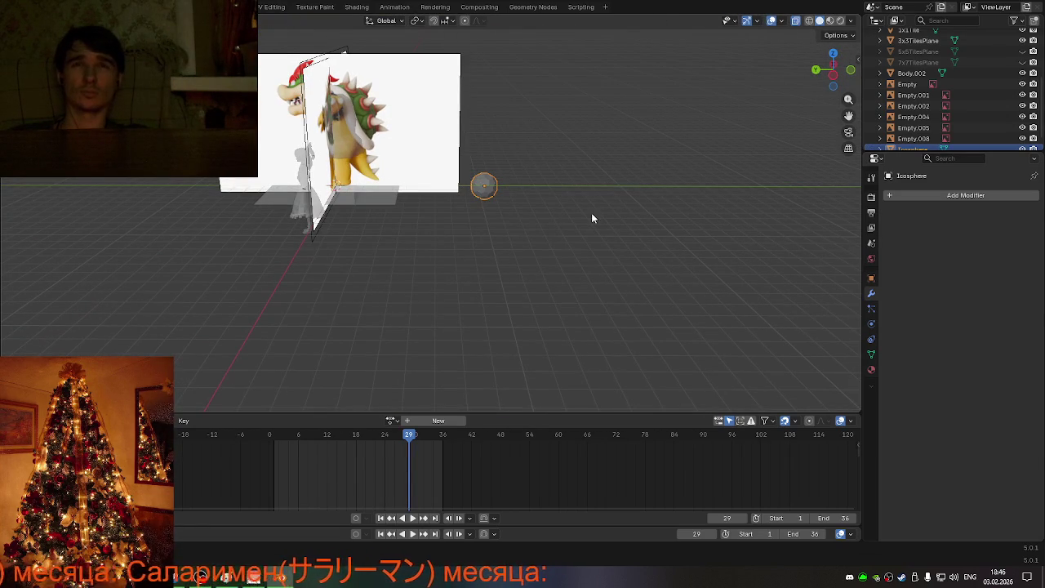
Step: Scale the dual-mesh sphere up to about 2.549 times its size
key("s")
left_click(767, 197)
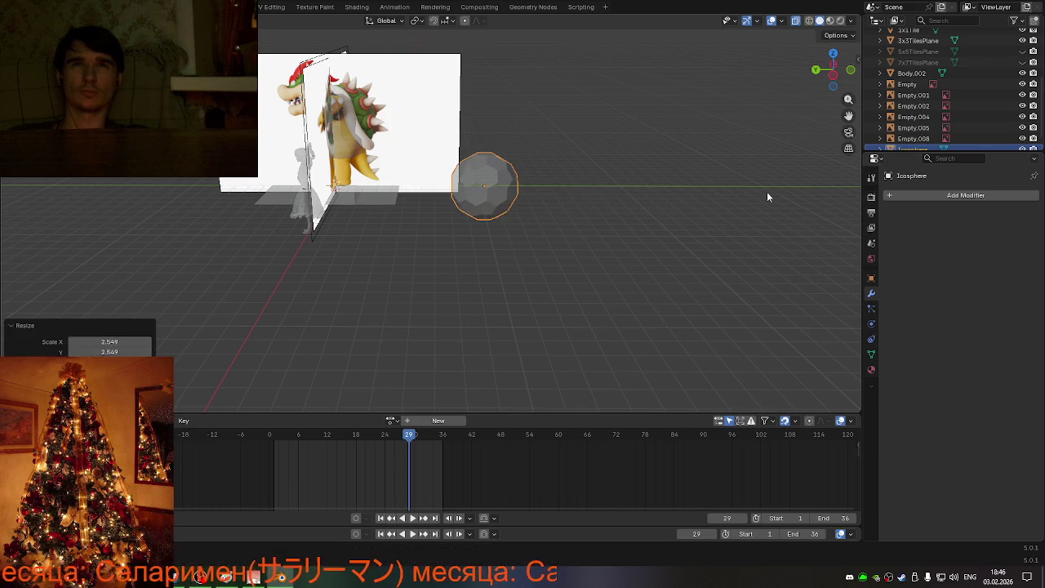
mouse_move(618, 209)
middle_mouse_down()
mouse_move(548, 234)
mouse_move(592, 231)
mouse_move(443, 203)
mouse_move(508, 216)
mouse_move(477, 188)
mouse_move(509, 210)
mouse_move(575, 211)
middle_mouse_up()
scroll(548, 234, "up", 2)
scroll(446, 207, "up", 3)
scroll(442, 206, "down", 3)
Step: Move the sphere along global Y, about 9.564 m toward the Bowser reference
key("Tab")
scroll(576, 208, "down", 3)
scroll(575, 210, "up", 2)
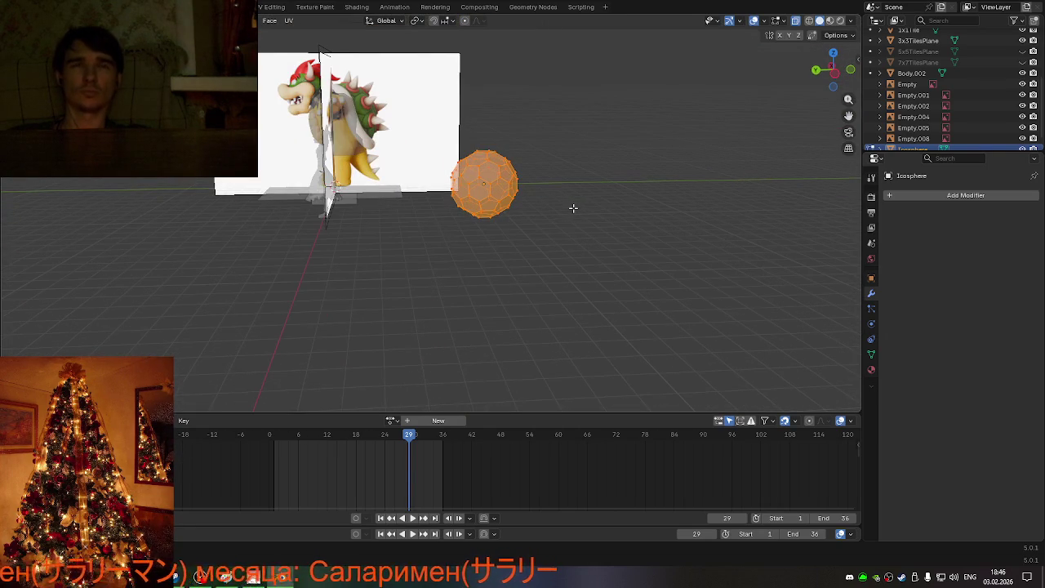
key("Tab")
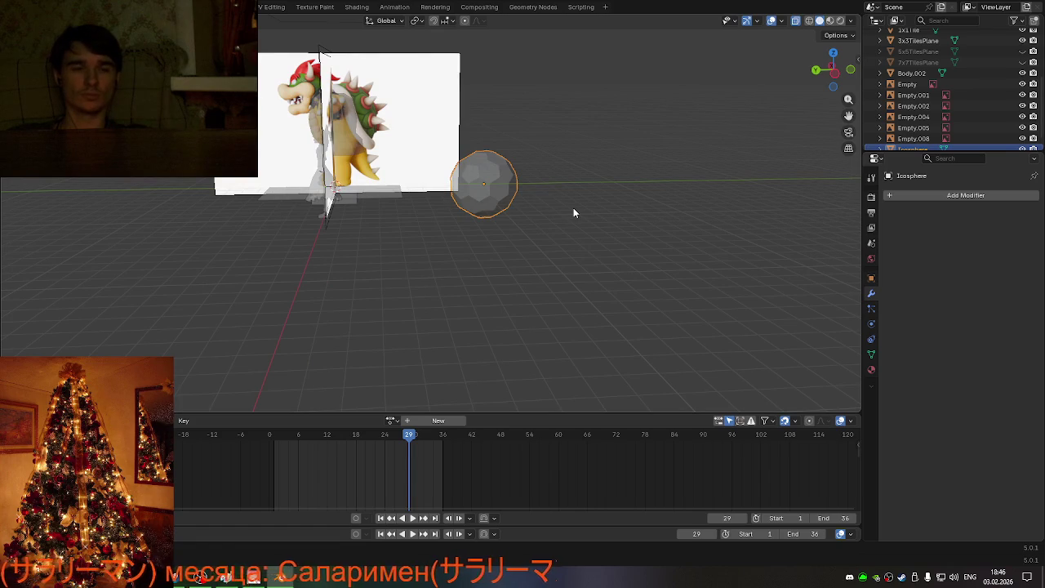
key("g")
key("x")
key("y")
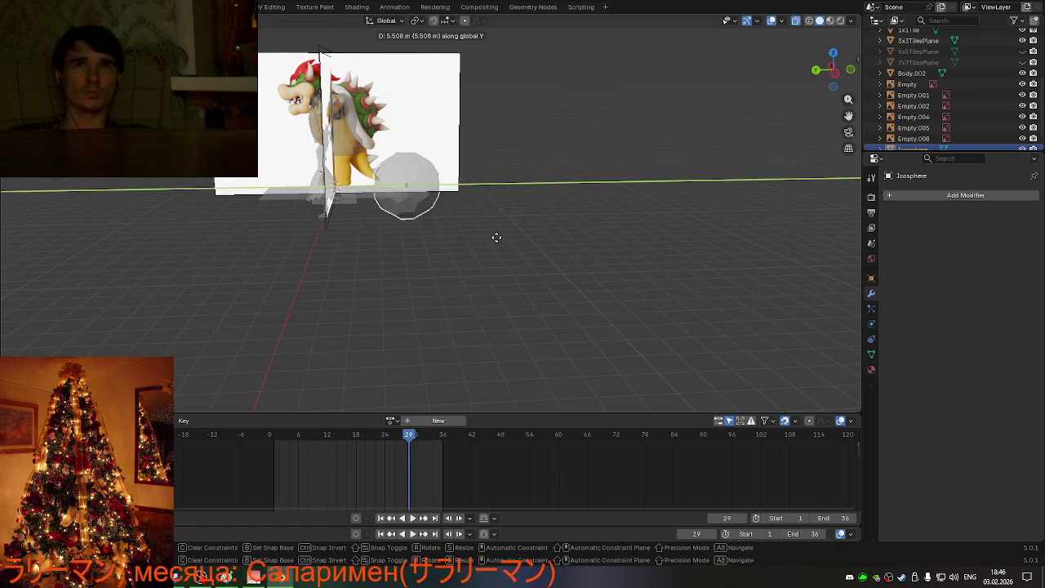
Step: Drop the sphere at the reference and lift it along Z onto Bowser's back in side view
left_click(443, 237)
key("KP_3")
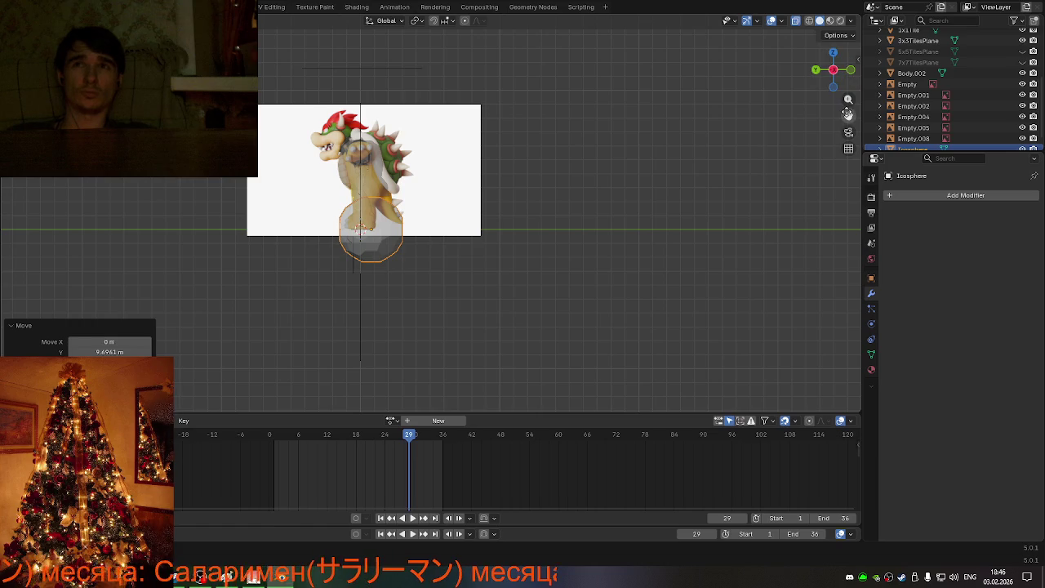
left_click_drag(848, 116, 881, 146)
scroll(499, 249, "up", 5)
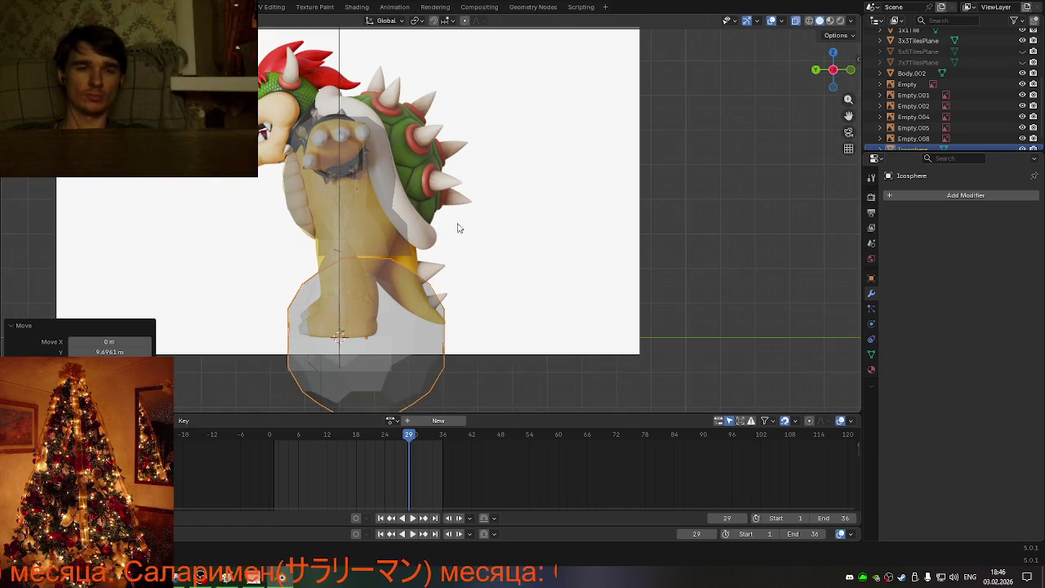
key("g")
key("z")
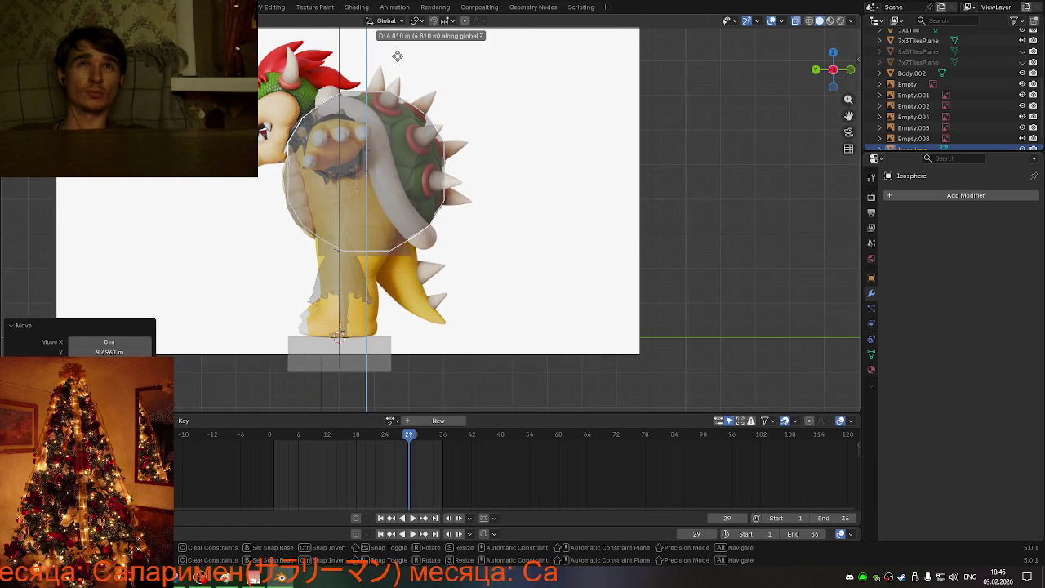
key("Escape")
Step: Tilt the sphere -27.1° about X and check it against the shell with X-ray
key("r")
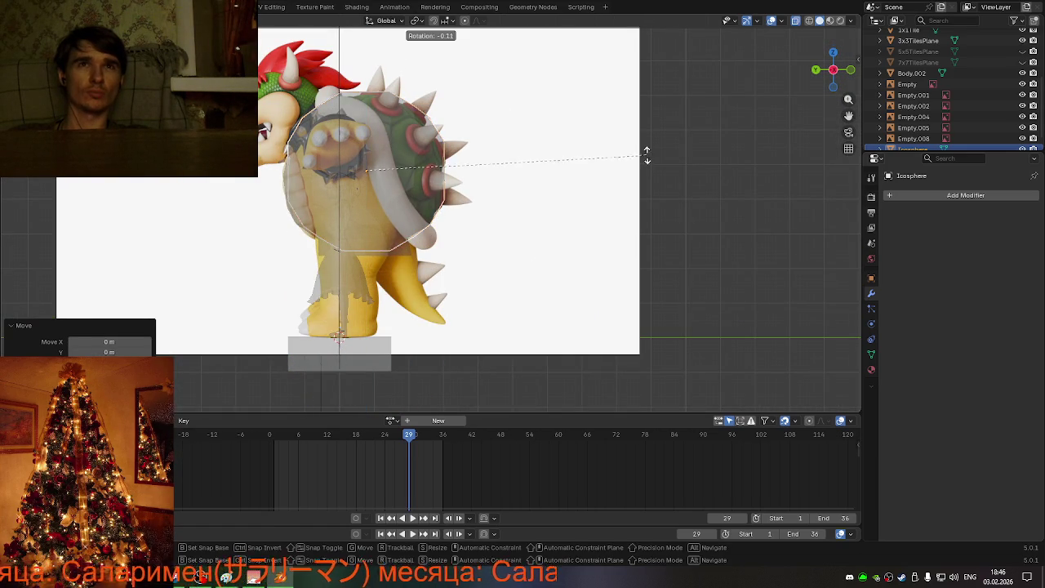
key("x")
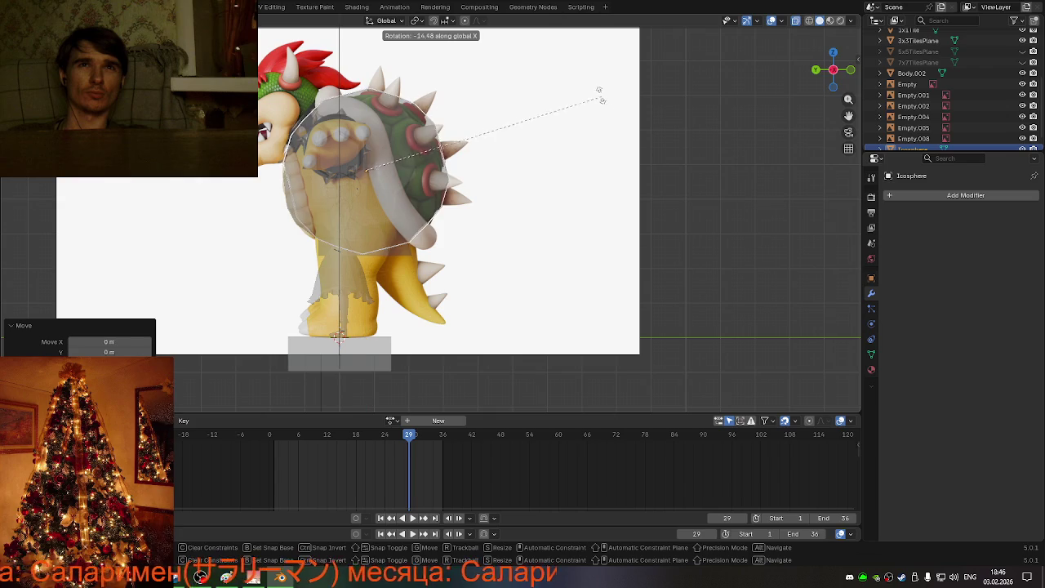
left_click(547, 65)
mouse_move(548, 68)
middle_mouse_down()
mouse_move(495, 168)
mouse_move(404, 194)
mouse_move(408, 185)
middle_mouse_up()
key("alt+z")
key("alt+z")
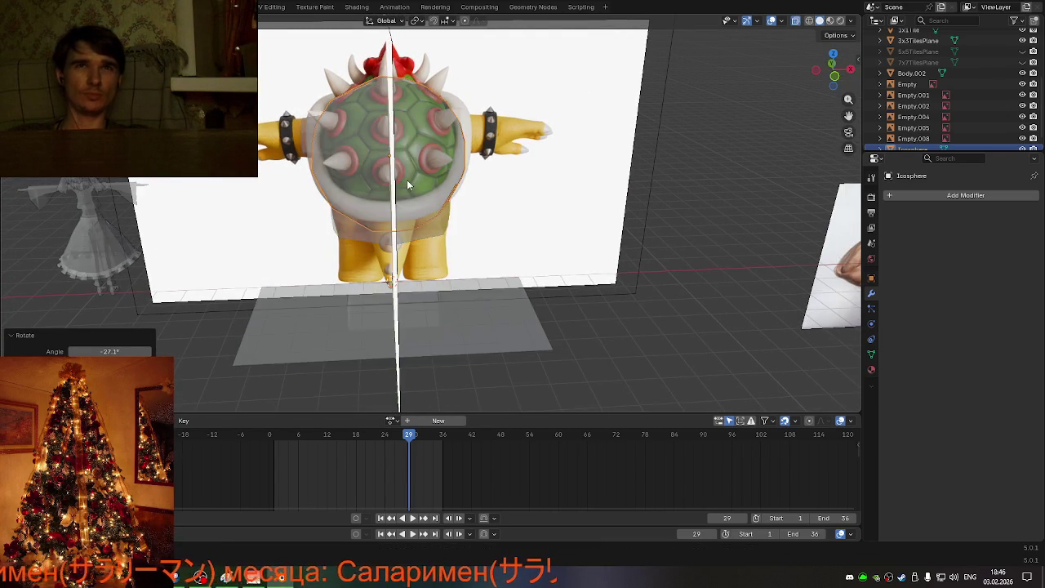
key("alt+z")
key("alt+z")
key("alt+z")
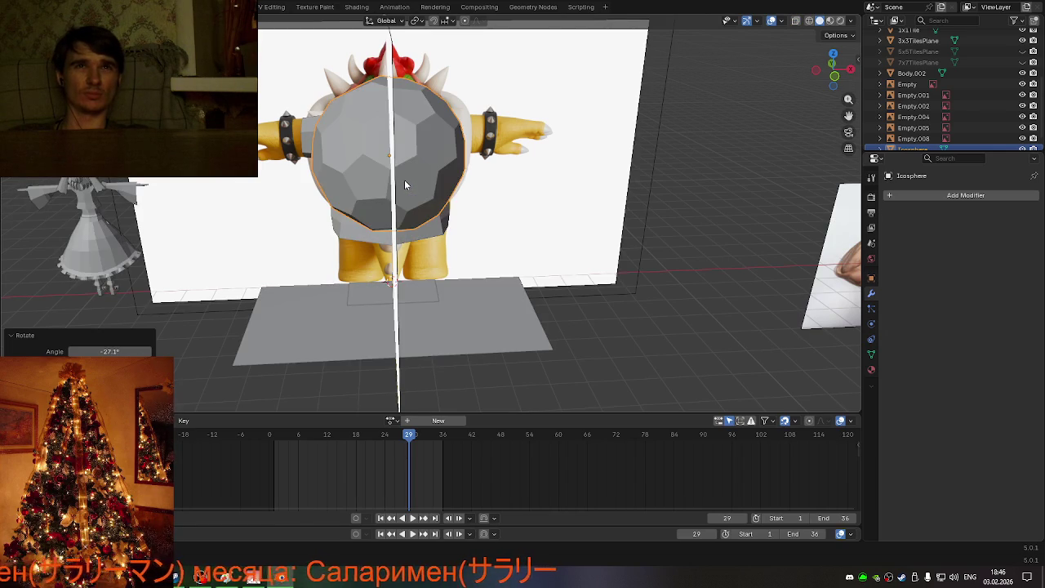
key("alt+z")
key("alt+z")
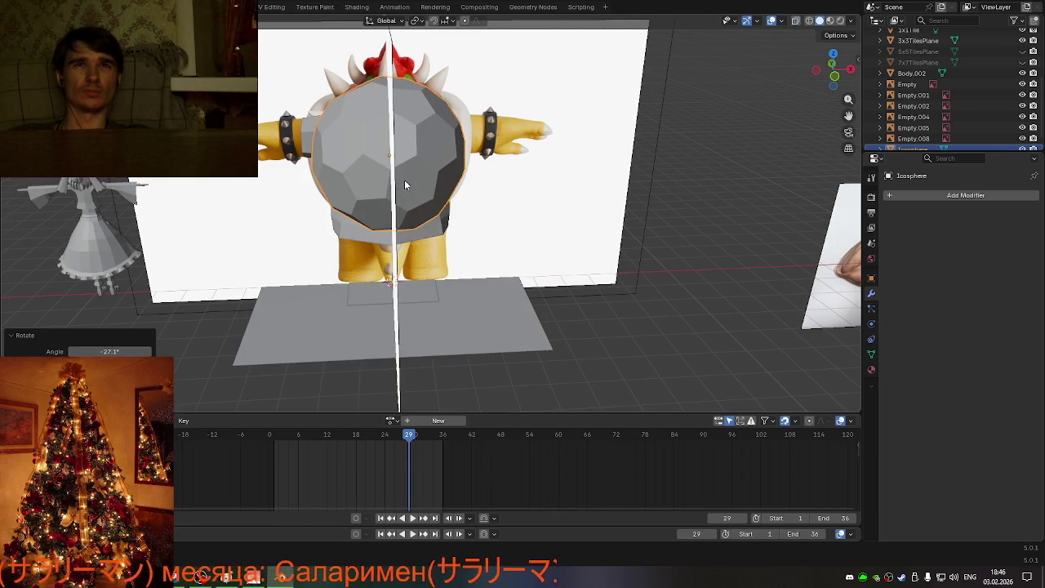
mouse_move(408, 185)
middle_mouse_down()
mouse_move(428, 196)
mouse_move(429, 217)
middle_mouse_up()
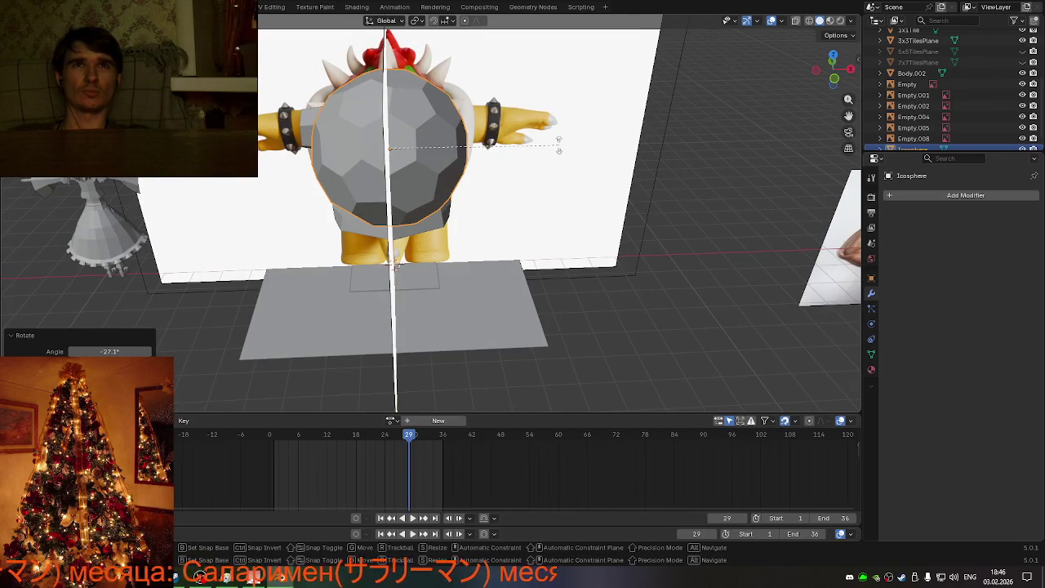
Step: Rotate the sphere 29.4° about Y, then -10.4° about Z
key("r")
key("z")
key("x")
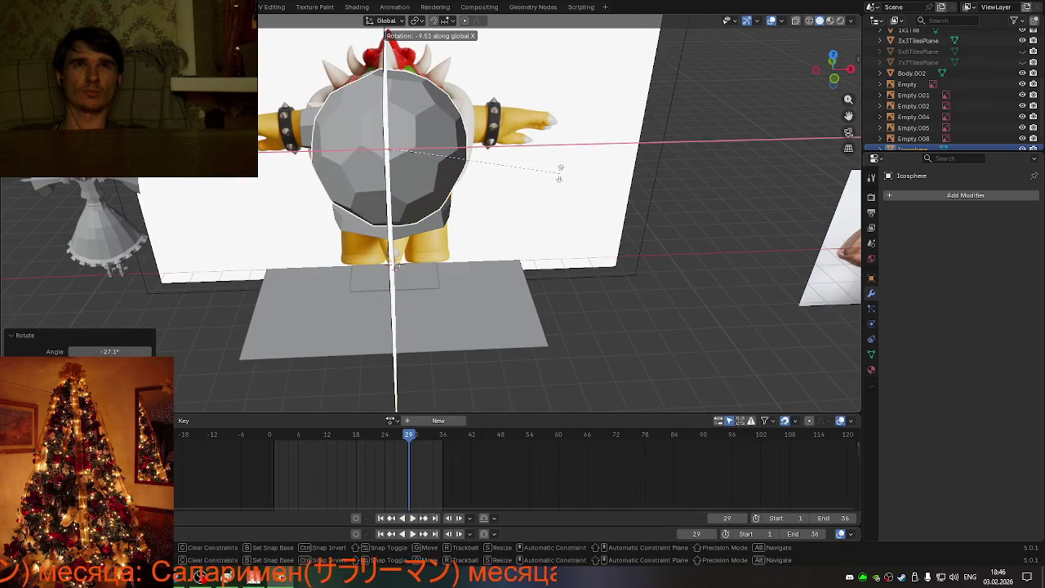
key("y")
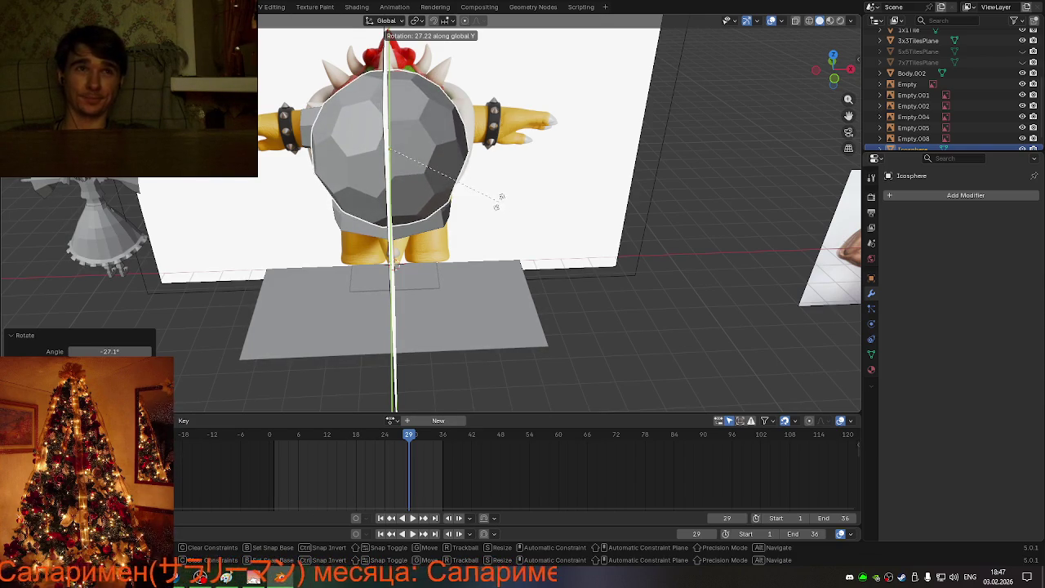
left_click(504, 214)
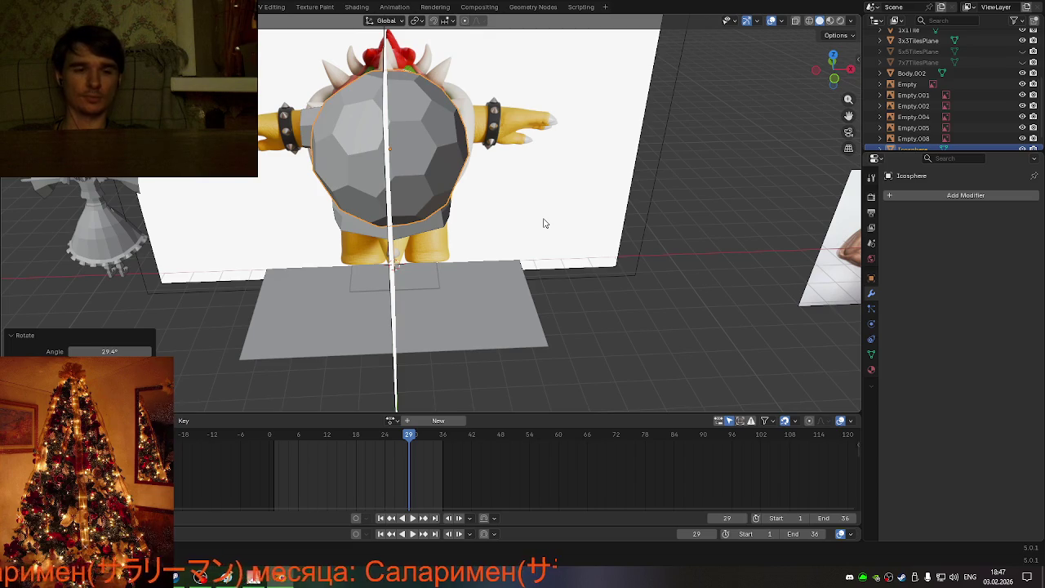
key("r")
key("z")
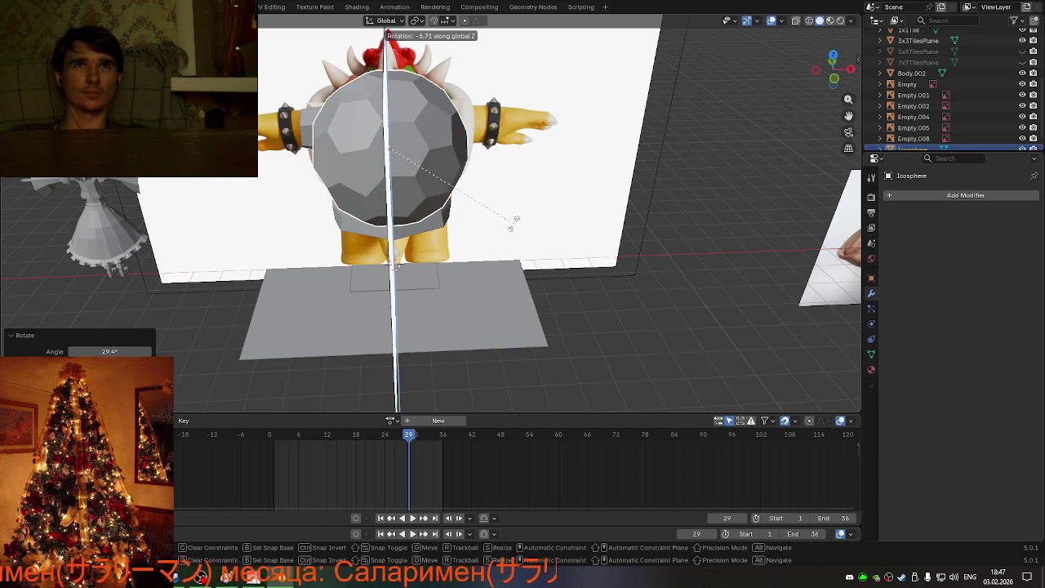
left_click(500, 230)
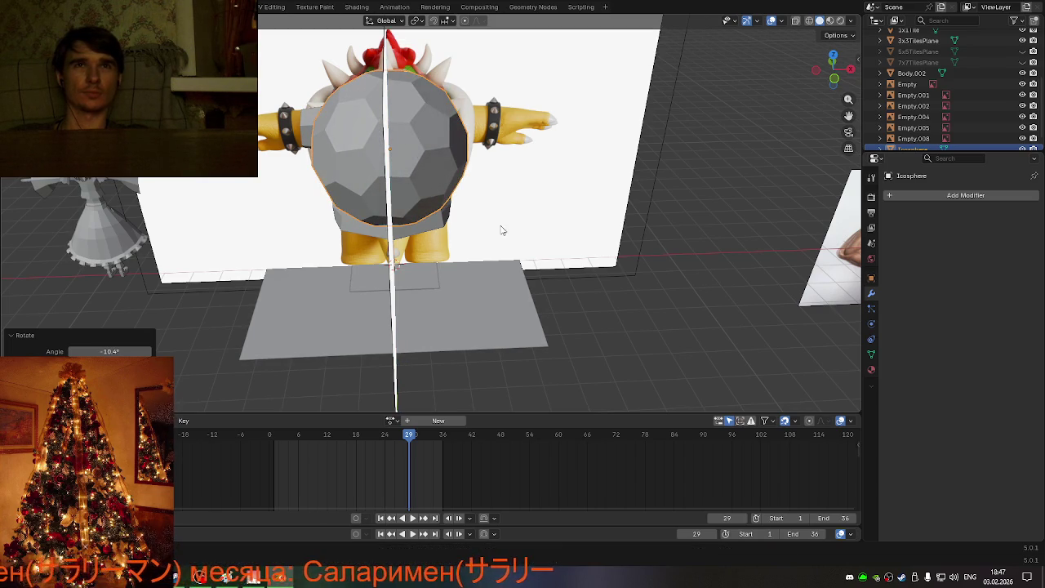
Step: Fine-tune the sphere with a -3.89° Y rotation and a -3.97° Z rotation
key("r")
key("x")
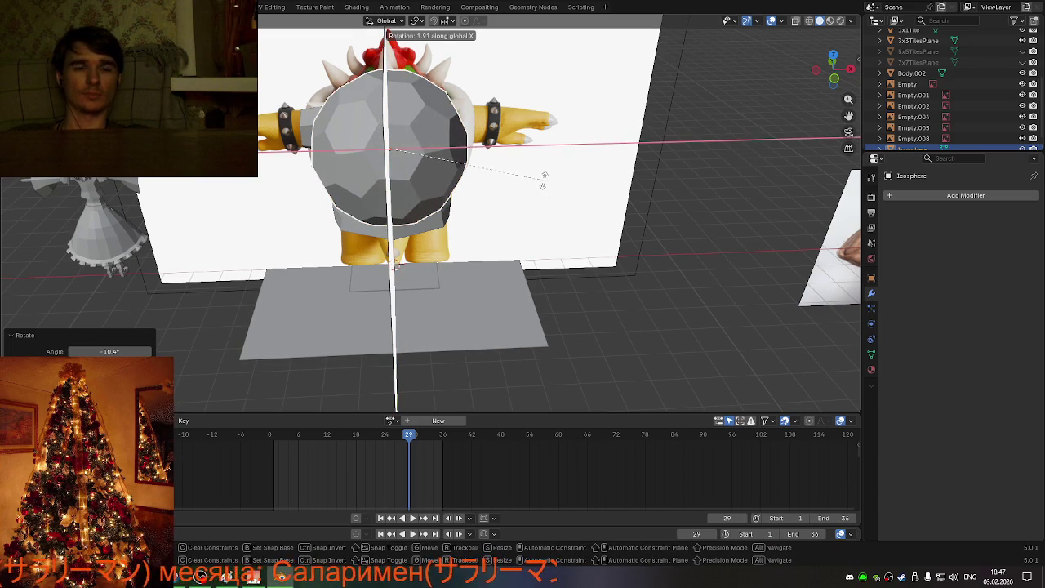
key("y")
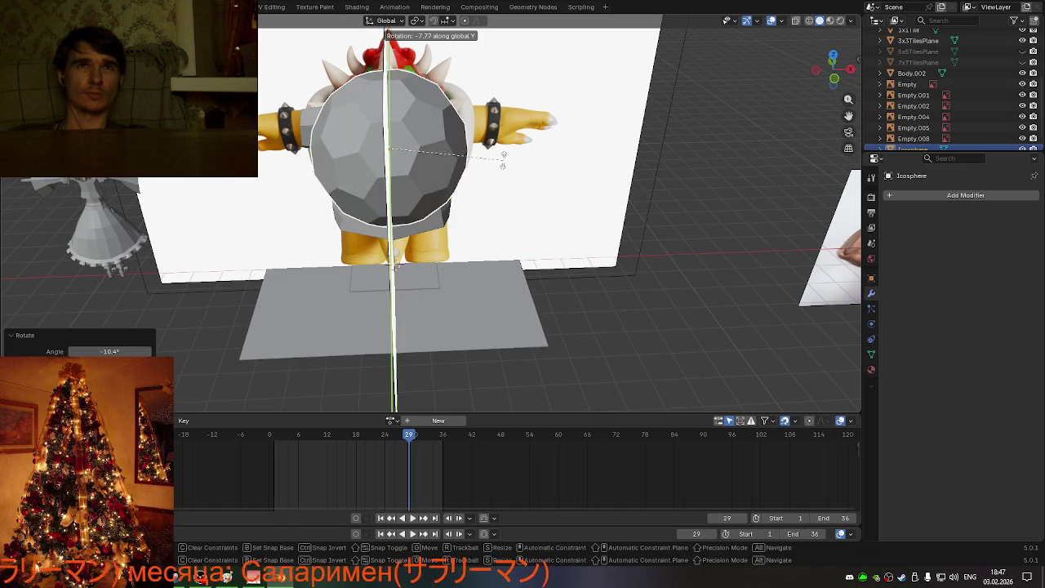
left_click(502, 171)
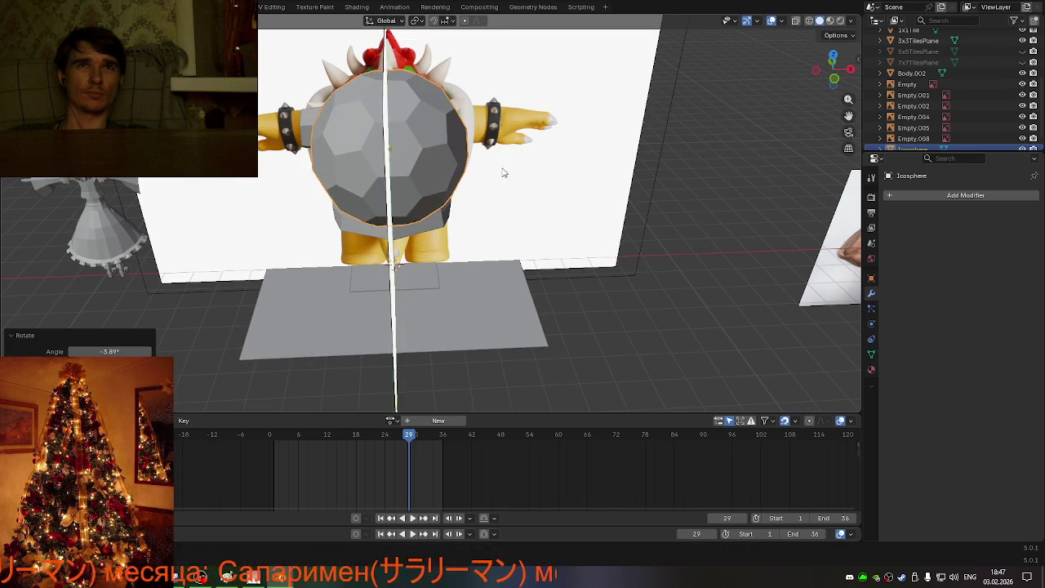
key("r")
key("z")
left_click(538, 211)
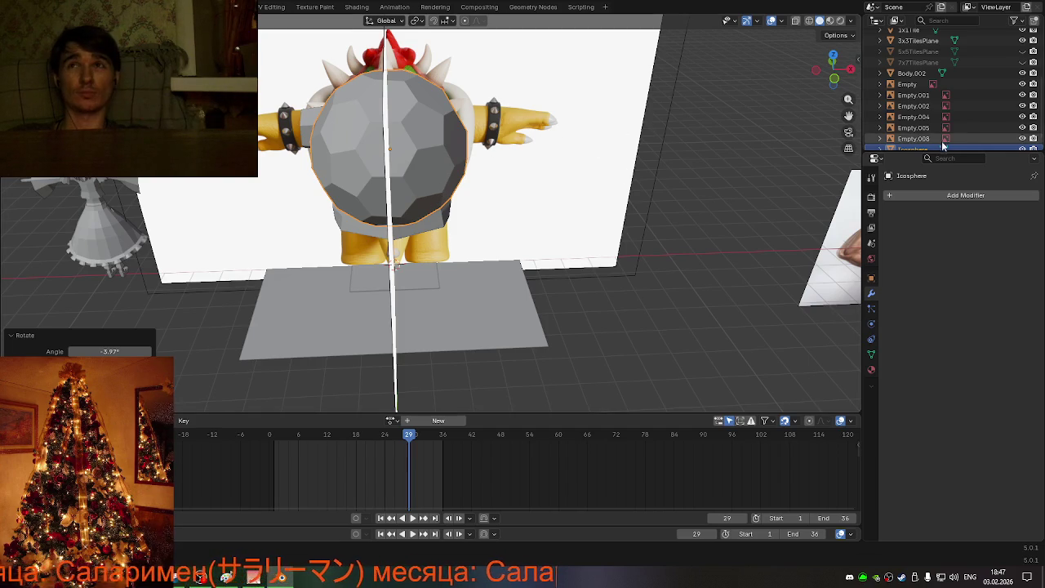
Step: Briefly hide and reshow the Icosphere in the outliner
scroll(941, 140, "down", 1)
left_click(1022, 139)
left_click(1022, 138)
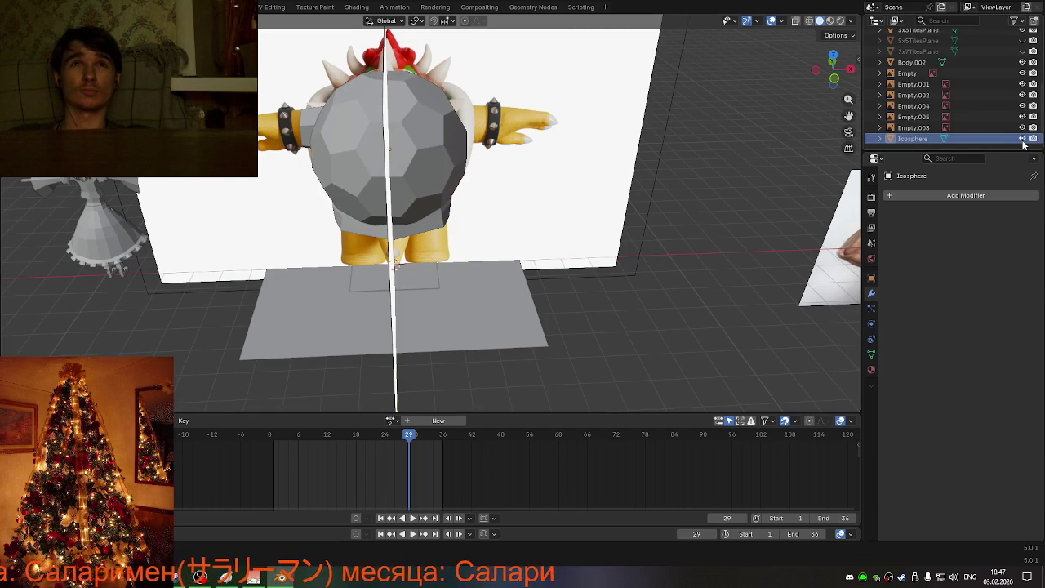
scroll(999, 122, "up", 3)
scroll(1000, 123, "down", 3)
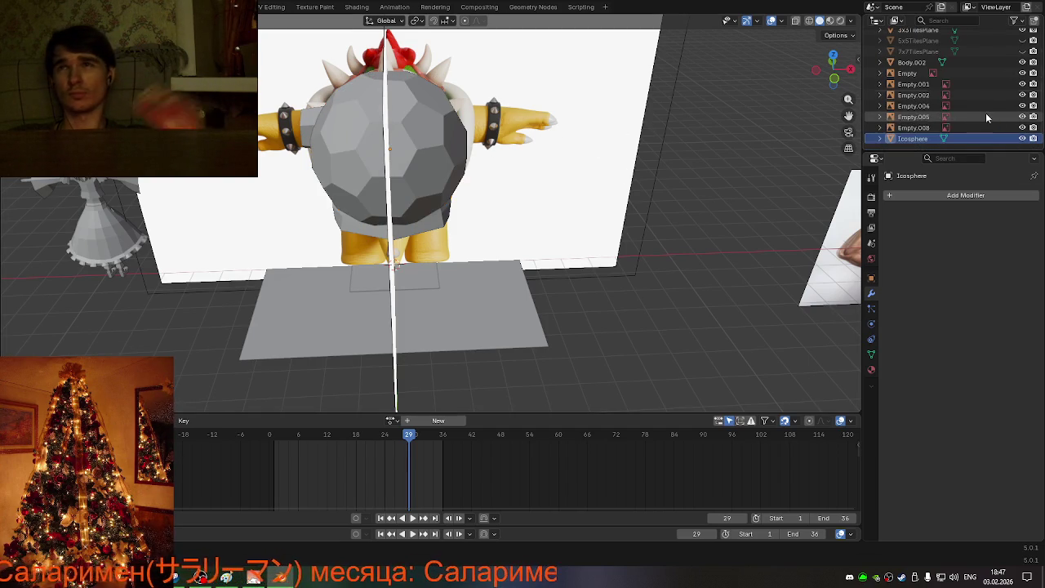
Step: Hide Body.002 and flick the Icosphere on and off against the shell, leaving it visible
left_click(1021, 63)
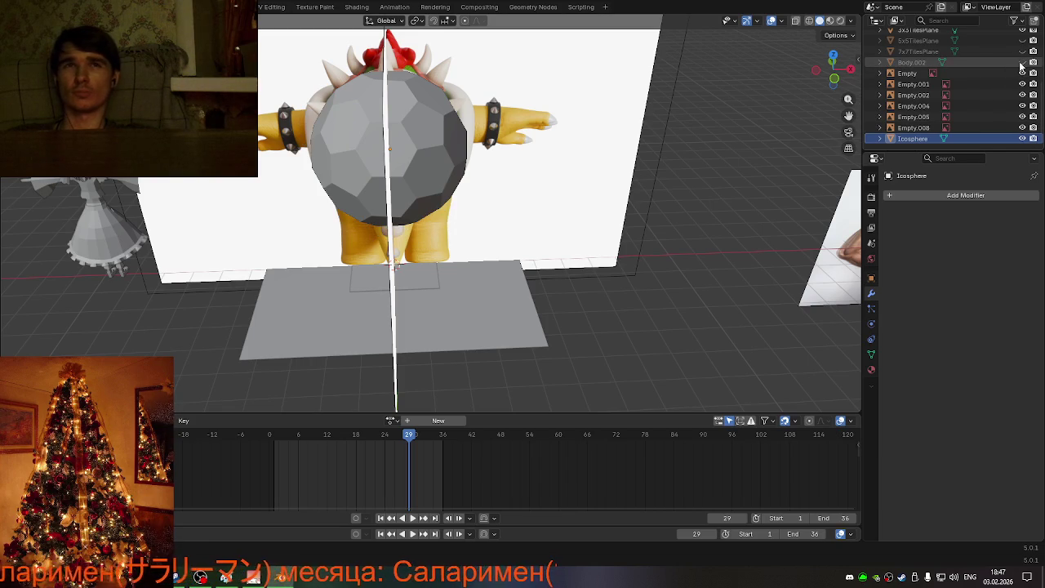
left_click(1022, 139)
left_click(1022, 138)
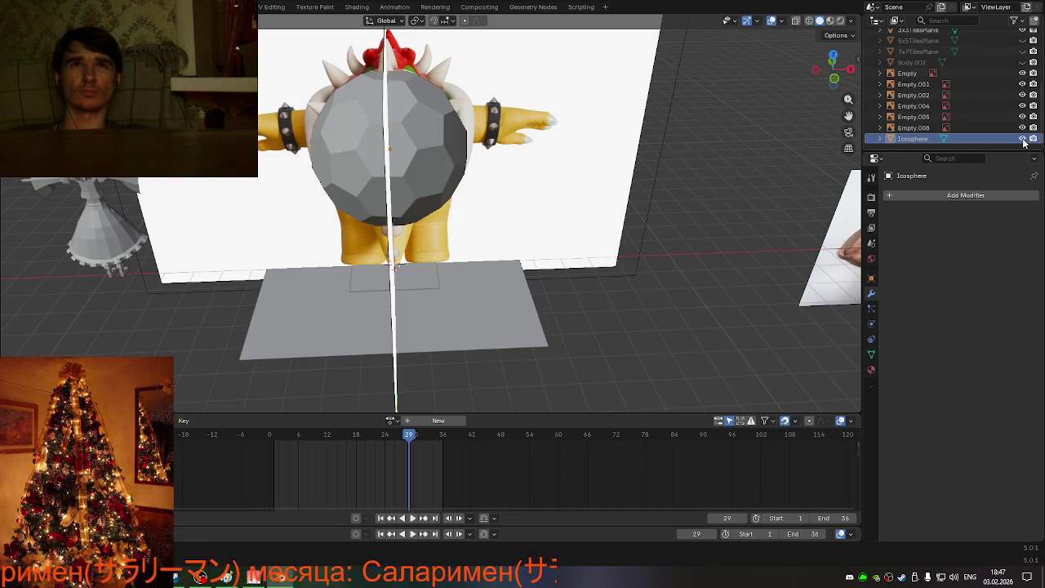
left_click(1021, 139)
left_click(1022, 139)
left_click(1022, 139)
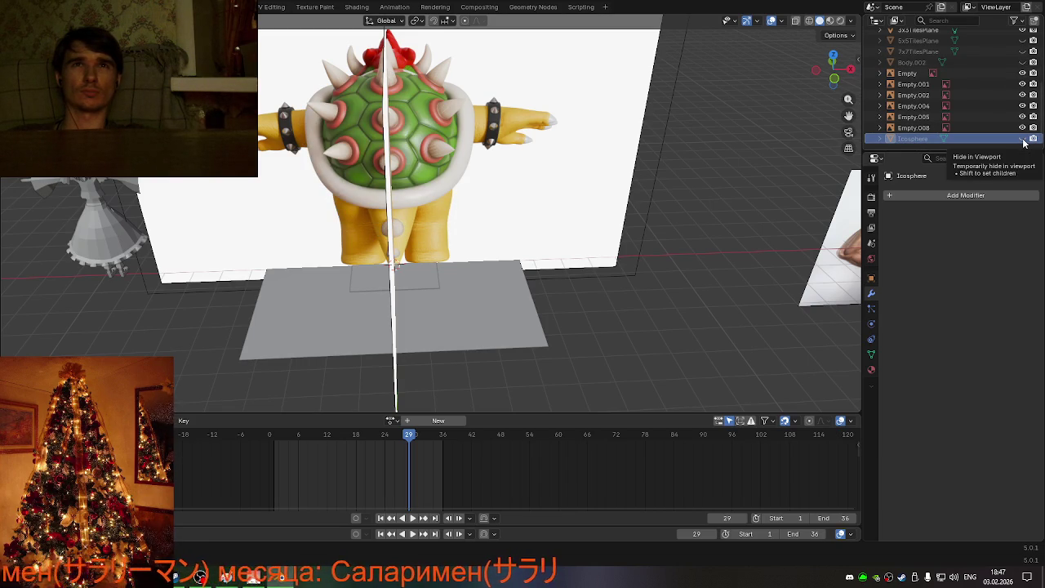
left_click(1022, 139)
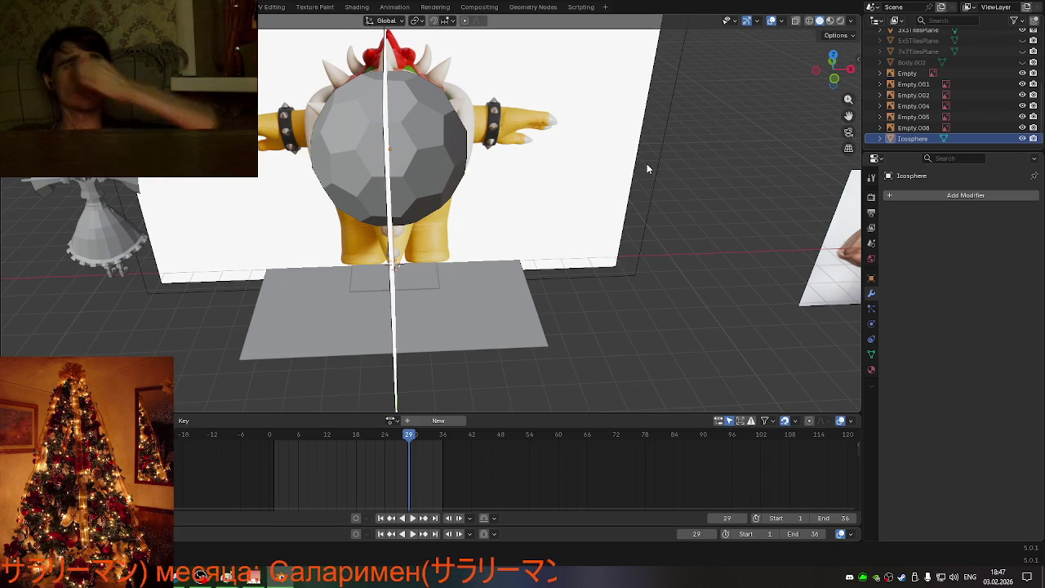
left_click(1022, 139)
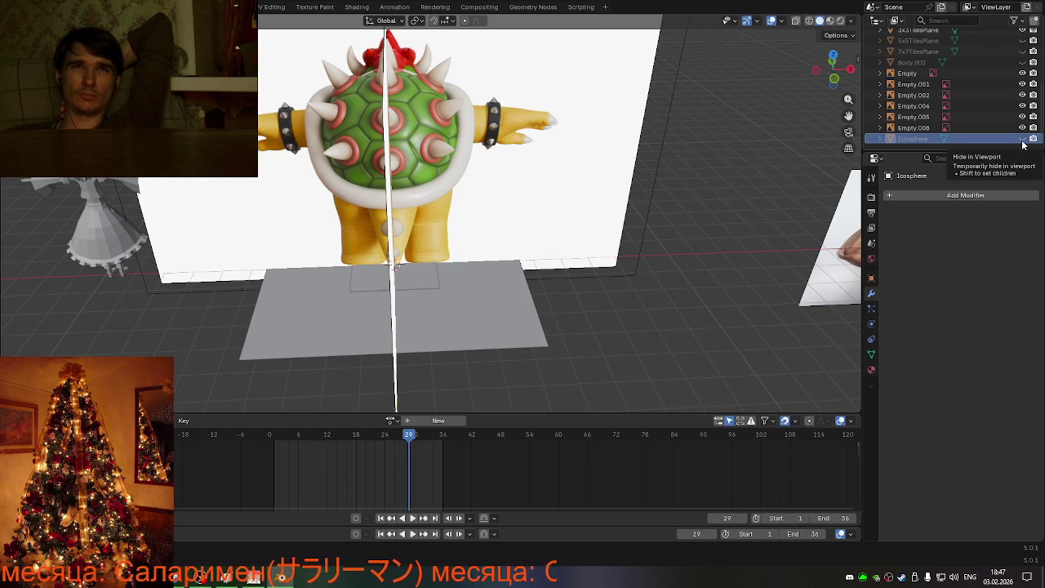
left_click(1022, 138)
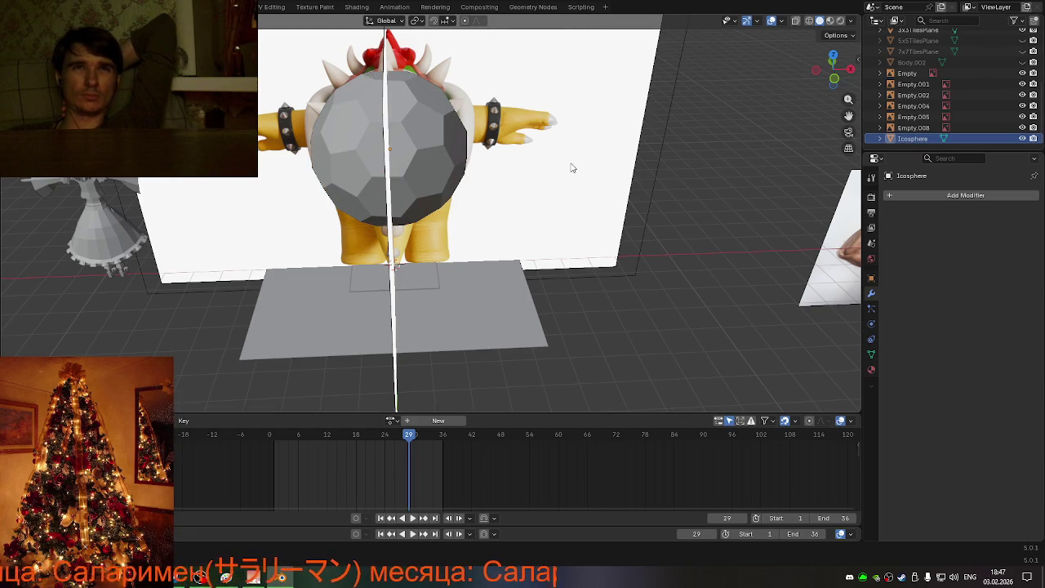
Step: Select the Icosphere and rotate it 33° about Y, then -12.9° about Z
left_click(438, 149)
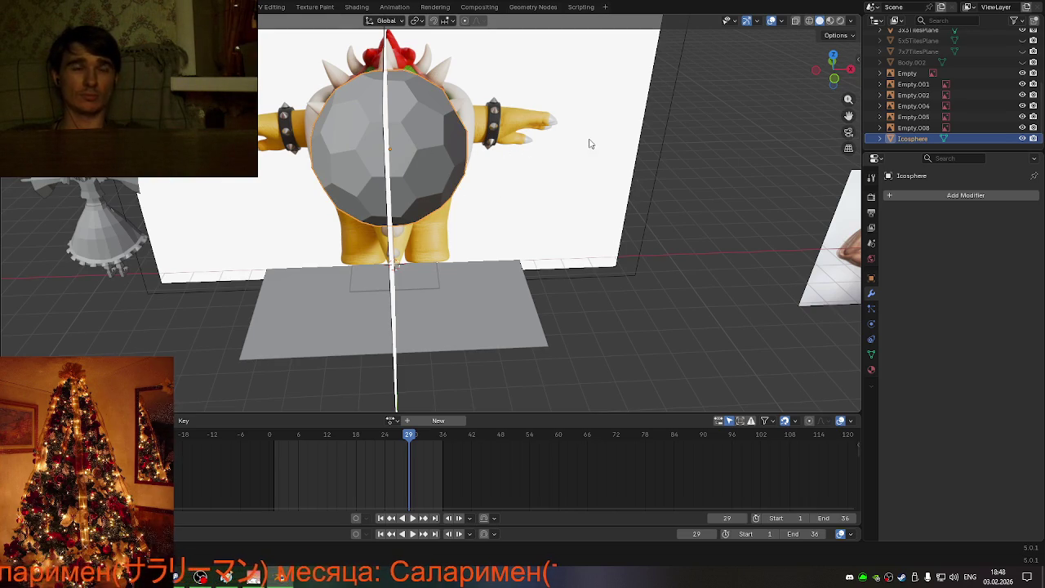
key("r")
key("x")
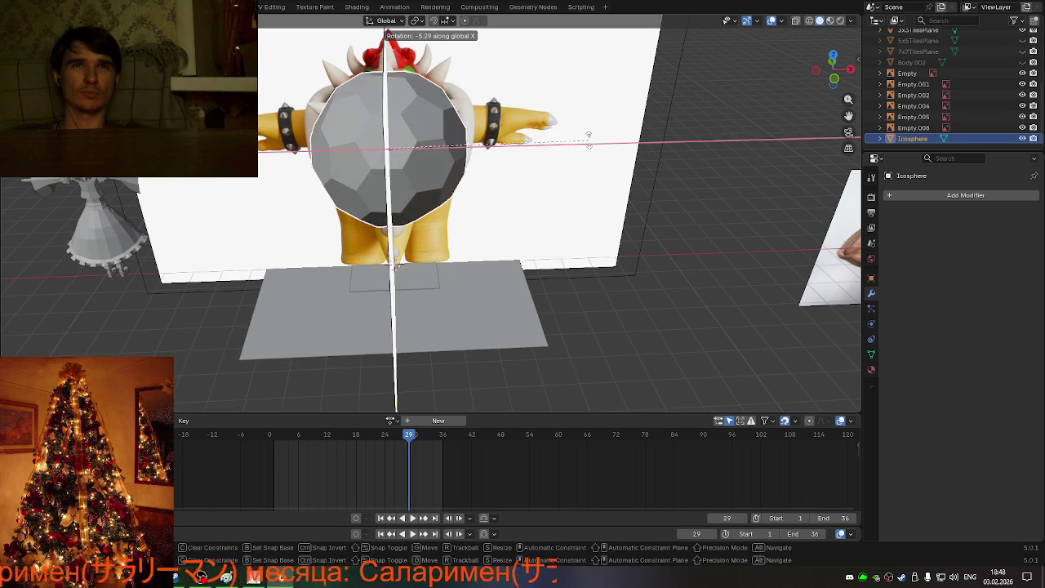
key("y")
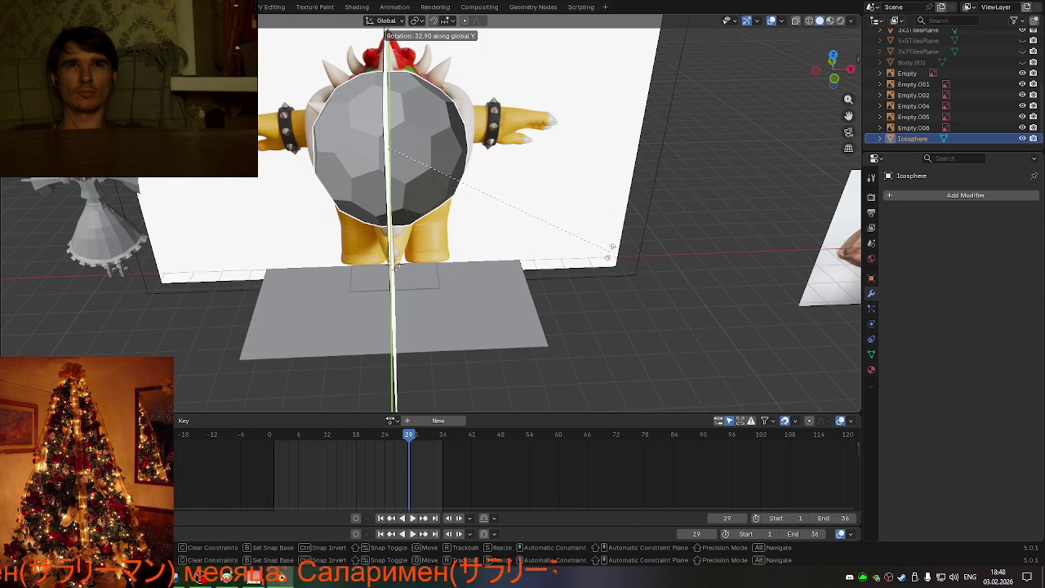
left_click(611, 249)
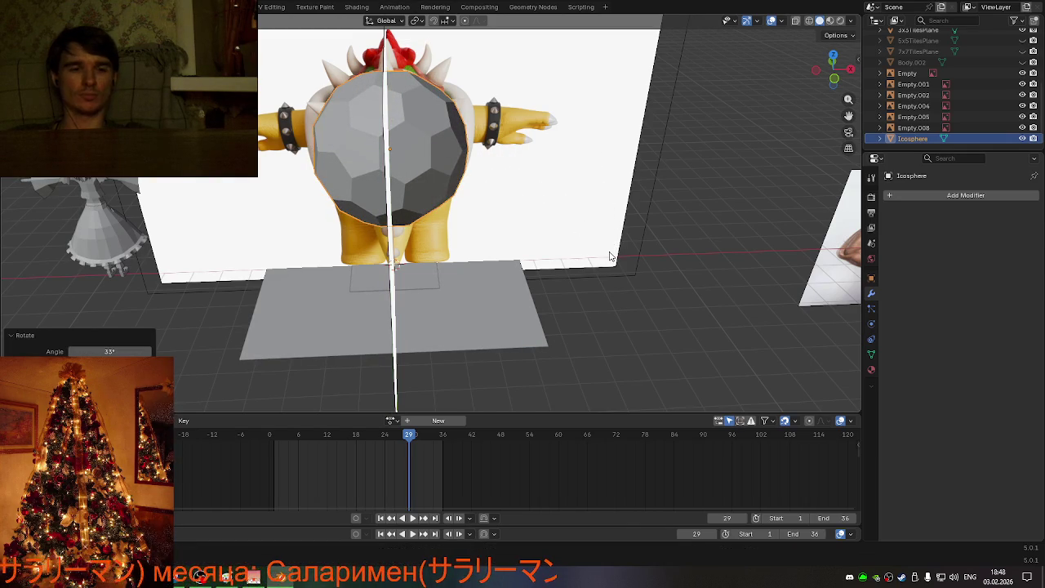
key("r")
key("z")
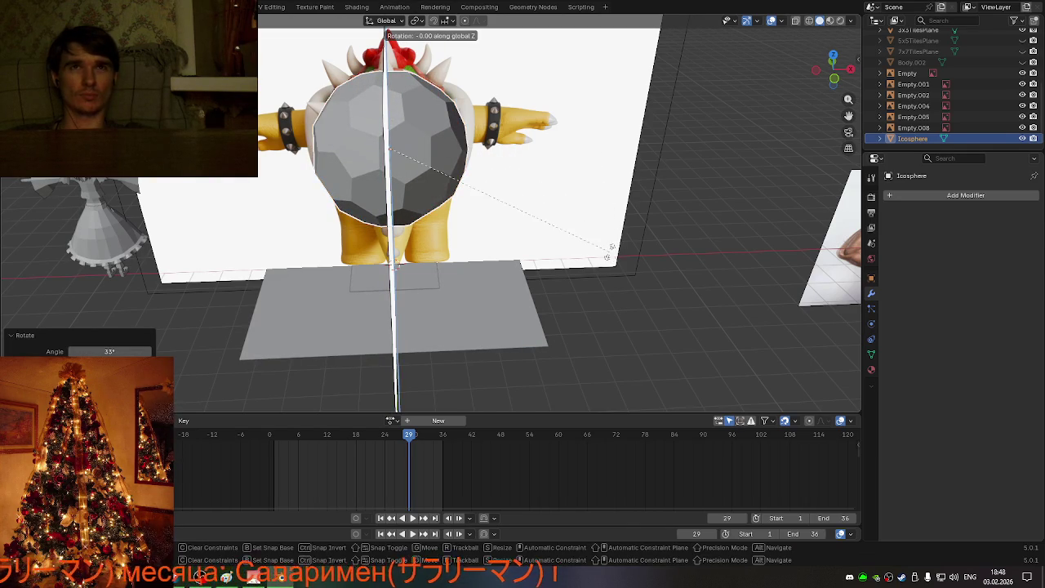
left_click(552, 268)
Step: Adjust the Icosphere with a 4.29° X rotation and a -5.32° Y rotation
key("r")
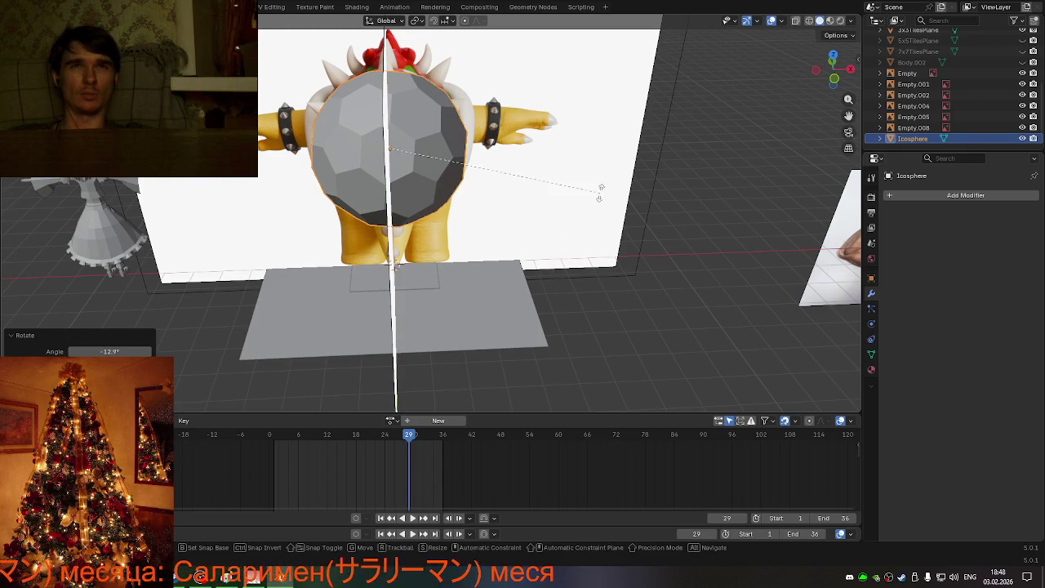
key("x")
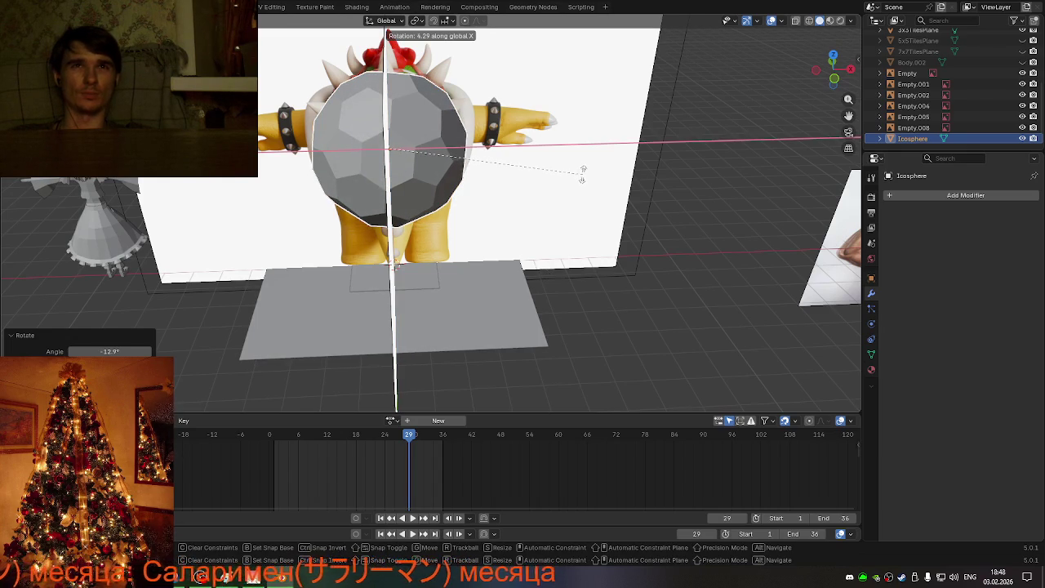
left_click(583, 178)
key("r")
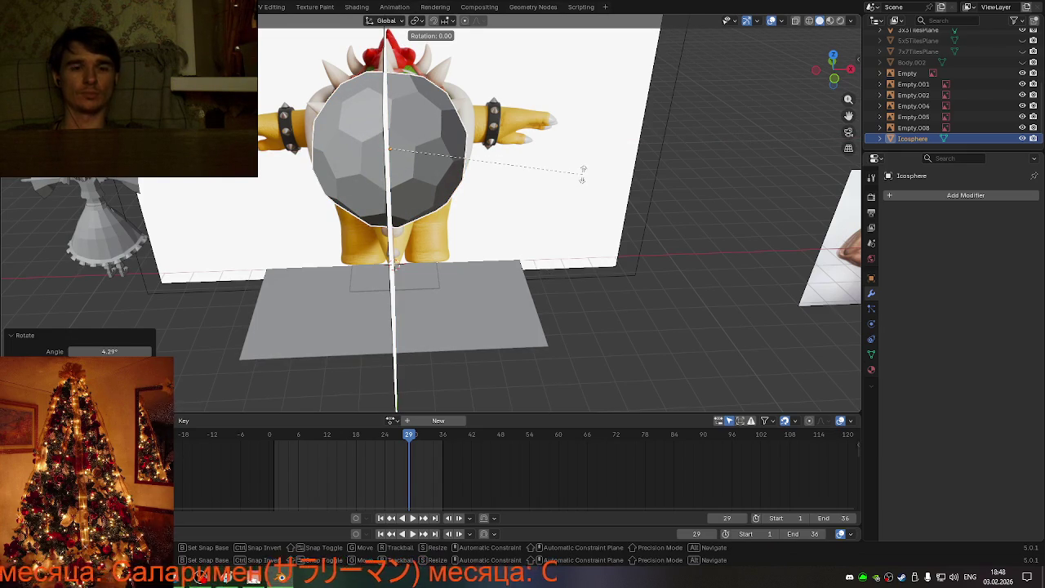
key("y")
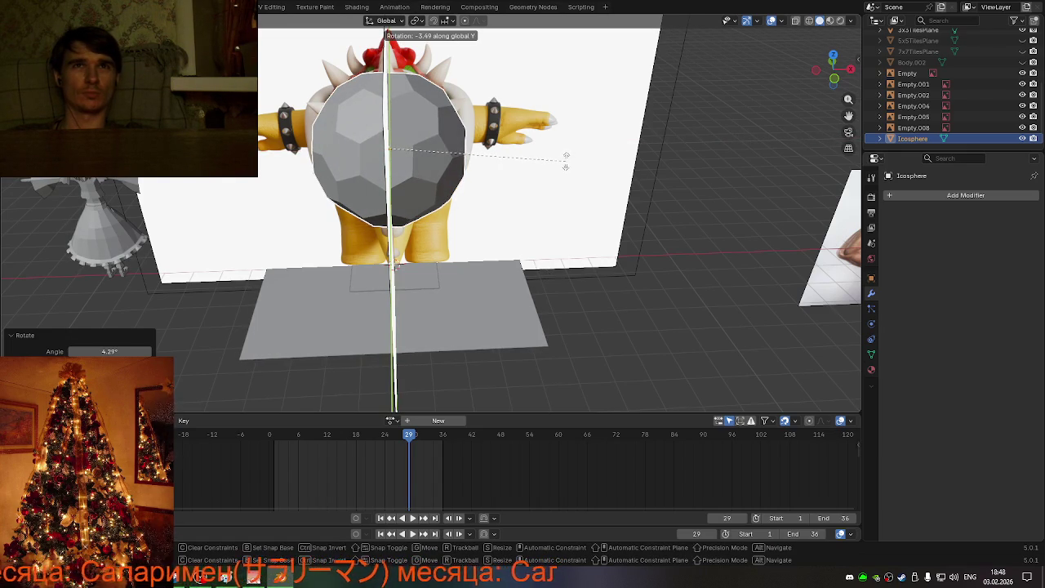
left_click(557, 160)
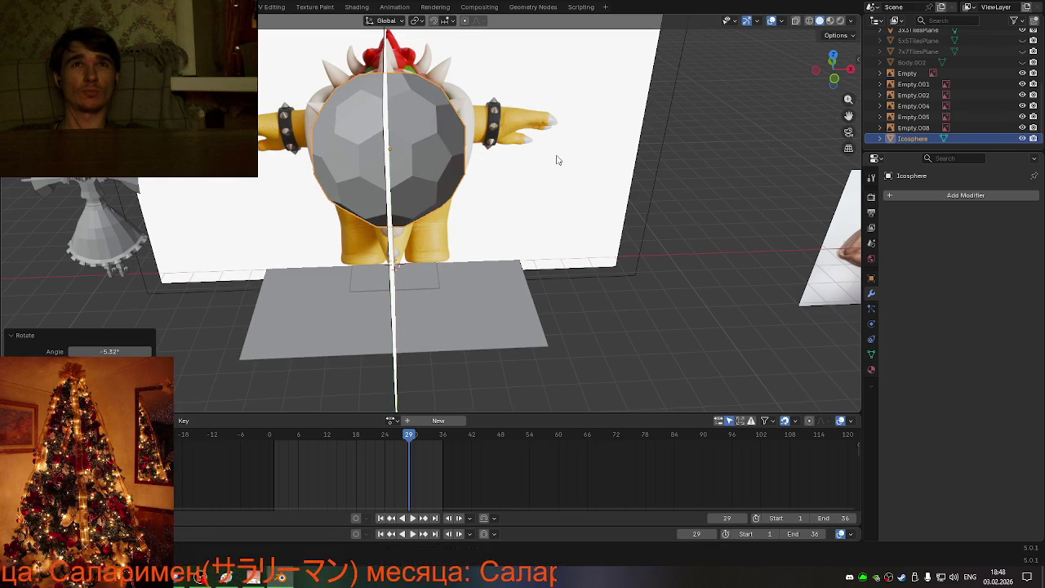
Step: Flick the Icosphere's visibility repeatedly to compare it with Bowser's shell, ending hidden
left_click(1021, 138)
left_click(1022, 139)
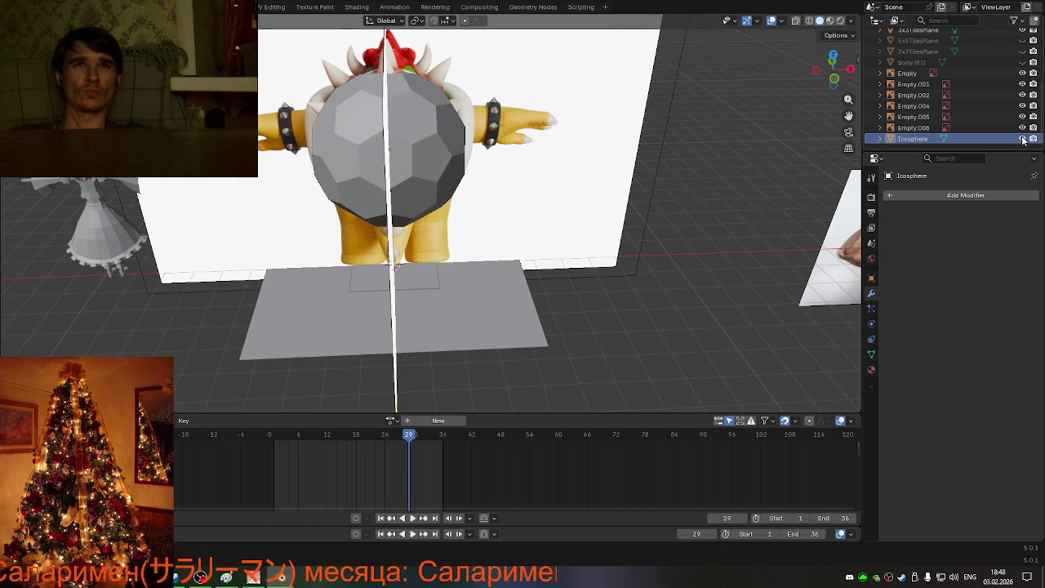
left_click(1022, 138)
left_click(1022, 139)
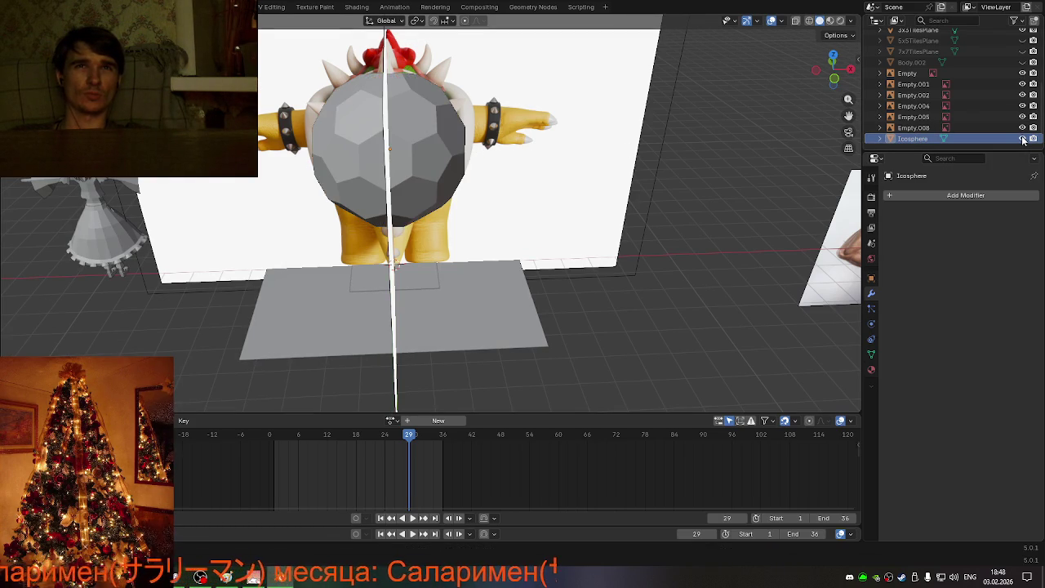
left_click(1021, 139)
left_click(1022, 139)
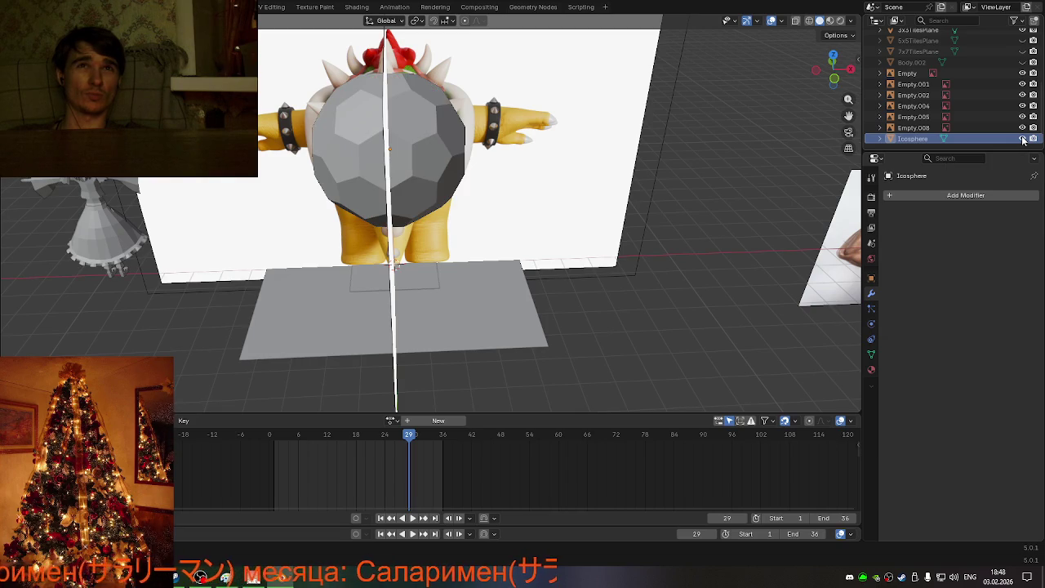
left_click(1022, 138)
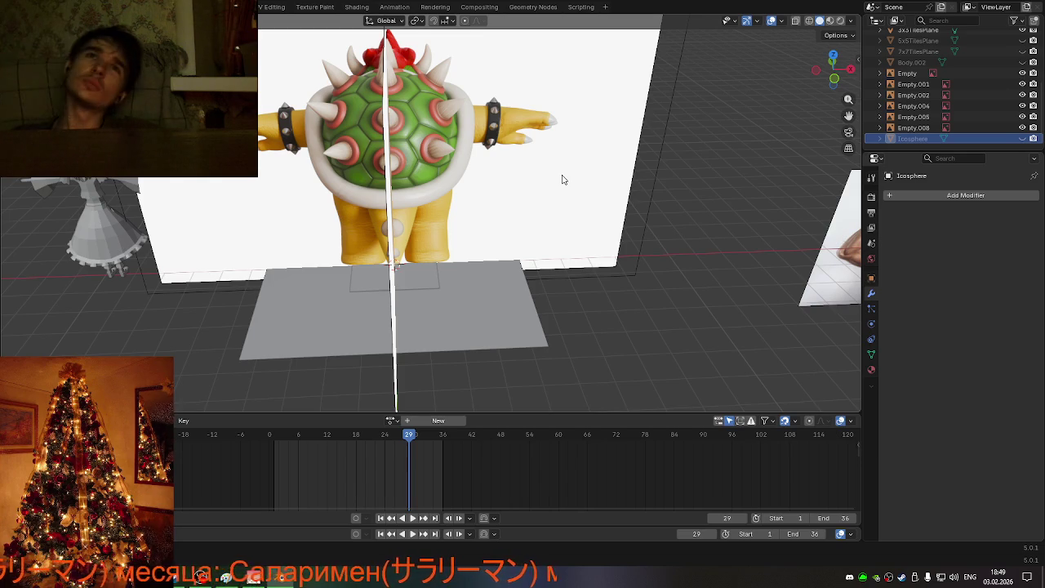
Step: Reshow and re-hide the Icosphere, then orbit around Bowser to study the bare shell
left_click(1022, 139)
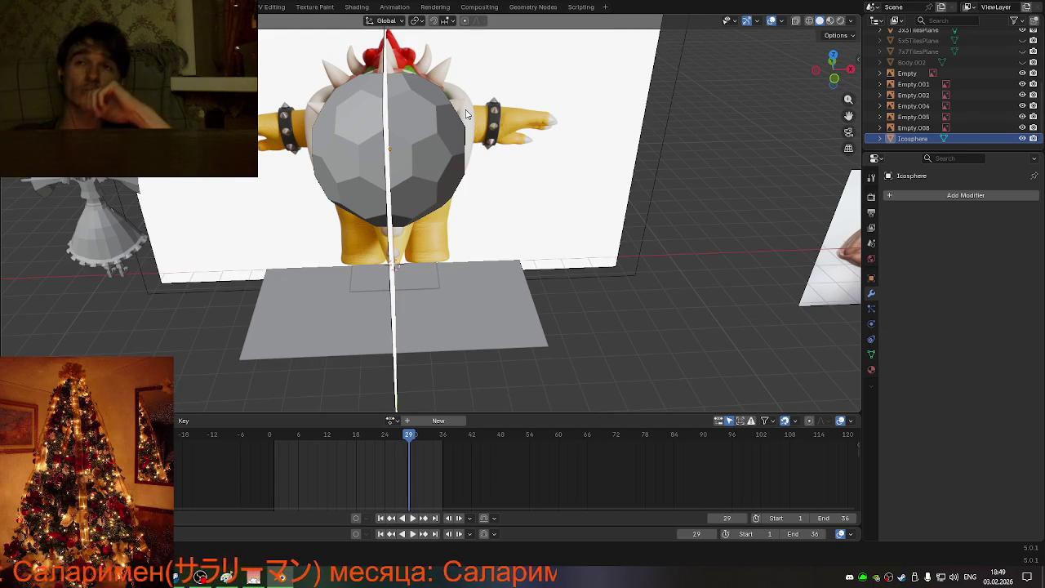
left_click(1021, 139)
left_click(1021, 140)
left_click(1021, 139)
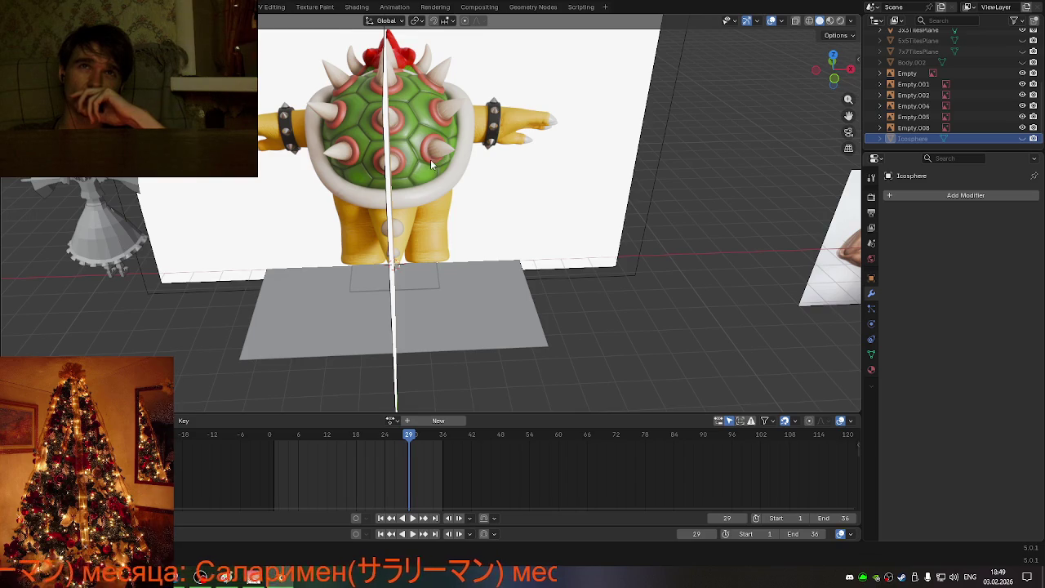
middle_click_drag(394, 141, 490, 129)
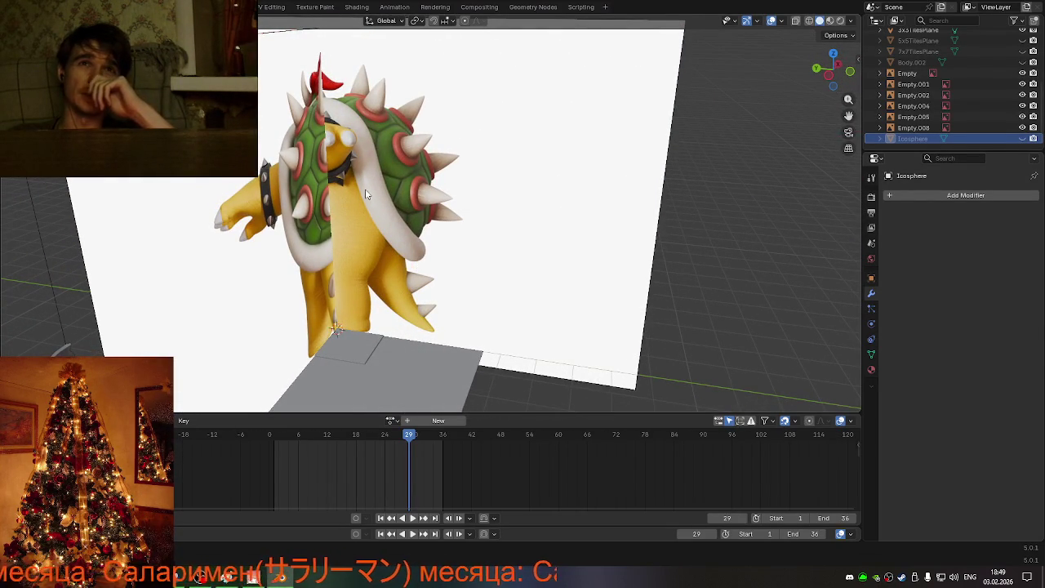
mouse_move(366, 194)
middle_mouse_down()
mouse_move(453, 167)
mouse_move(389, 181)
mouse_move(291, 179)
middle_mouse_up()
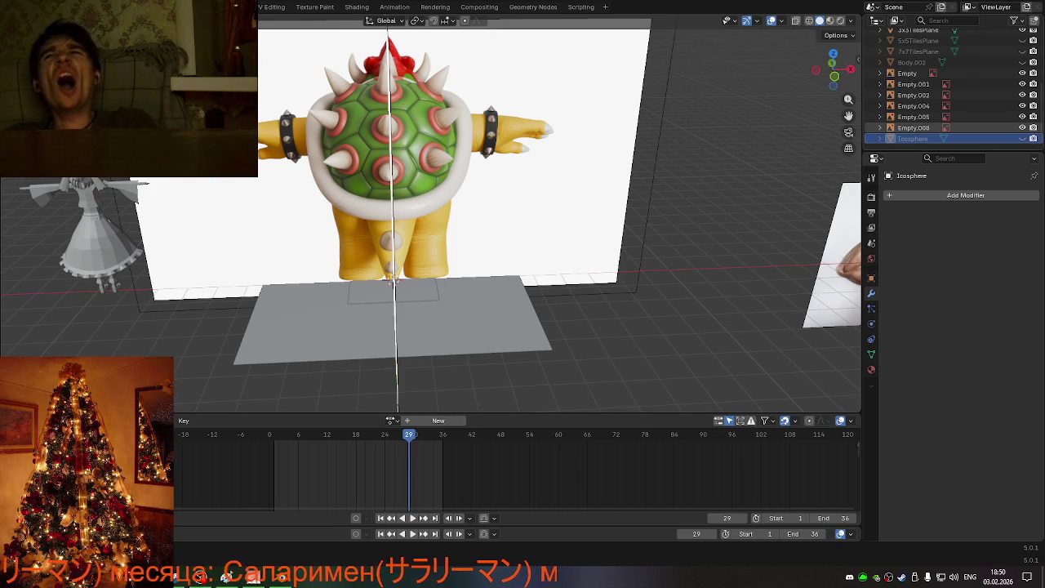
Step: Show the Icosphere again and rotate it -35.6° about global Y
left_click(1022, 138)
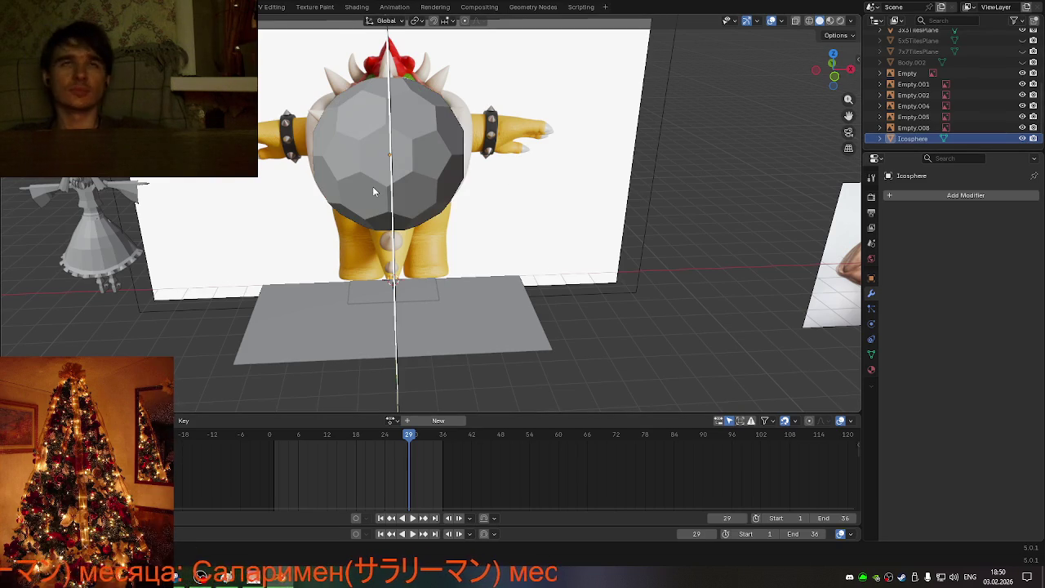
left_click(461, 170)
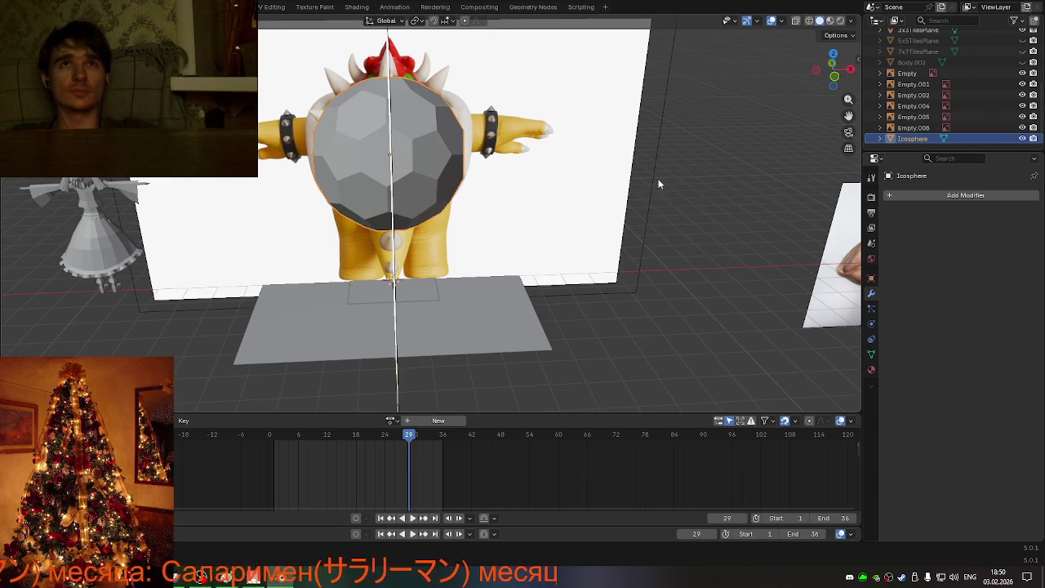
key("r")
key("z")
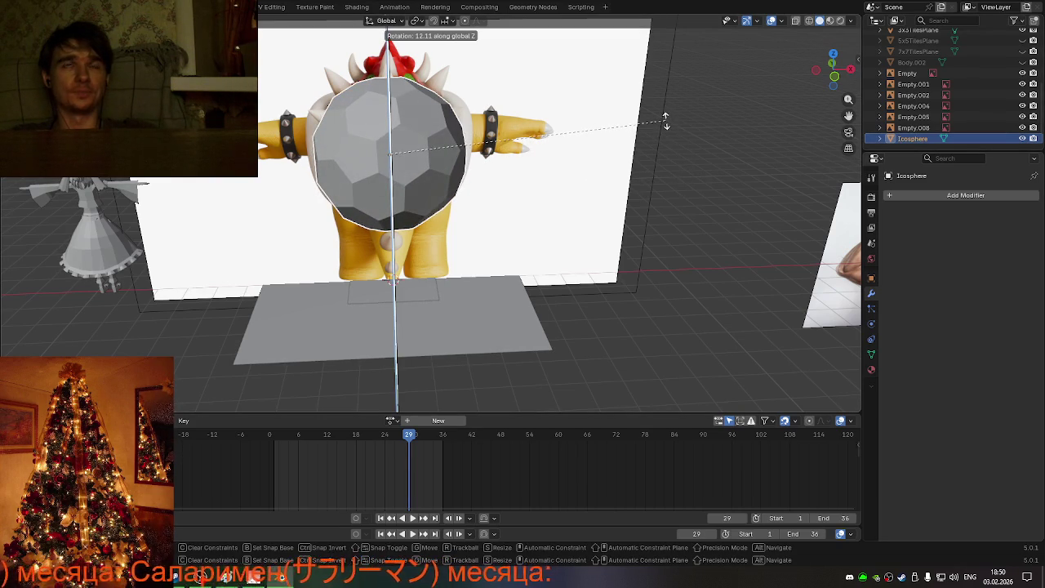
key("x")
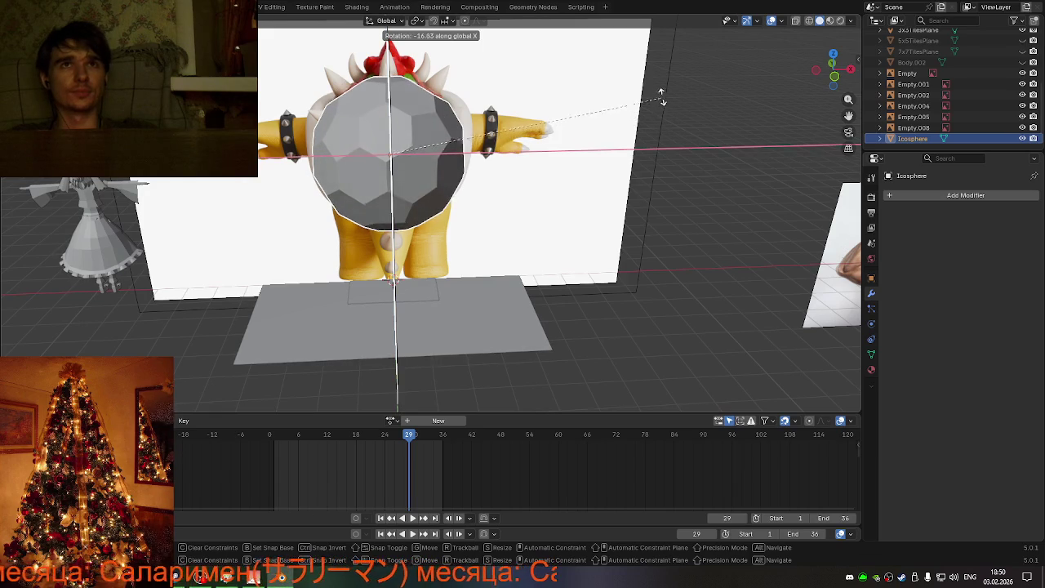
key("y")
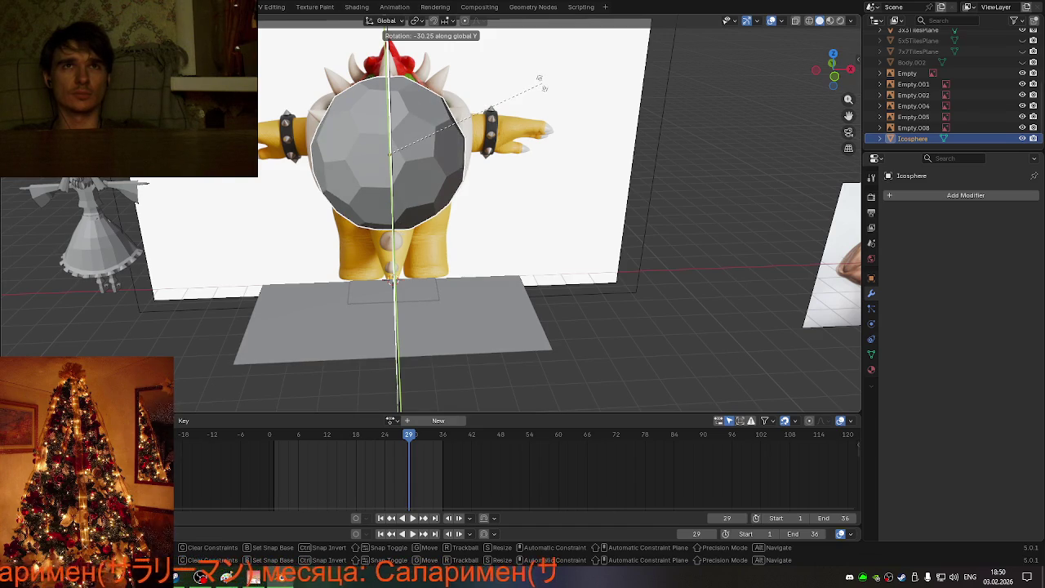
left_click(523, 90)
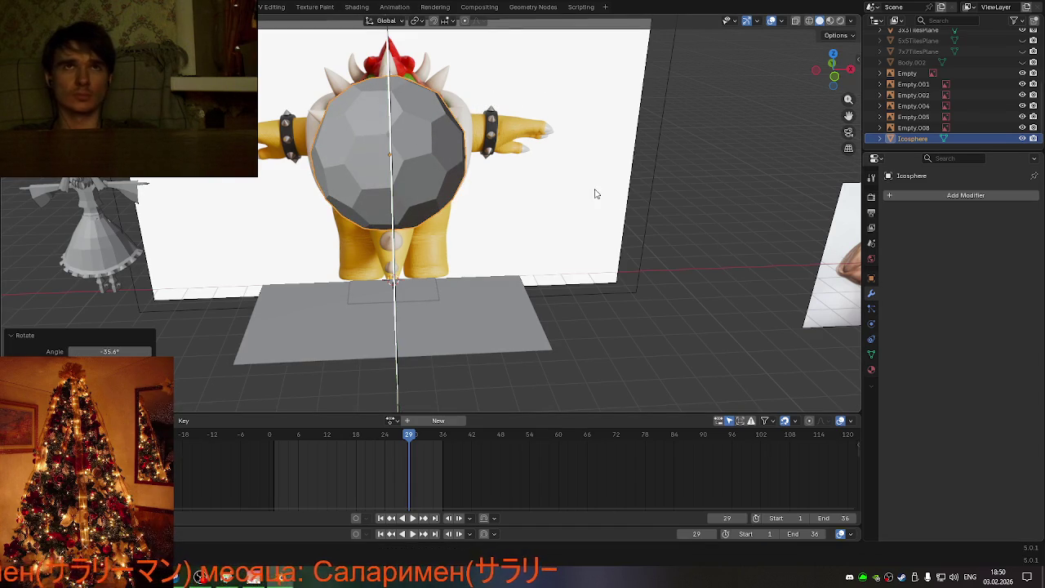
Step: Rotate the Icosphere 10.7° about Z and display its Object properties Transform values
key("r")
key("z")
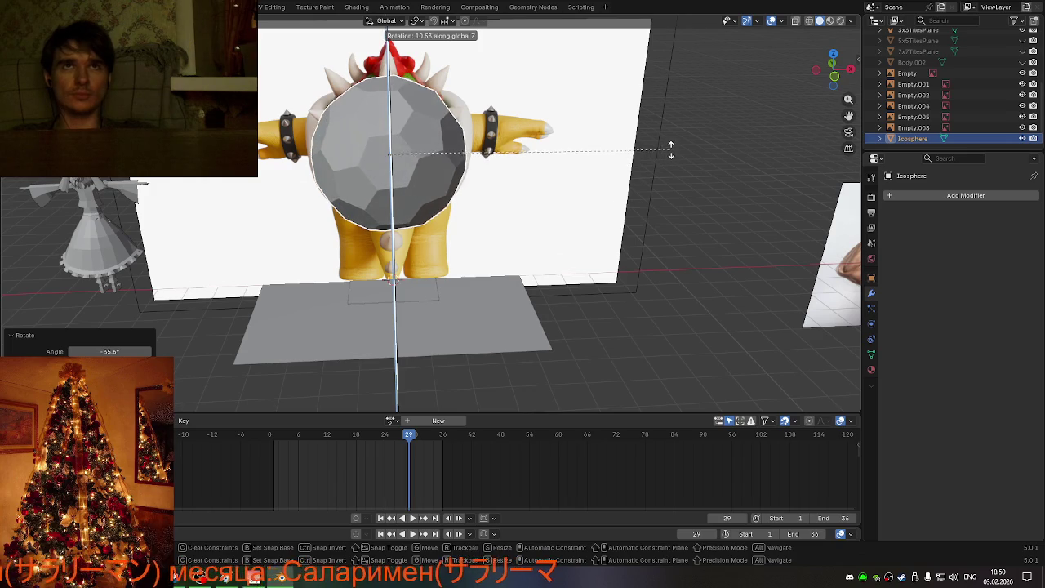
left_click(674, 153)
left_click(870, 278)
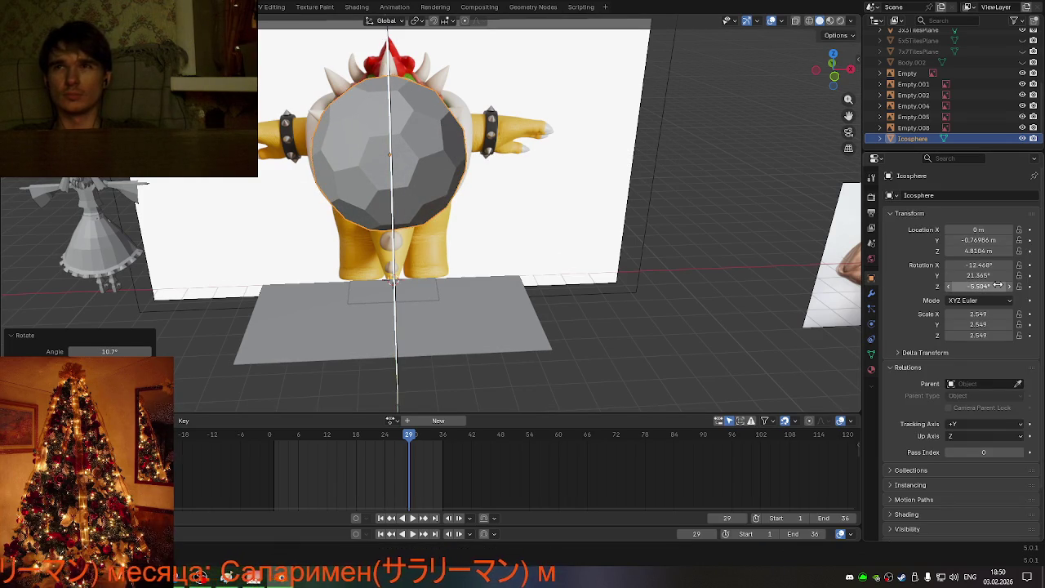
Step: Zero the Z and X rotations and enter 27.365° for Y, then round Y to a whole degree
left_click(997, 285)
type("0")
key("Return")
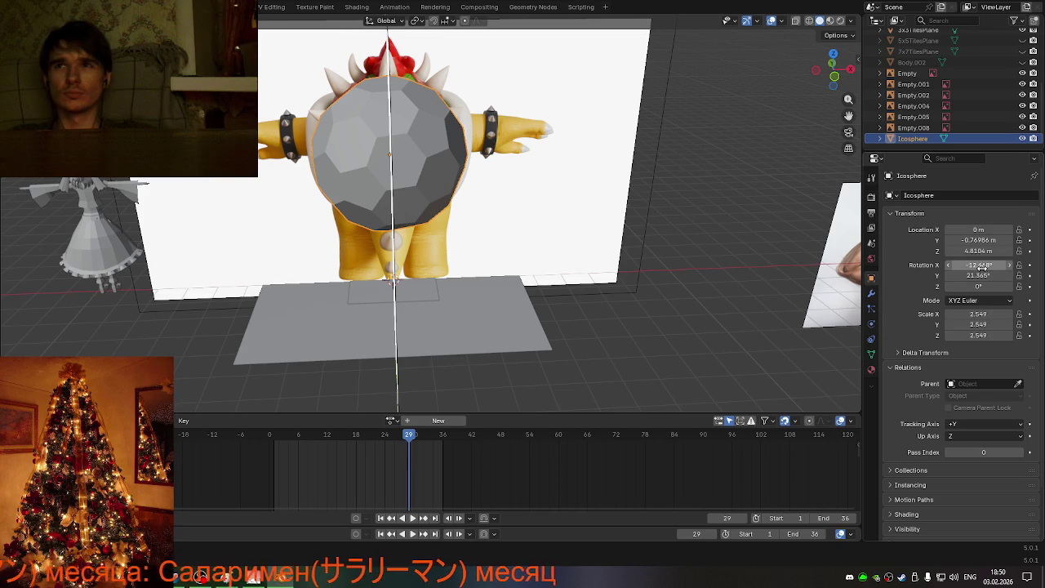
left_click(982, 265)
type("0")
key("Return")
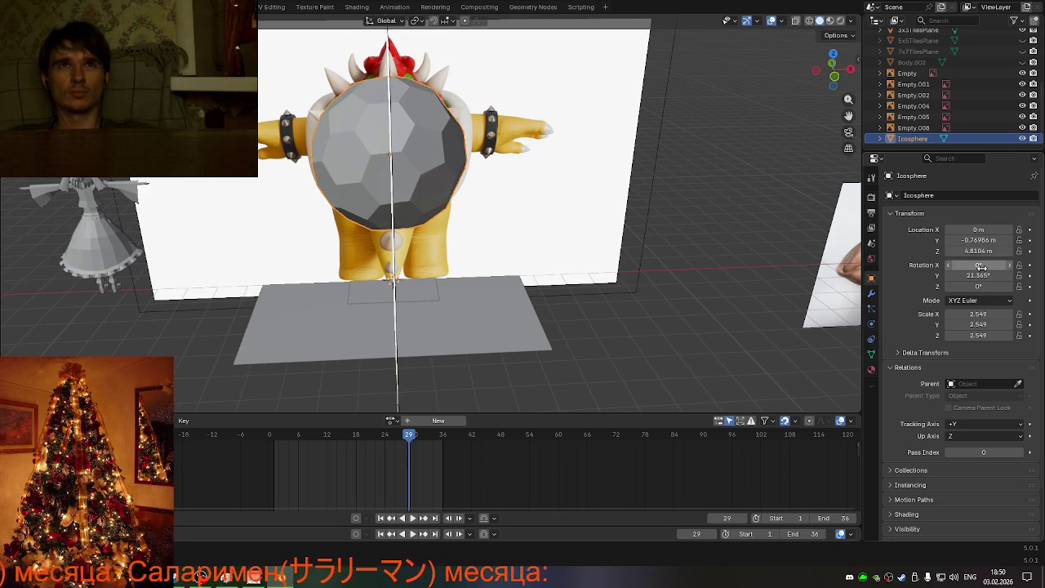
left_click(978, 275)
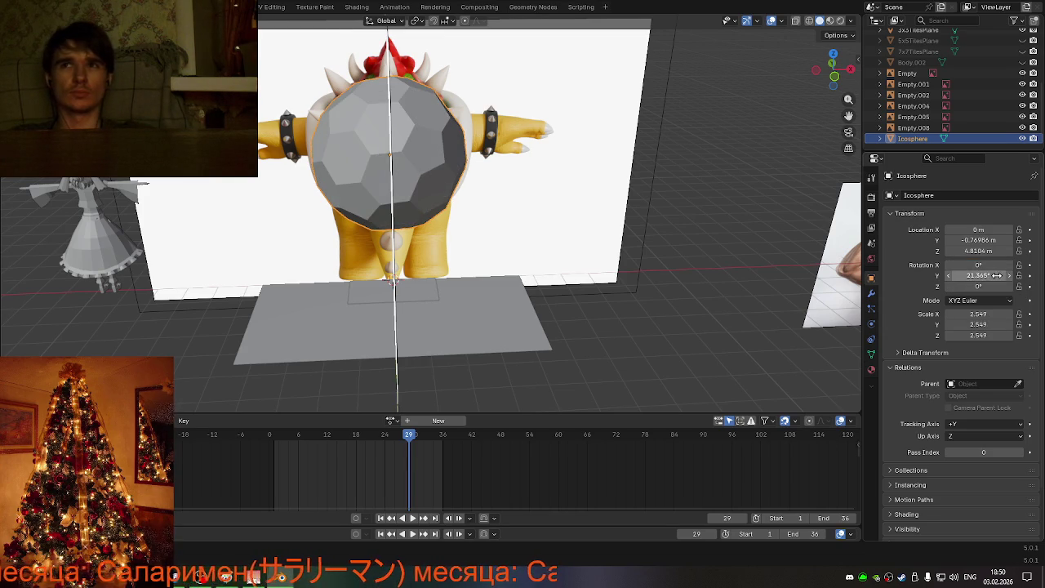
type("27.365")
key("Return")
left_click(948, 275)
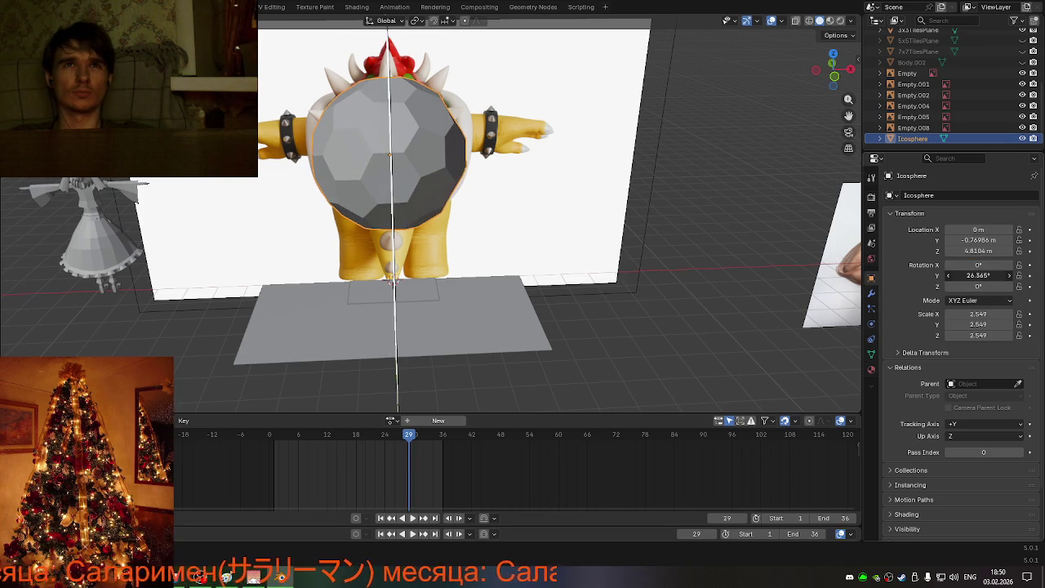
left_click(980, 275)
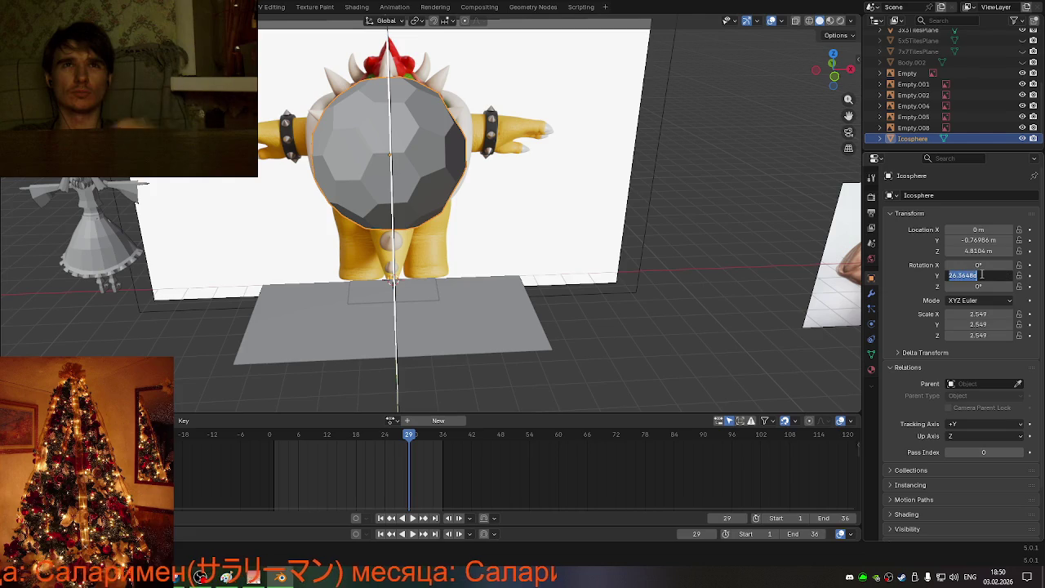
type("25")
key("Return")
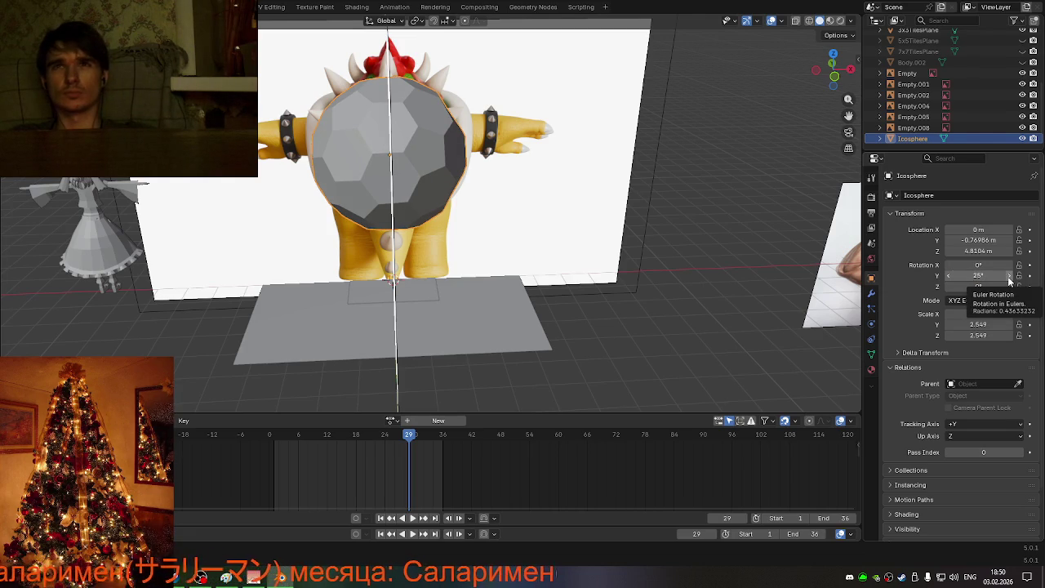
Step: Step the Y rotation up to 30° with the arrows, then back down to 27°
left_click(1009, 276)
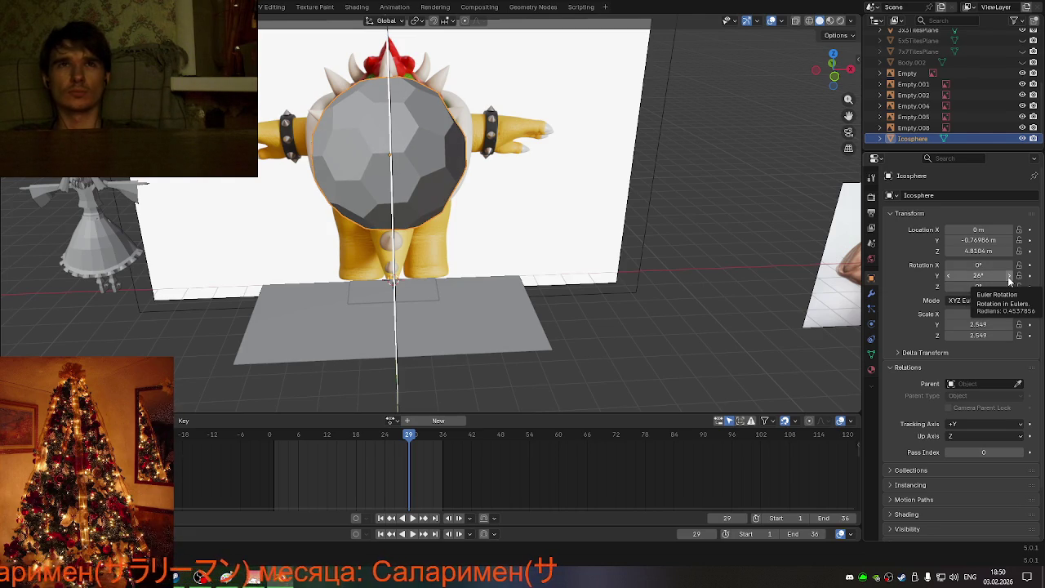
left_click(1009, 276)
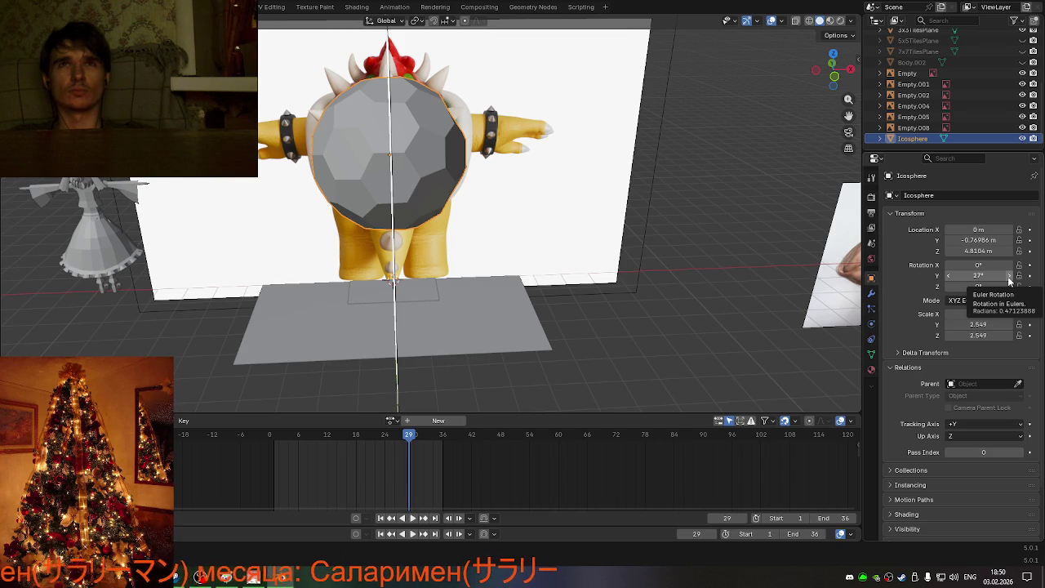
left_click(1009, 276)
left_click(1008, 276)
left_click(1009, 276)
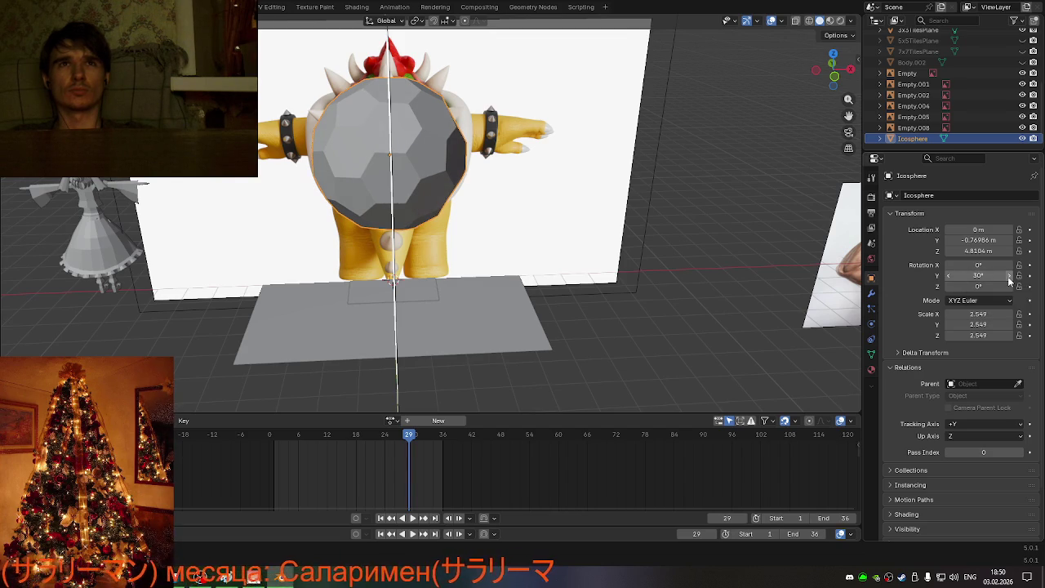
left_click(947, 277)
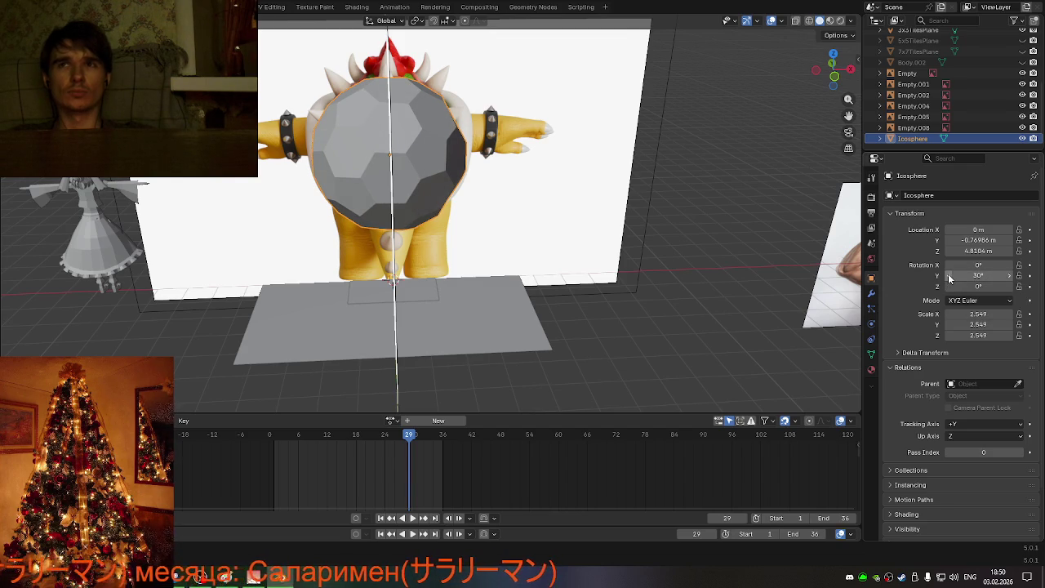
left_click(947, 277)
left_click(948, 276)
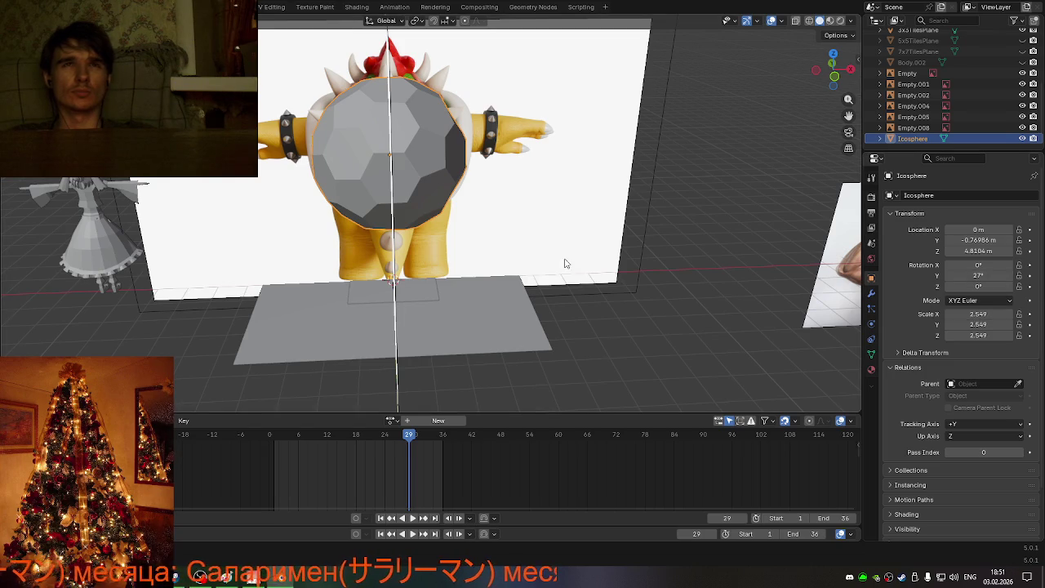
scroll(395, 188, "up", 3)
scroll(395, 186, "down", 1)
scroll(394, 187, "down", 4)
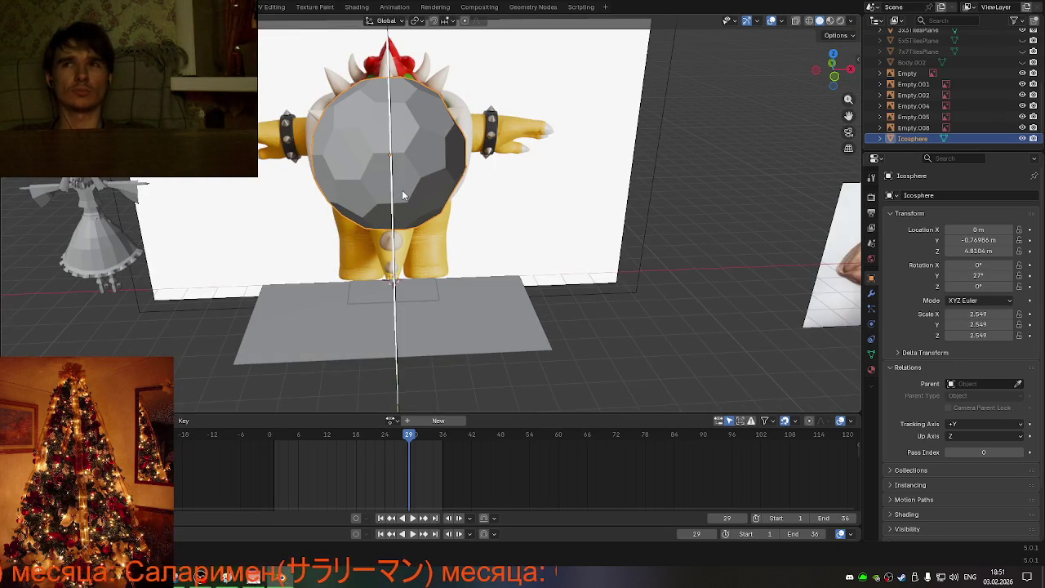
Step: Enter face-select Edit Mode on the icosphere and pick faces over Bowser's shell
key("Tab")
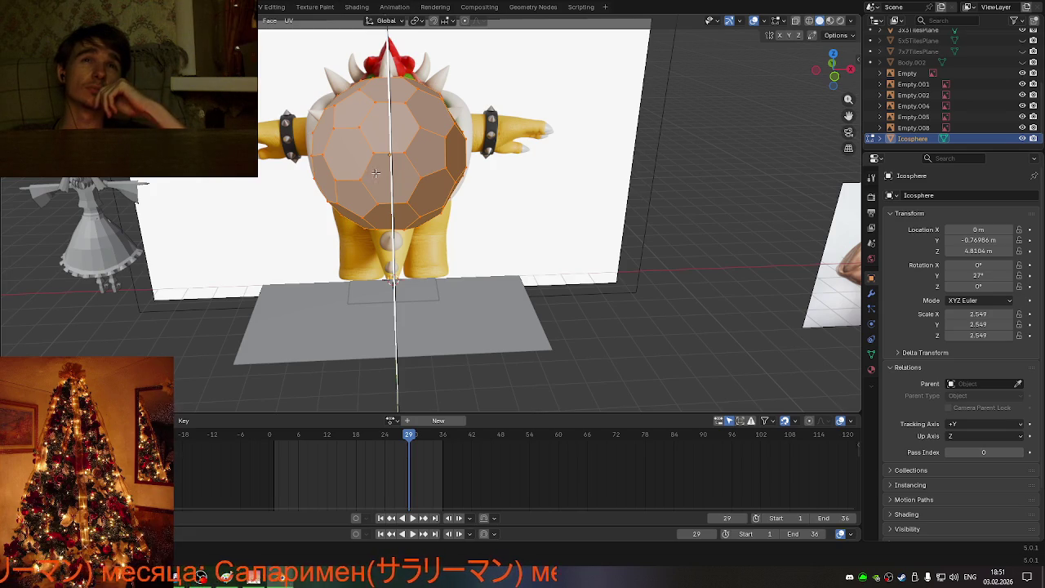
mouse_move(375, 172)
middle_mouse_down()
mouse_move(436, 208)
mouse_move(458, 199)
mouse_move(427, 155)
middle_mouse_up()
left_click(426, 155)
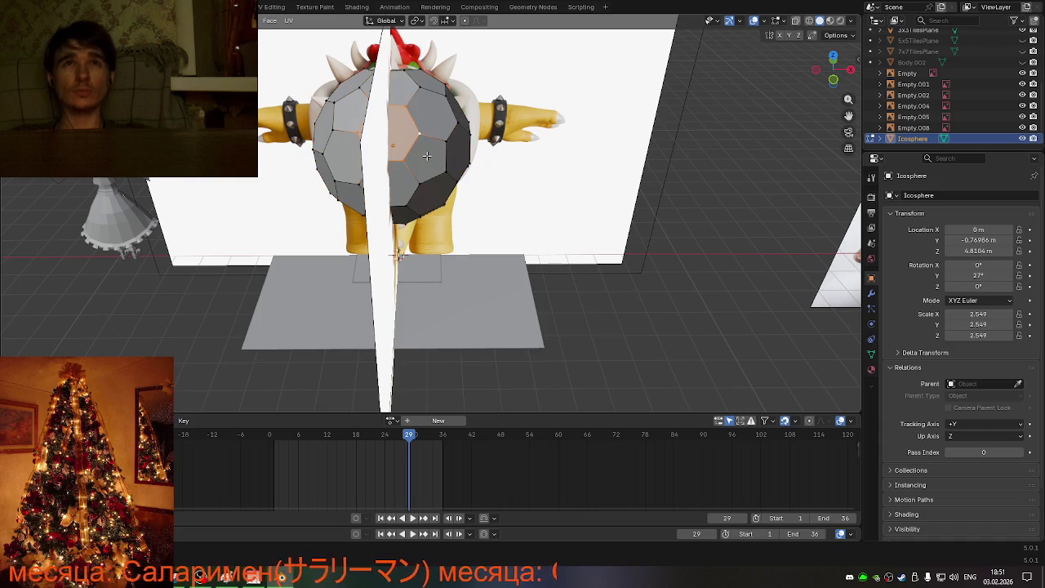
left_click(432, 156)
left_click(438, 165)
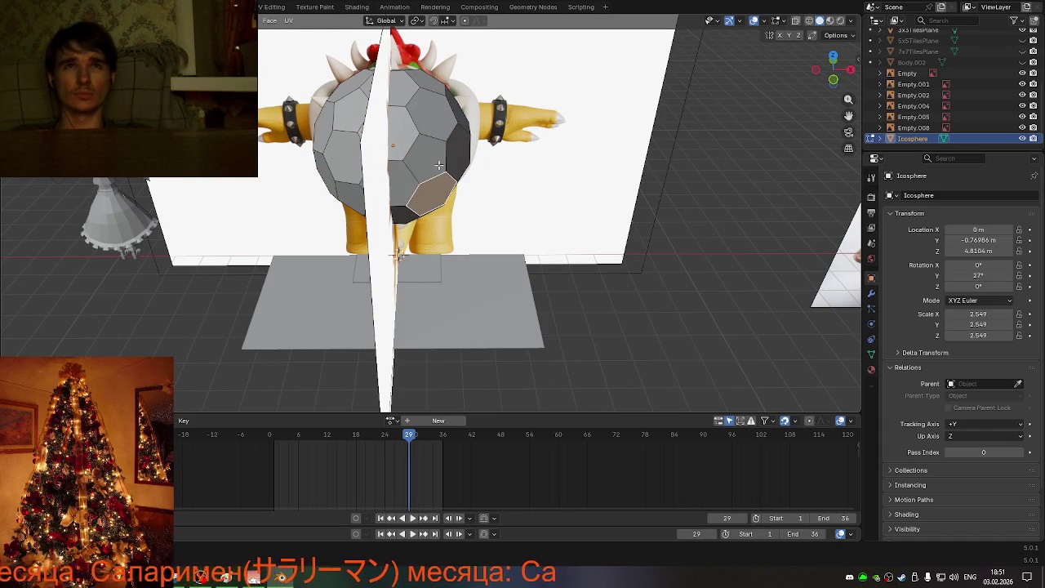
mouse_move(447, 189)
middle_mouse_down()
mouse_move(479, 168)
mouse_move(455, 176)
mouse_move(436, 126)
middle_mouse_up()
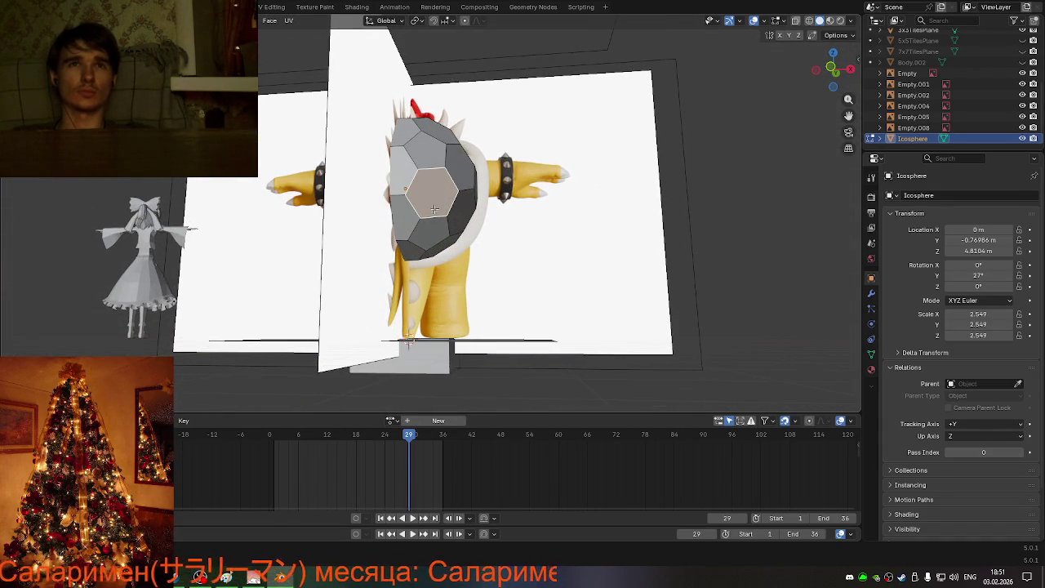
mouse_move(434, 209)
middle_mouse_down()
mouse_move(560, 248)
mouse_move(473, 237)
mouse_move(555, 252)
mouse_move(538, 273)
mouse_move(456, 243)
mouse_move(523, 204)
mouse_move(588, 193)
mouse_move(577, 200)
mouse_move(554, 190)
middle_mouse_up()
Step: From the rear, select the unwanted shell faces including the central pentagon and delete them
left_click(552, 144, "shift")
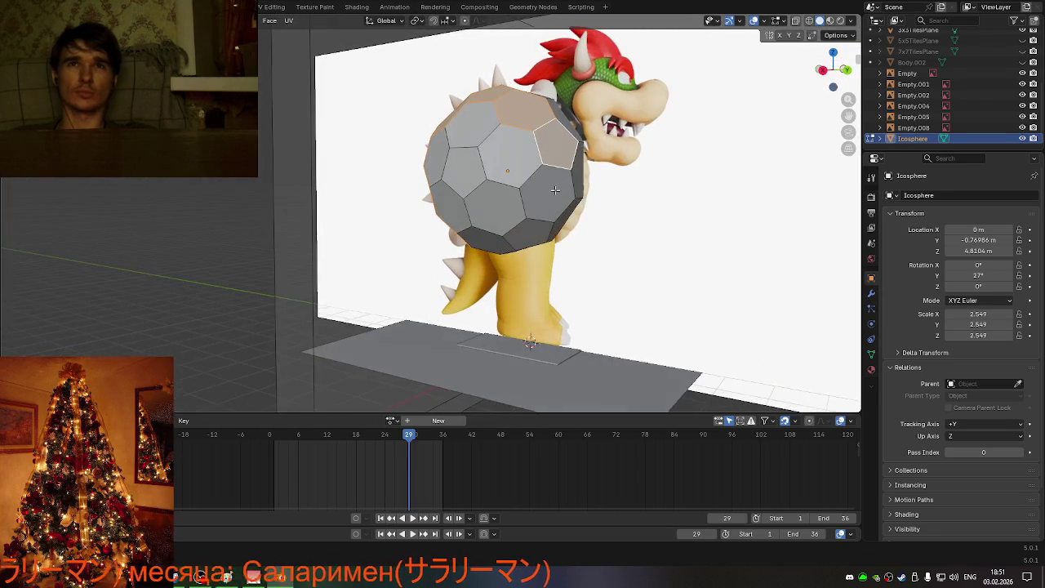
left_click(554, 191, "shift")
left_click(529, 234, "shift")
middle_click_drag(501, 244, 521, 216)
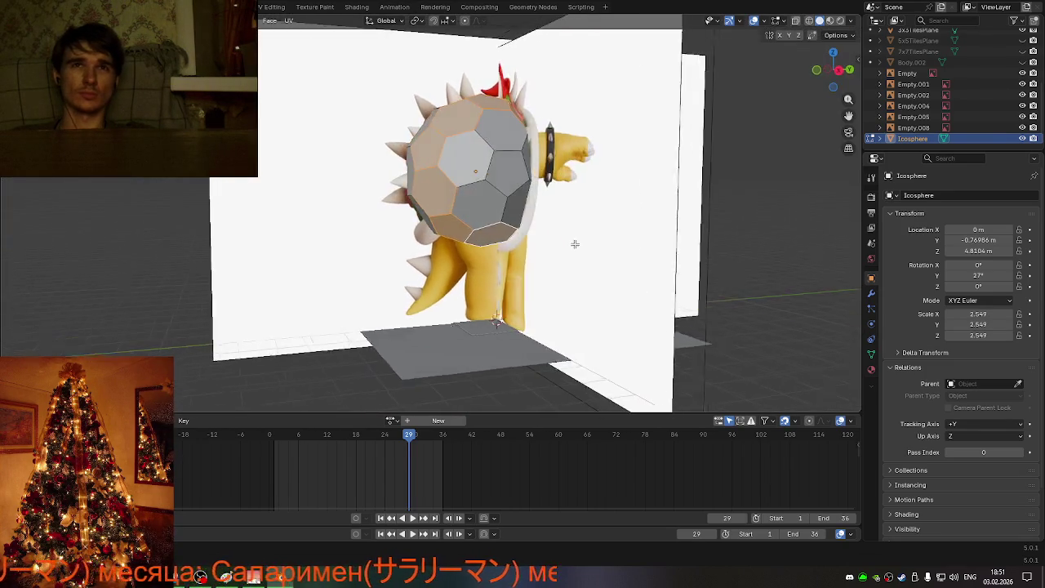
left_click(506, 200, "shift")
left_click(462, 196, "shift")
left_click(461, 151, "shift")
left_click(490, 123, "shift")
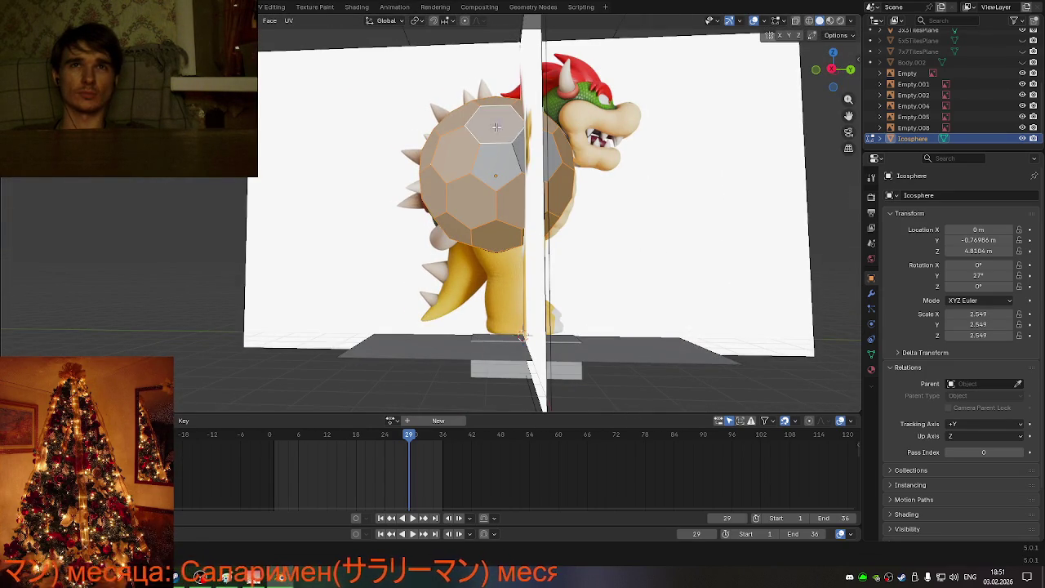
left_click(511, 167, "shift")
left_click(497, 168, "shift")
key("x")
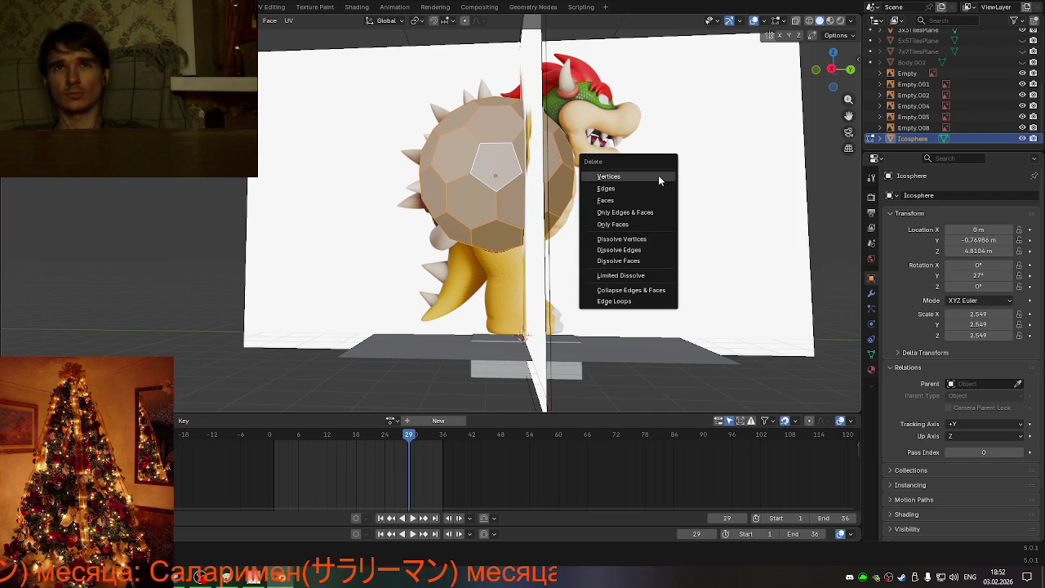
left_click(606, 199)
Step: From the sides, select the remaining unwanted faces and delete them, leaving the hexagon strip
mouse_move(605, 200)
middle_mouse_down()
mouse_move(544, 262)
mouse_move(367, 163)
mouse_move(416, 167)
middle_mouse_up()
left_click(365, 161)
left_click(347, 114, "shift")
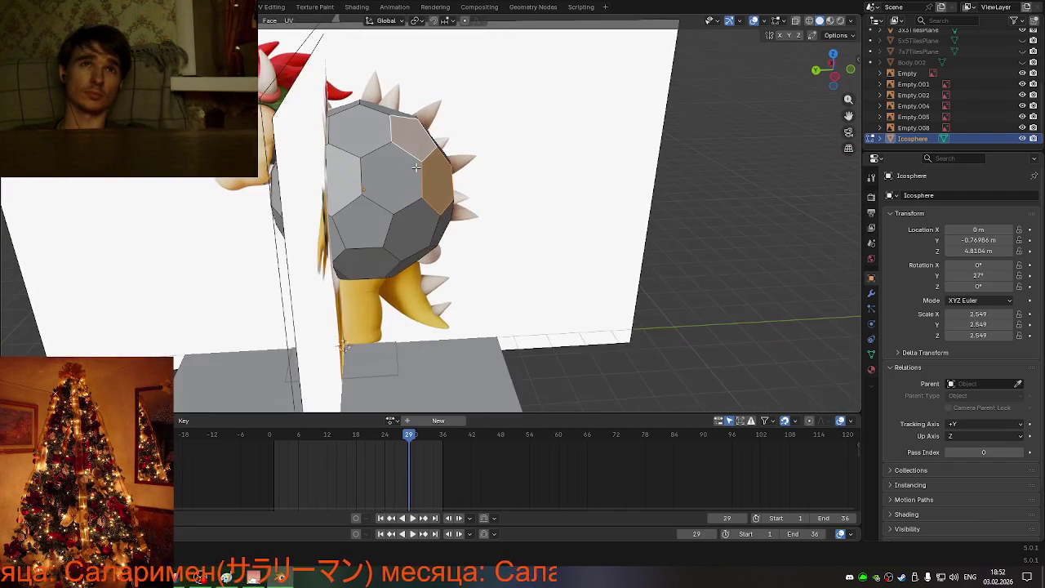
middle_click_drag(369, 132, 383, 163)
left_click(367, 147, "shift")
mouse_move(384, 204)
middle_mouse_down()
mouse_move(403, 241)
mouse_move(392, 148)
mouse_move(393, 173)
mouse_move(482, 151)
middle_mouse_up()
left_click(367, 130, "shift")
left_click(383, 180, "shift")
left_click(388, 192, "shift")
left_click(393, 148, "shift")
left_click(484, 149, "shift")
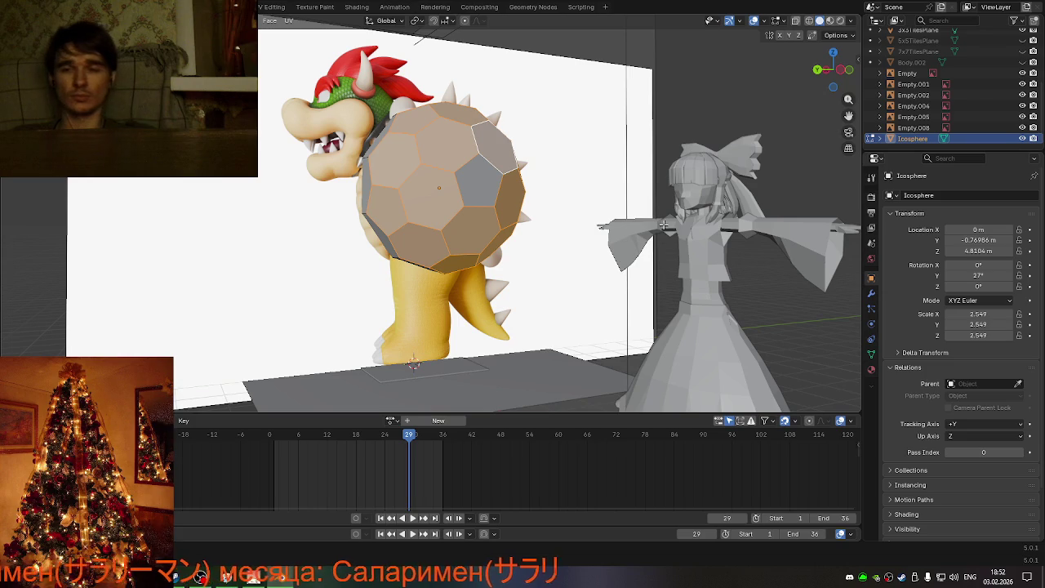
key("x")
left_click(663, 224)
middle_click_drag(662, 224, 410, 211)
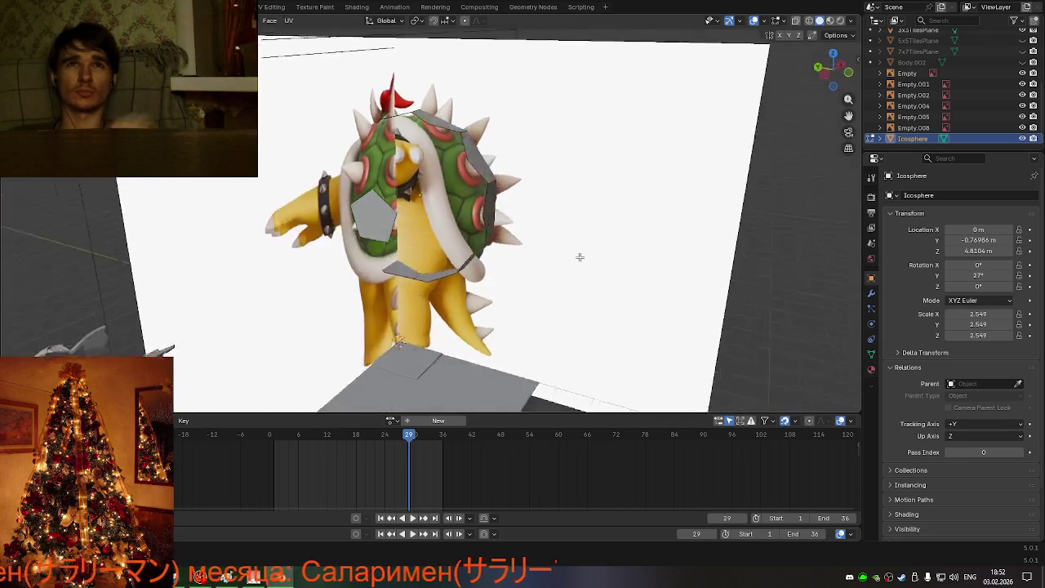
scroll(409, 210, "up", 2)
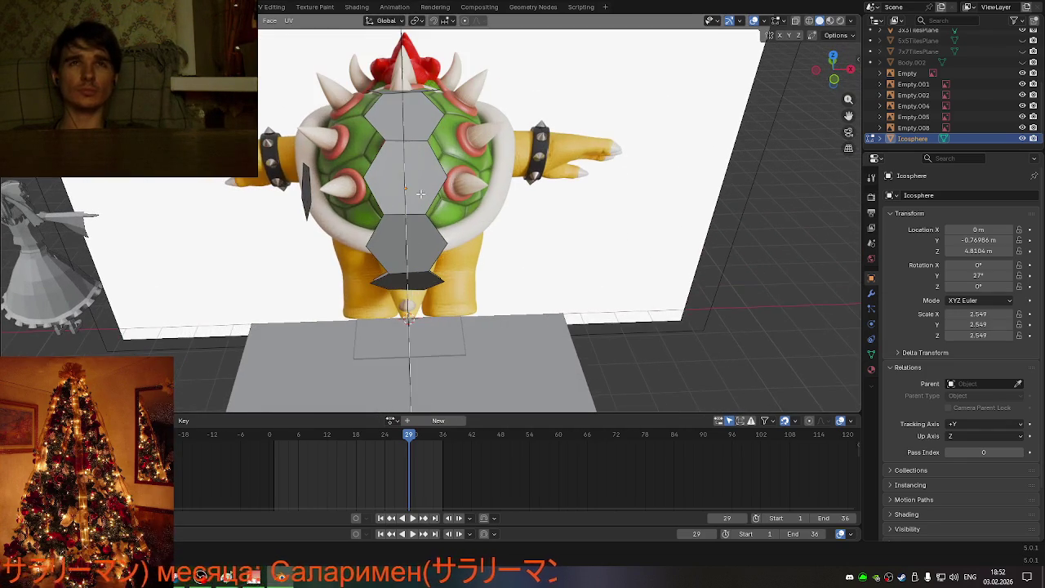
Step: Scale the leftover side face down to 0.942
mouse_move(412, 159)
middle_mouse_down()
mouse_move(409, 145)
mouse_move(524, 148)
mouse_move(457, 179)
mouse_move(380, 150)
mouse_move(417, 149)
middle_mouse_up()
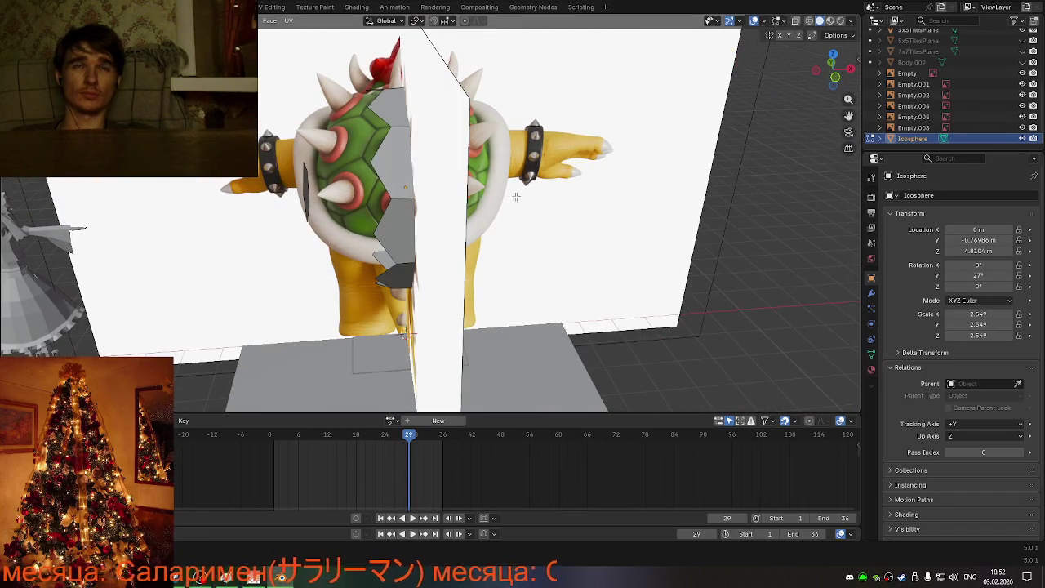
middle_click_drag(516, 196, 668, 185)
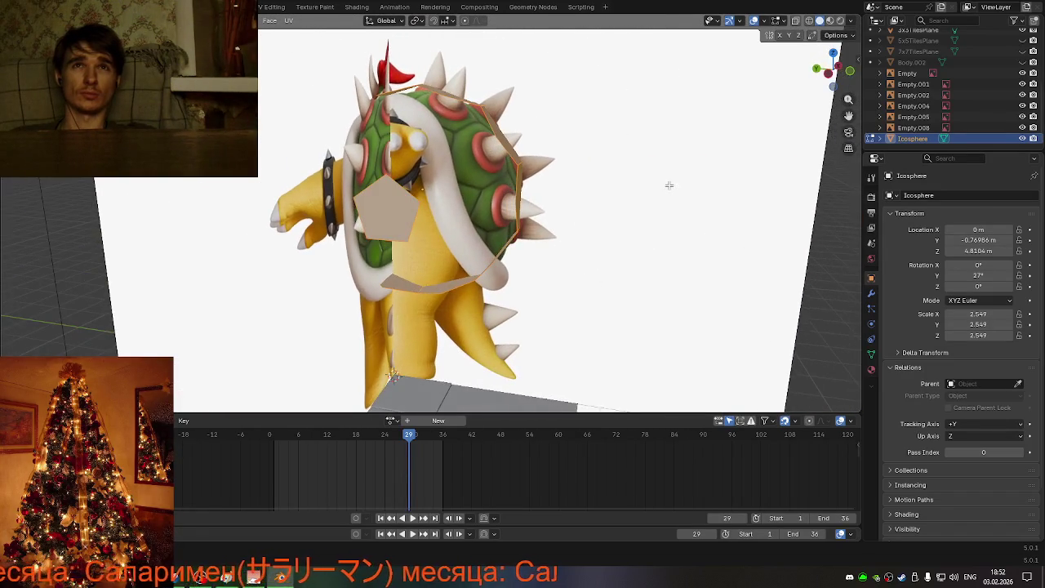
mouse_move(639, 193)
middle_mouse_down()
mouse_move(662, 193)
mouse_move(673, 176)
middle_mouse_up()
key("s")
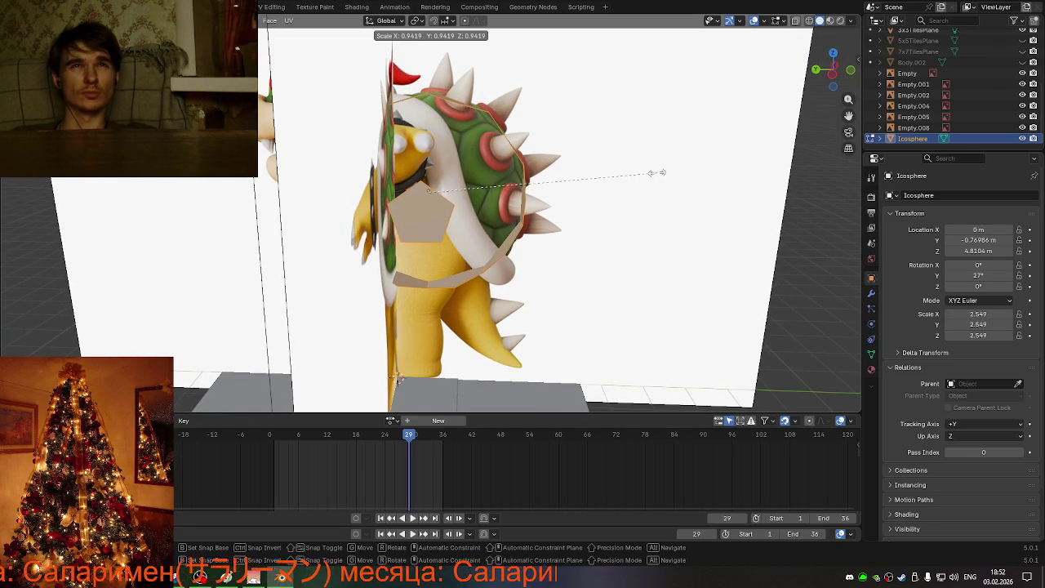
left_click(657, 172)
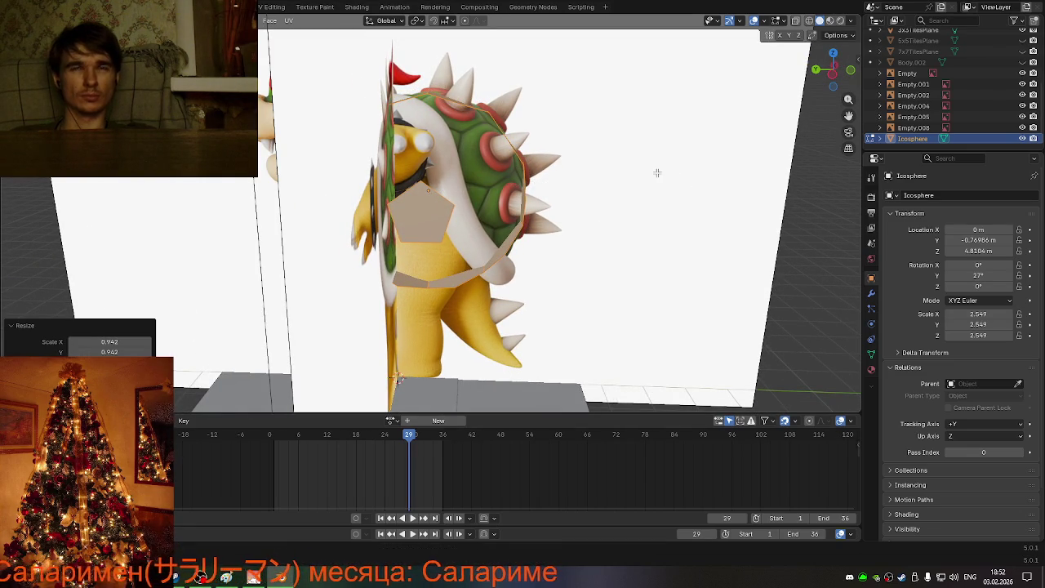
Step: Tilt the side face 19.3° about the X axis
key("r")
key("z")
key("x")
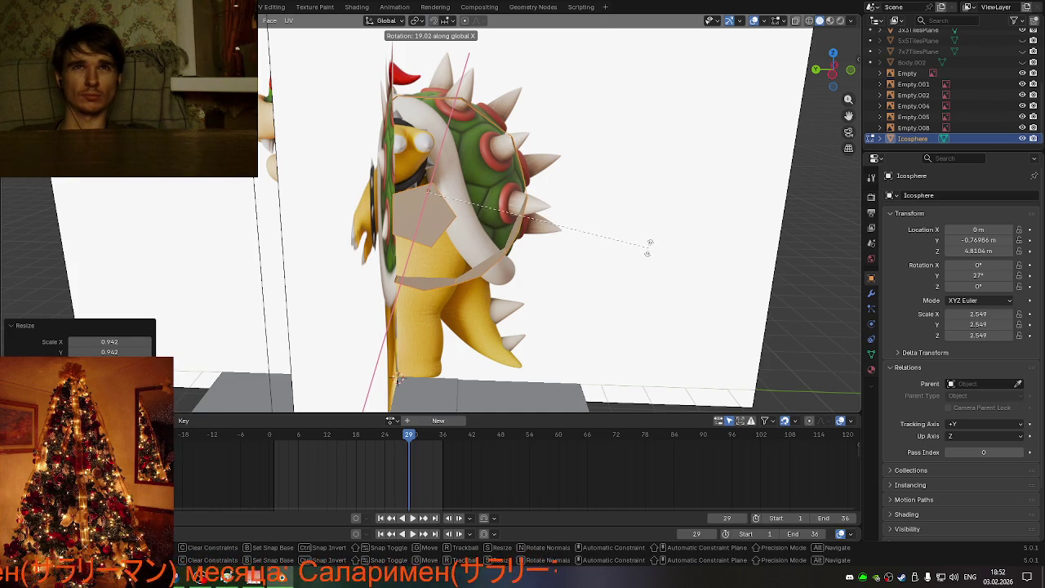
left_click(649, 245)
key("r")
right_click(661, 234)
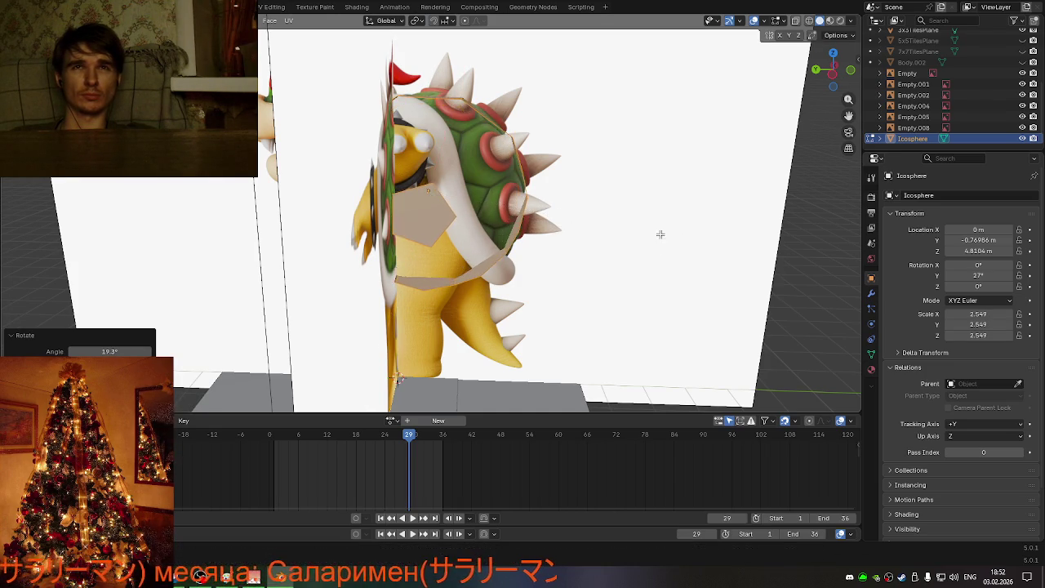
mouse_move(660, 234)
middle_mouse_down()
mouse_move(653, 216)
mouse_move(543, 217)
mouse_move(620, 234)
mouse_move(634, 233)
mouse_move(579, 205)
mouse_move(544, 211)
middle_mouse_up()
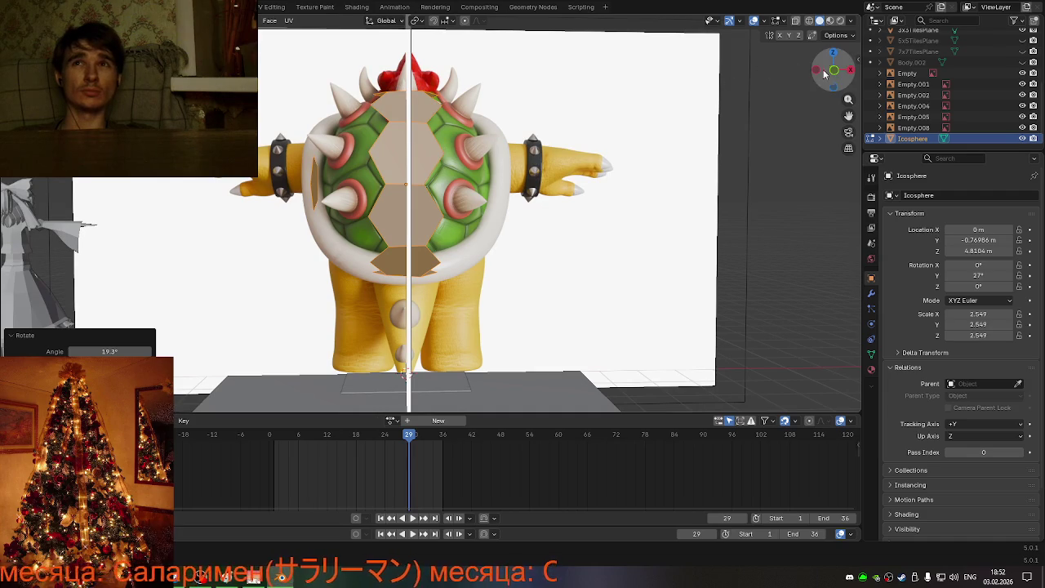
Step: Widen the hexagon strip to 1.226 along the X axis
scroll(833, 72, "up", 2)
scroll(588, 118, "up", 2)
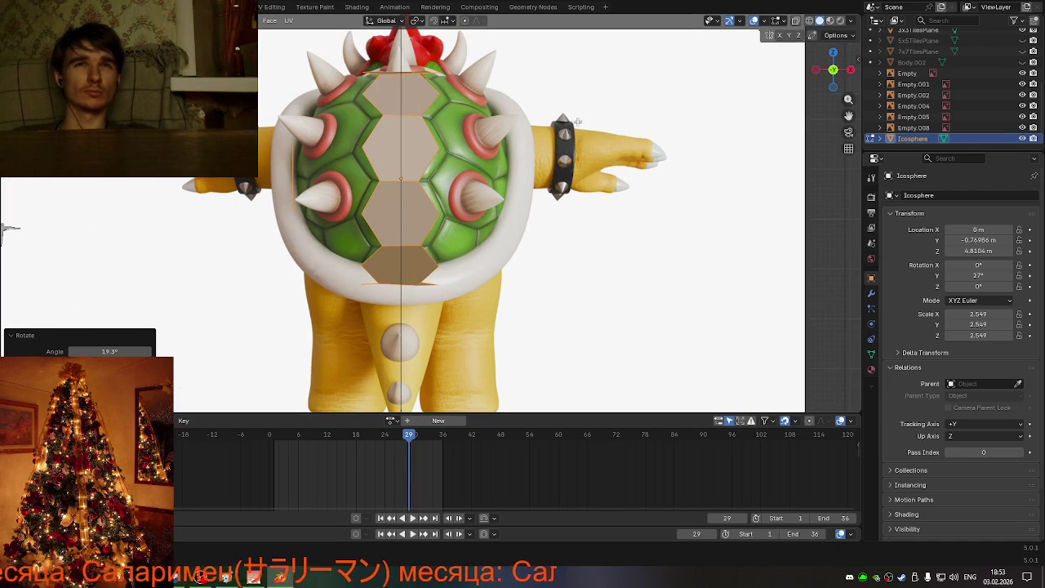
key("s")
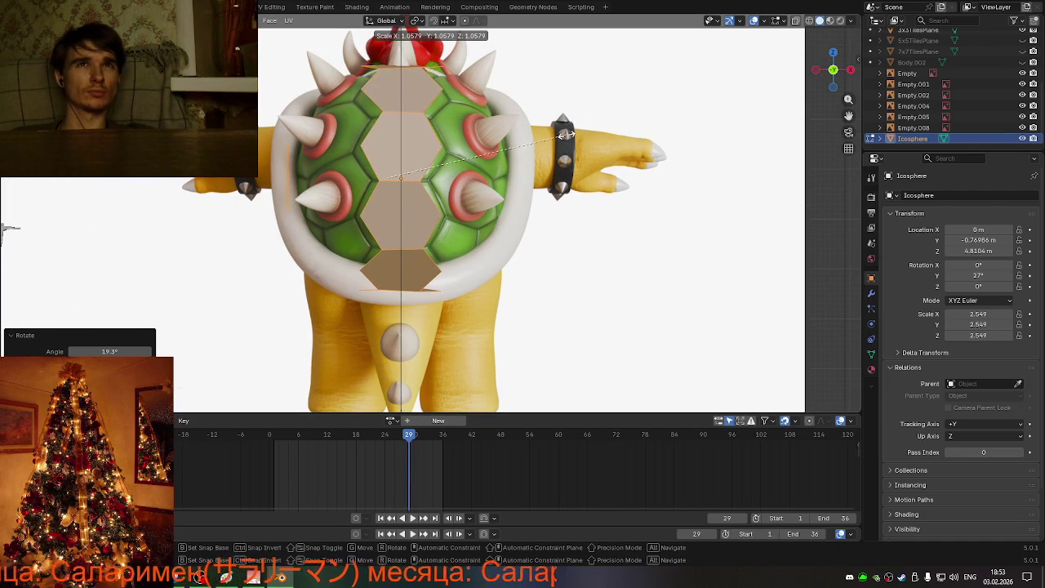
left_click(563, 133)
key("s")
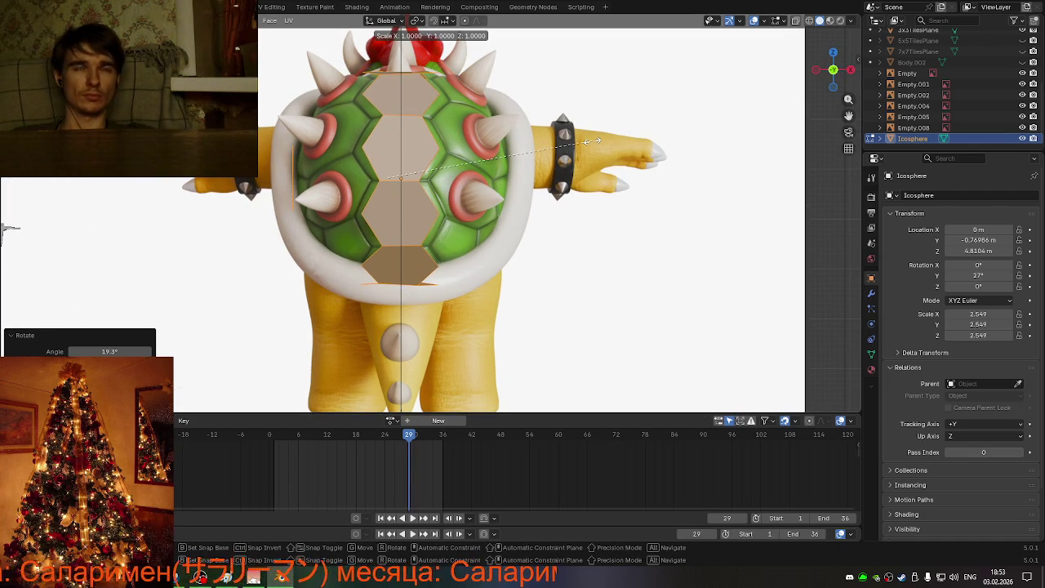
key("y")
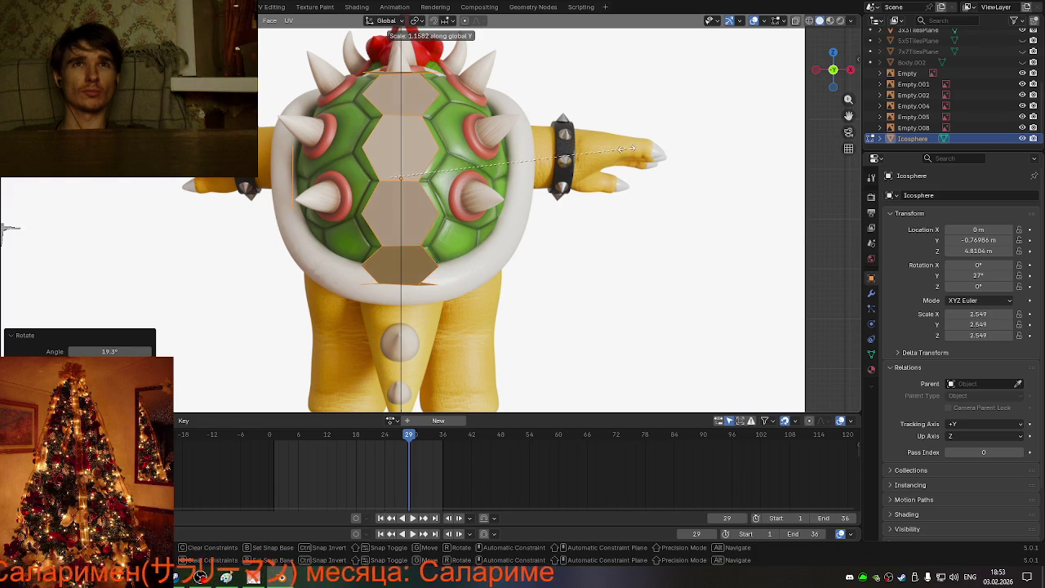
key("Escape")
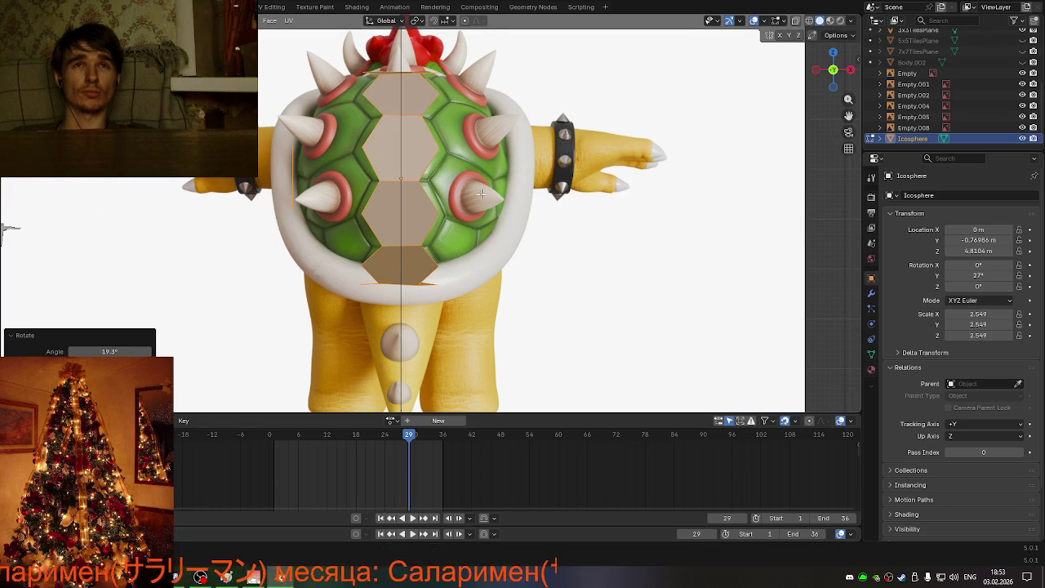
key("s")
key("x")
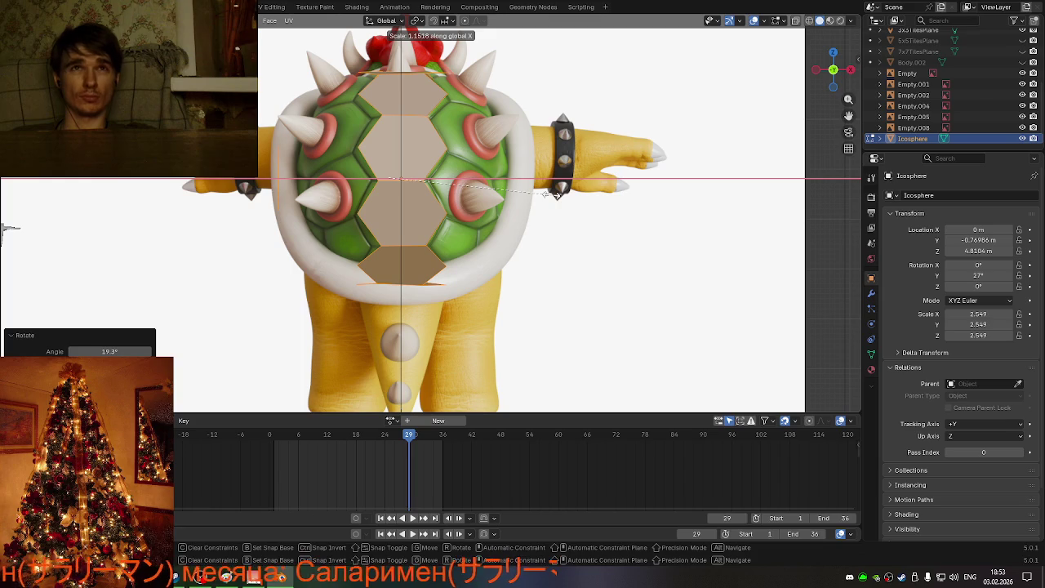
key("x")
key("x")
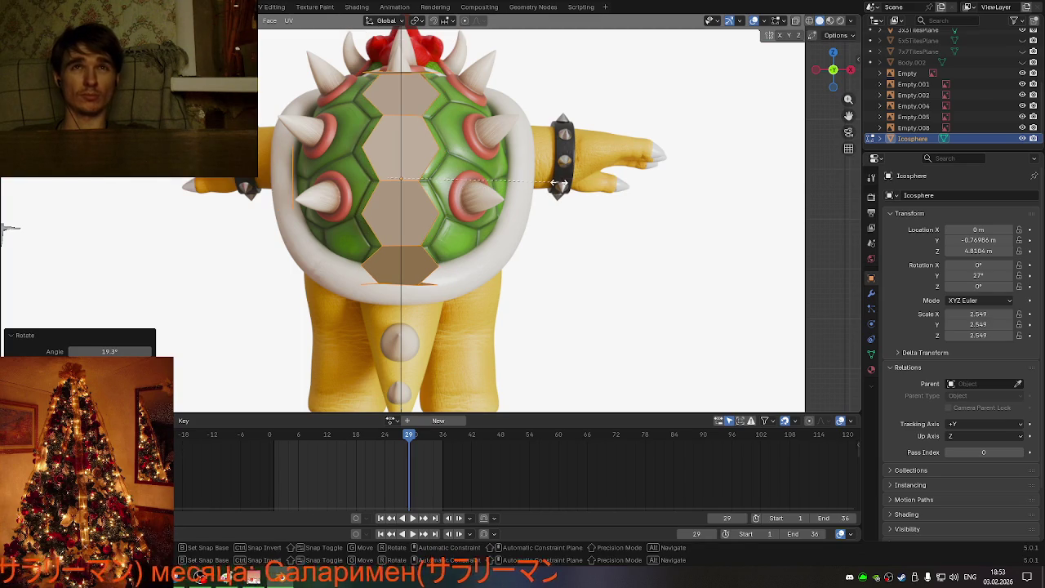
key("x")
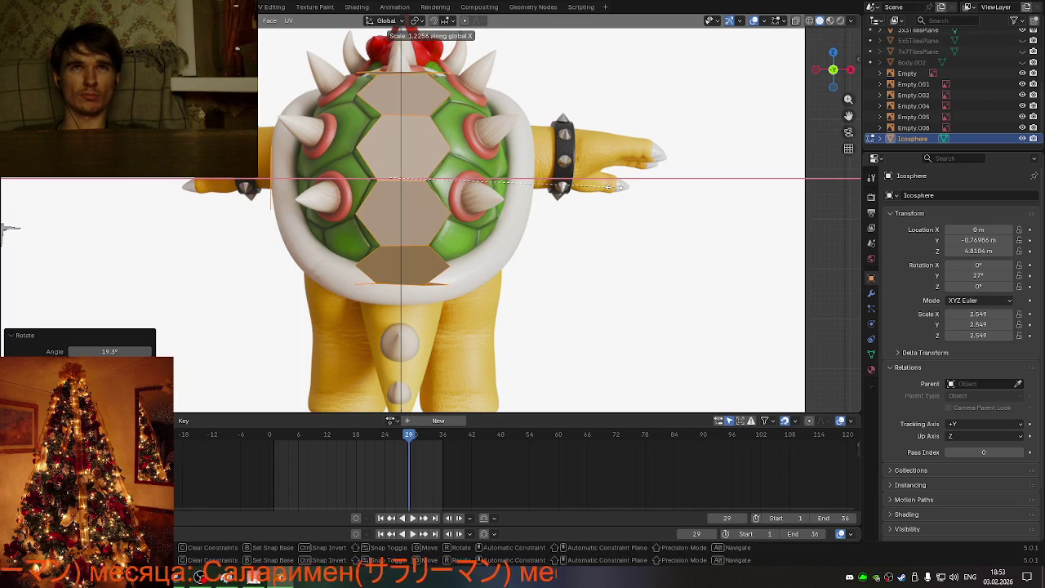
left_click(612, 187)
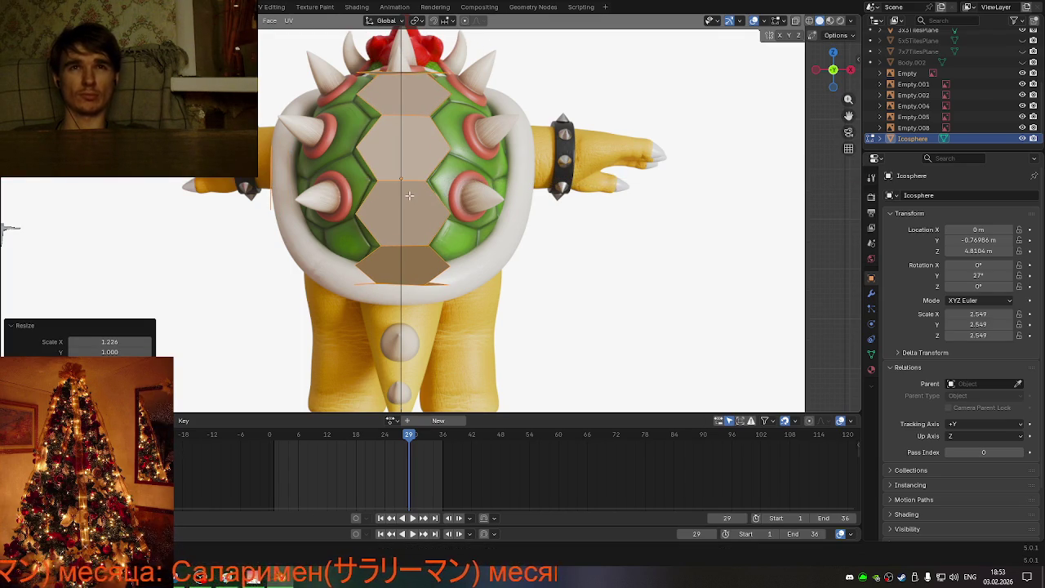
Step: Select a single hexagon face of the strip from an angled view
scroll(409, 195, "down", 5)
mouse_move(409, 196)
middle_mouse_down()
mouse_move(469, 199)
mouse_move(416, 215)
mouse_move(422, 226)
mouse_move(394, 147)
middle_mouse_up()
scroll(394, 147, "up", 3)
left_click(380, 104)
mouse_move(509, 190)
middle_mouse_down()
mouse_move(490, 189)
mouse_move(522, 190)
mouse_move(502, 189)
middle_mouse_up()
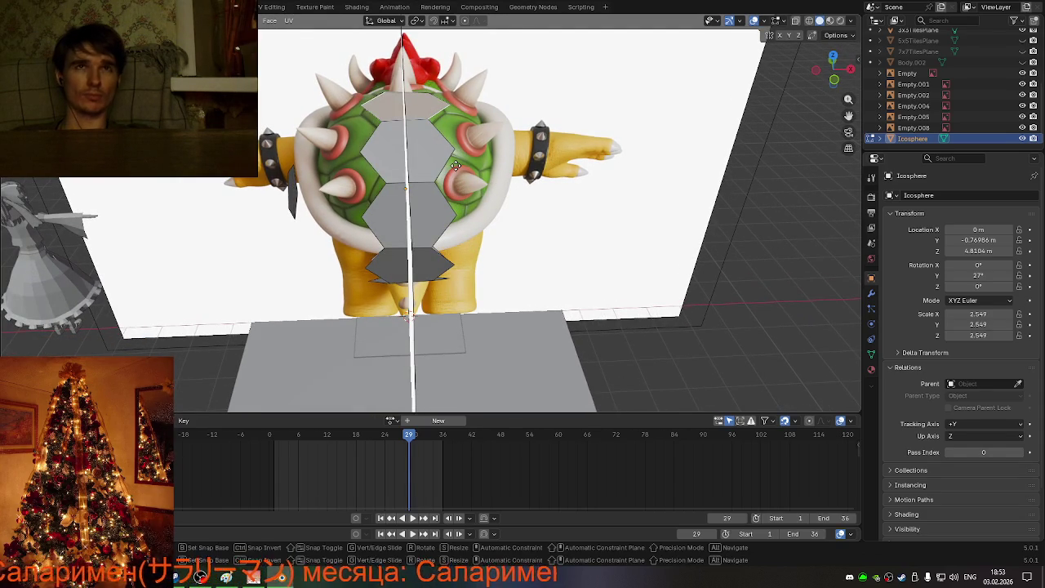
Step: Copy the selected hexagon face and offset the copy -1.5 m along X
key("g")
key("x")
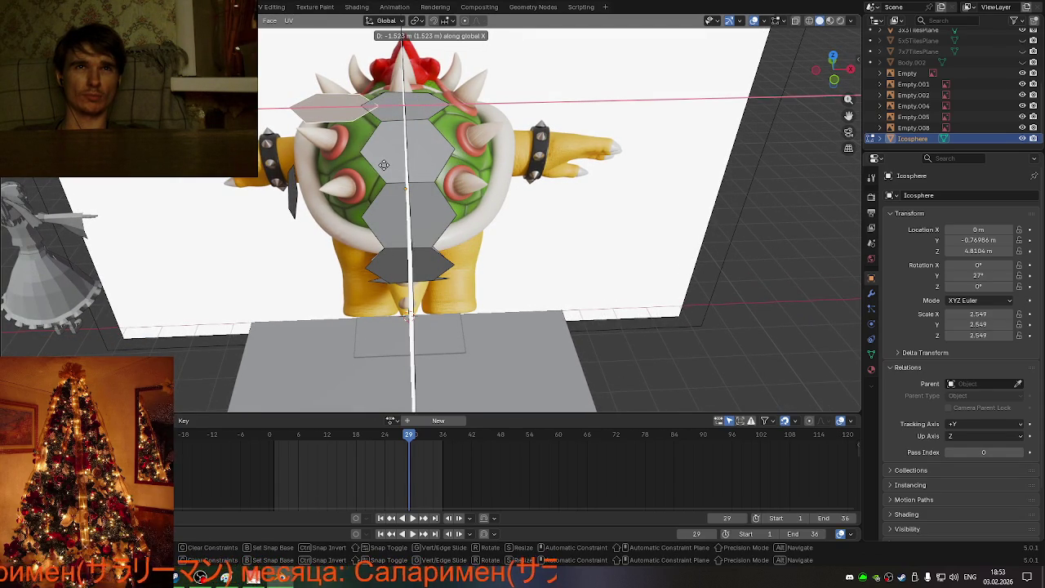
left_click(383, 165)
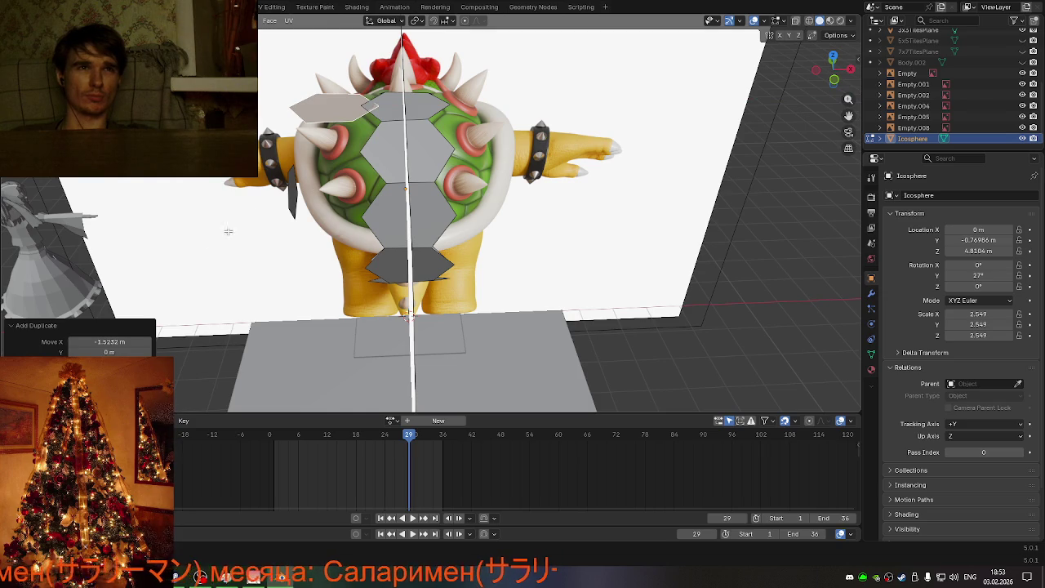
left_click(131, 341)
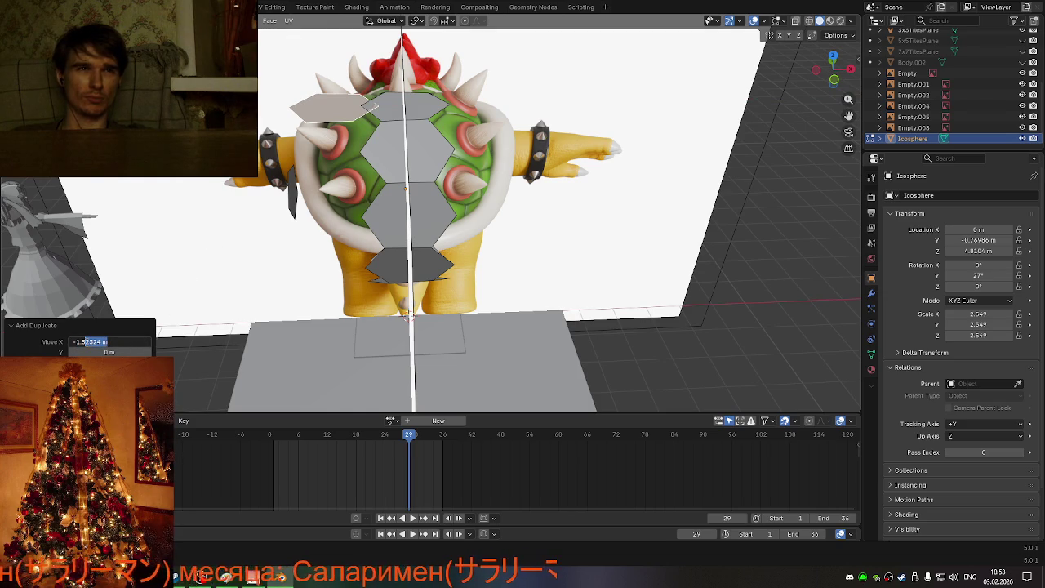
key("Return")
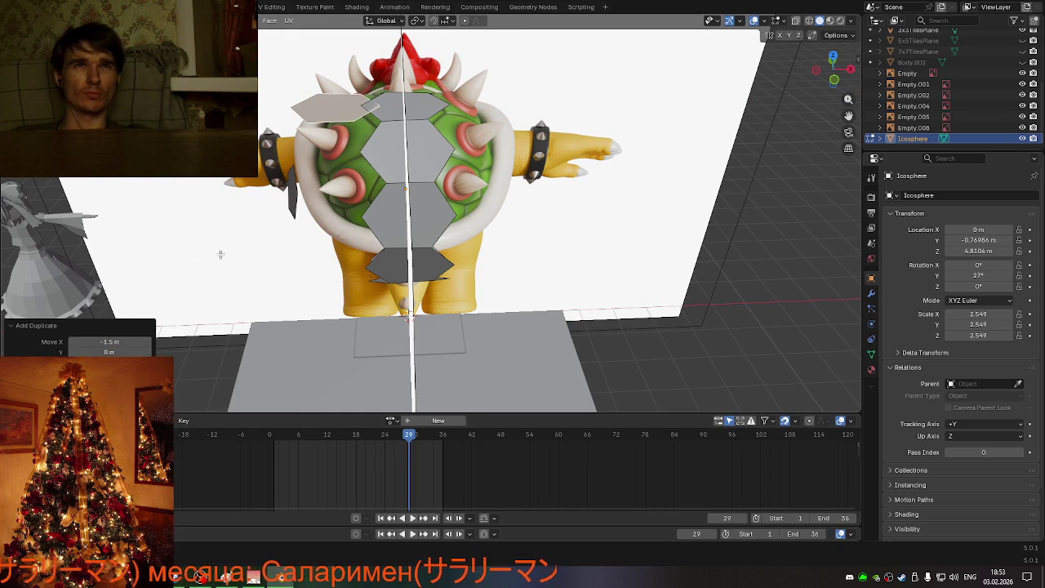
Step: Offset the copied face -0.75 m along Y
key("g")
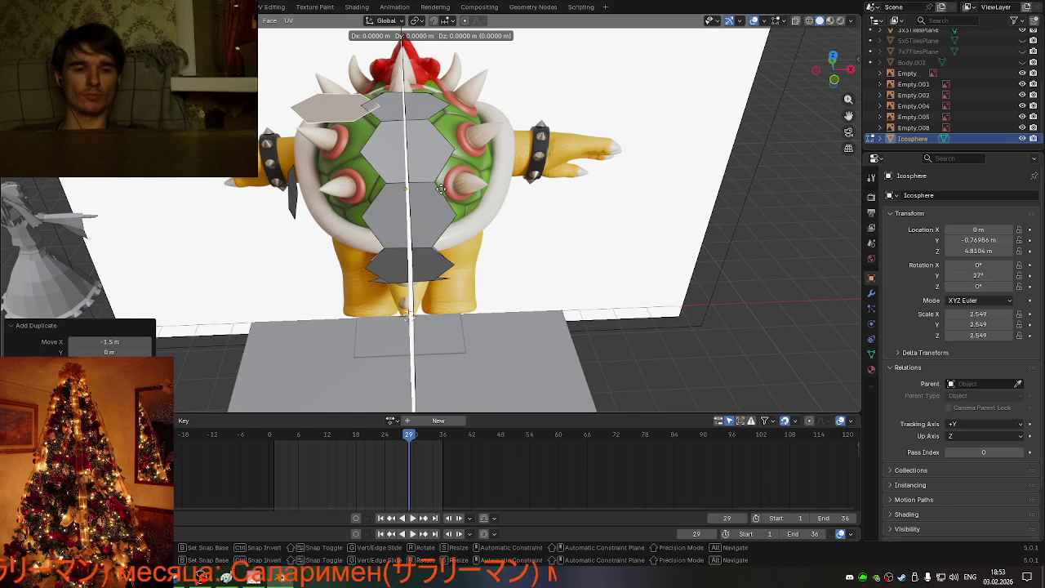
key("y")
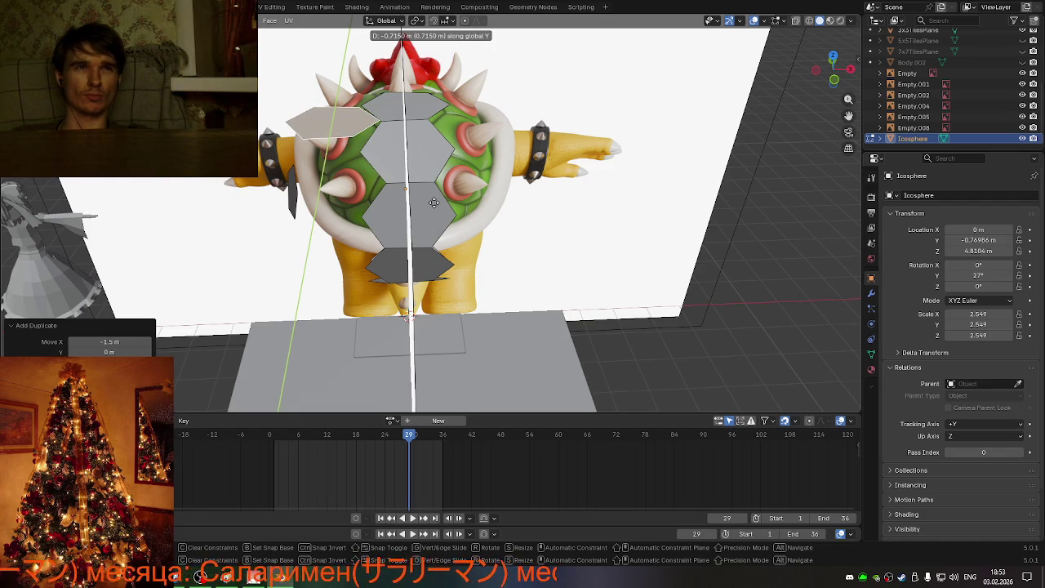
left_click(433, 201)
left_click(123, 352)
type("-0.75")
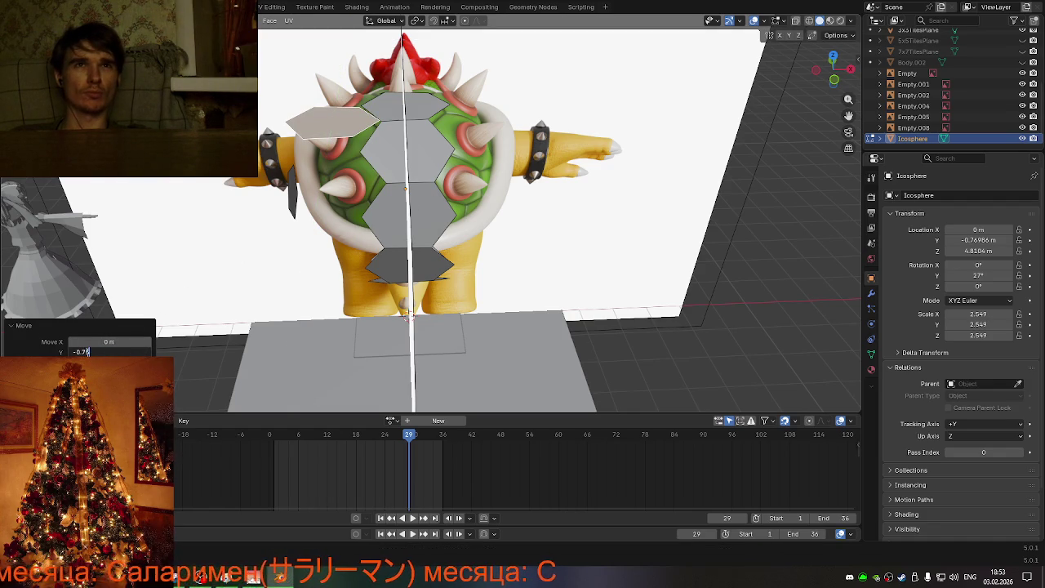
key("Return")
middle_click_drag(368, 245, 466, 268)
Step: Fine-tune the copied face's Y offset from -0.76 m to -0.71 m
scroll(457, 261, "up", 5)
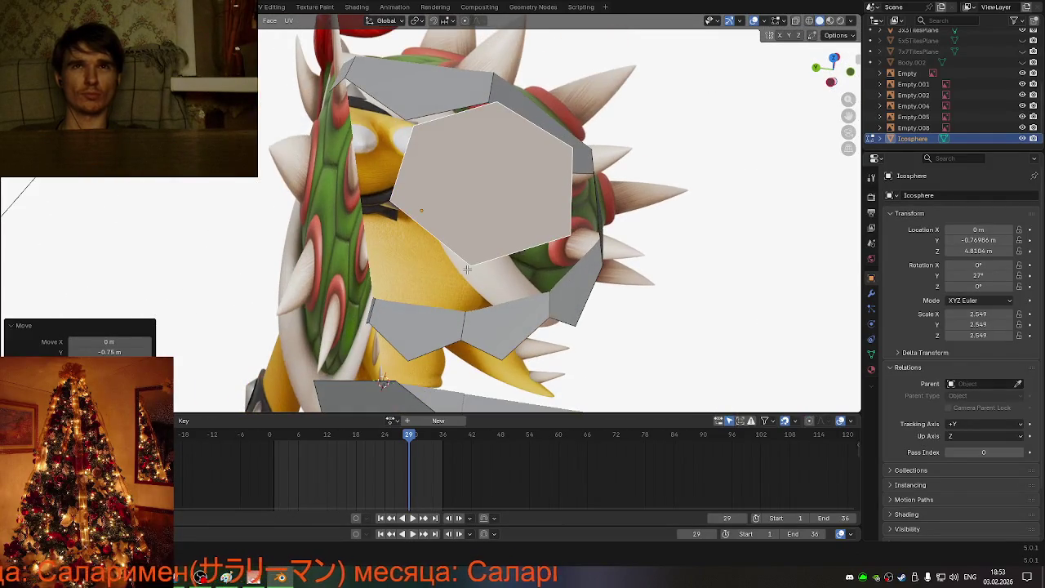
left_click(73, 352)
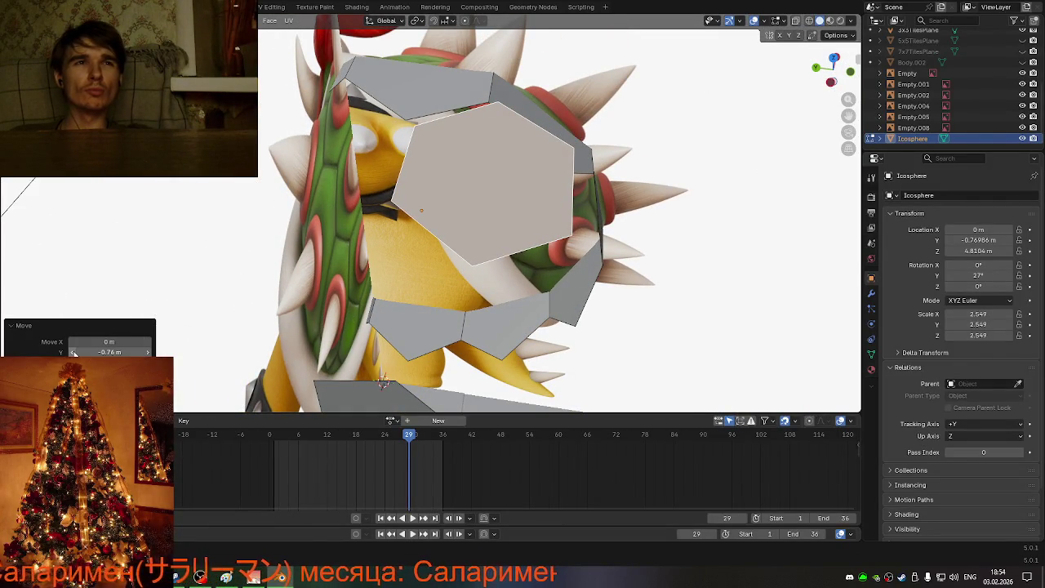
left_click(149, 352)
left_click(149, 352)
left_click(149, 351)
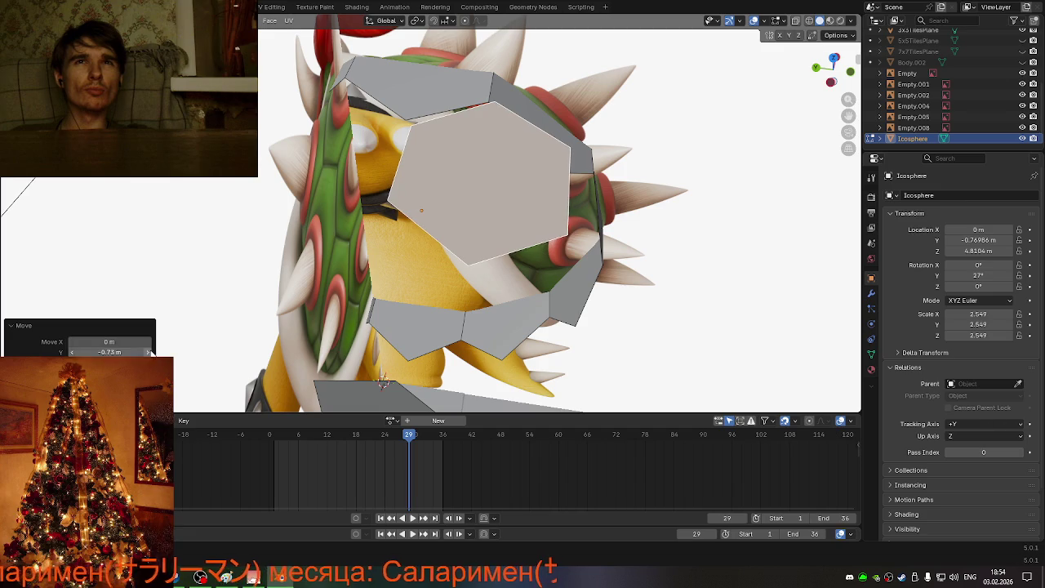
left_click(149, 351)
left_click(149, 352)
Step: Raise the copied face's Y offset further to -0.66 m
middle_click_drag(343, 269, 384, 261)
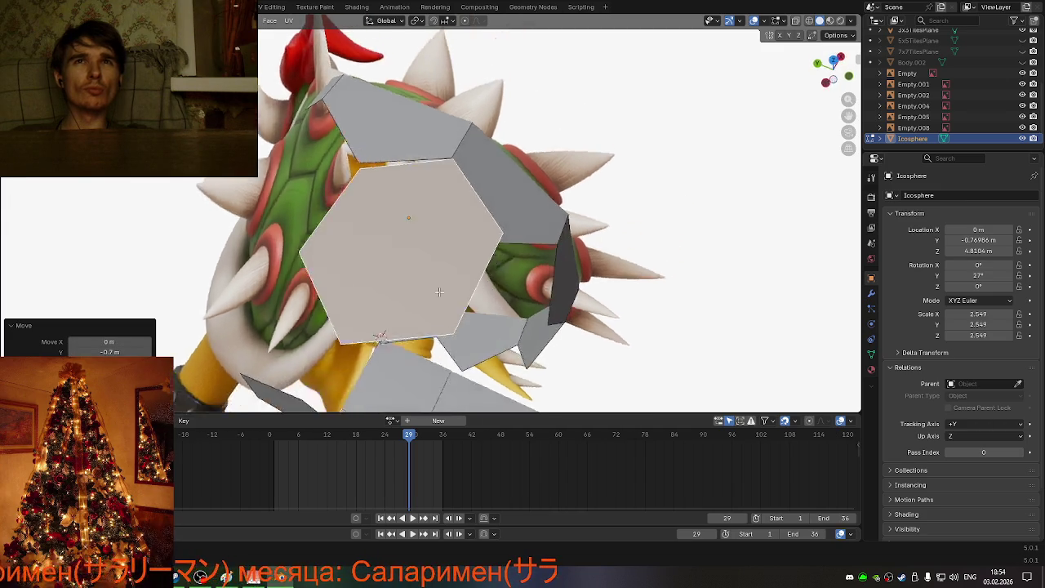
scroll(384, 261, "up", 6)
scroll(396, 315, "down", 5)
middle_click_drag(396, 315, 420, 295)
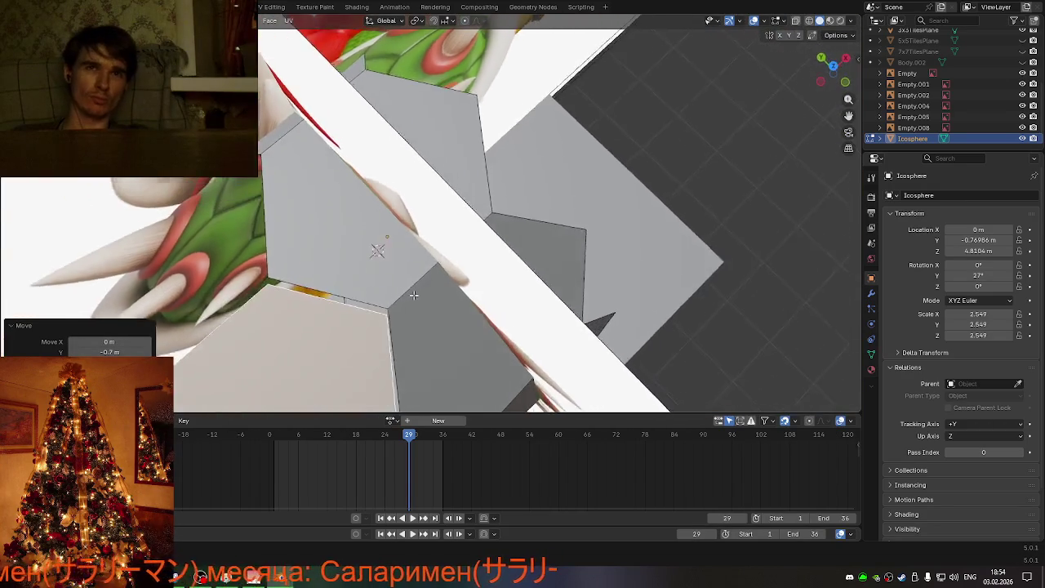
left_click(148, 352)
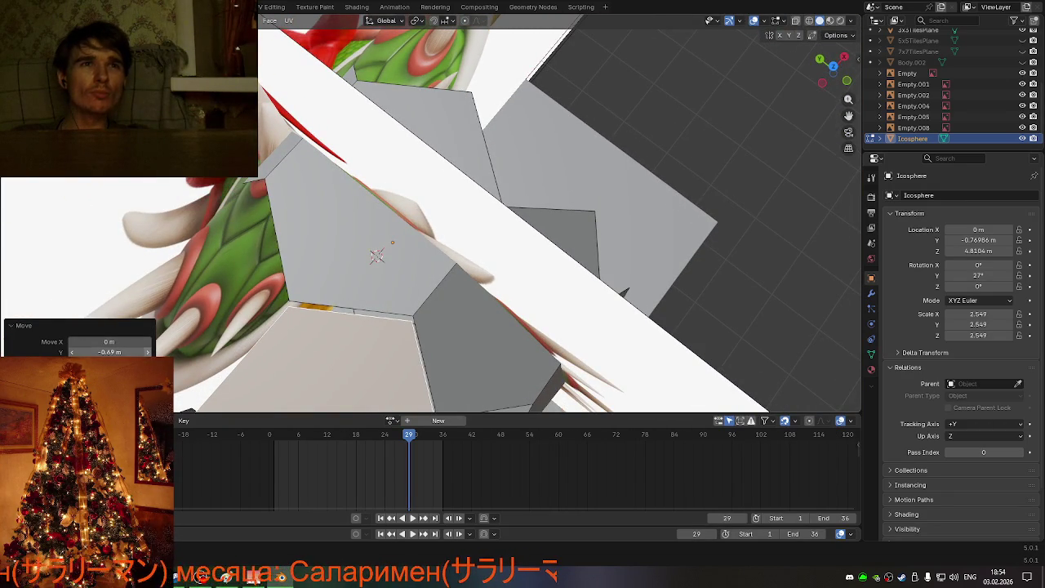
left_click(148, 352)
left_click(148, 351)
middle_click_drag(376, 302, 388, 310)
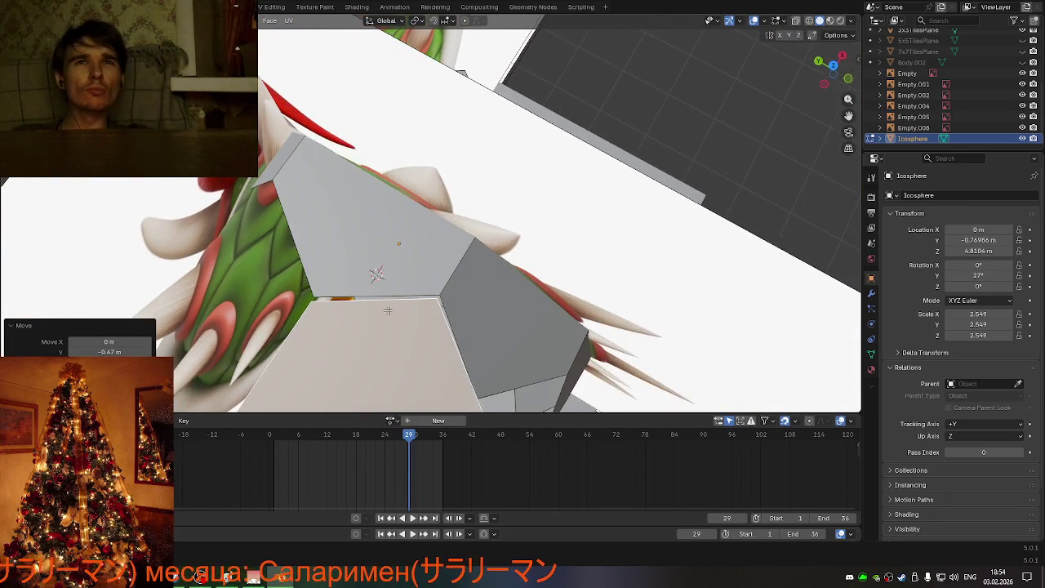
left_click(148, 352)
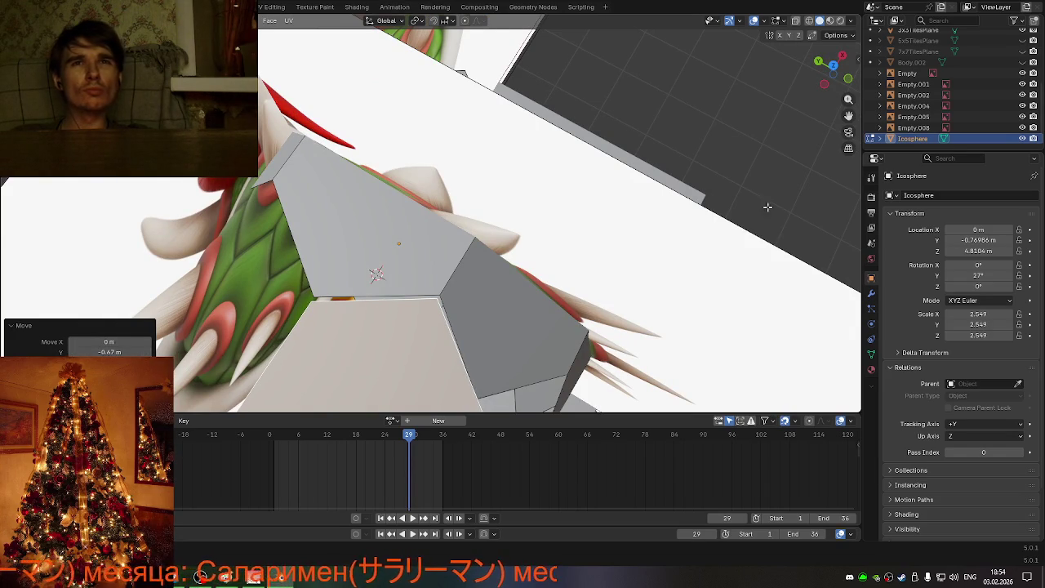
scroll(604, 209, "up", 5)
scroll(600, 196, "down", 5)
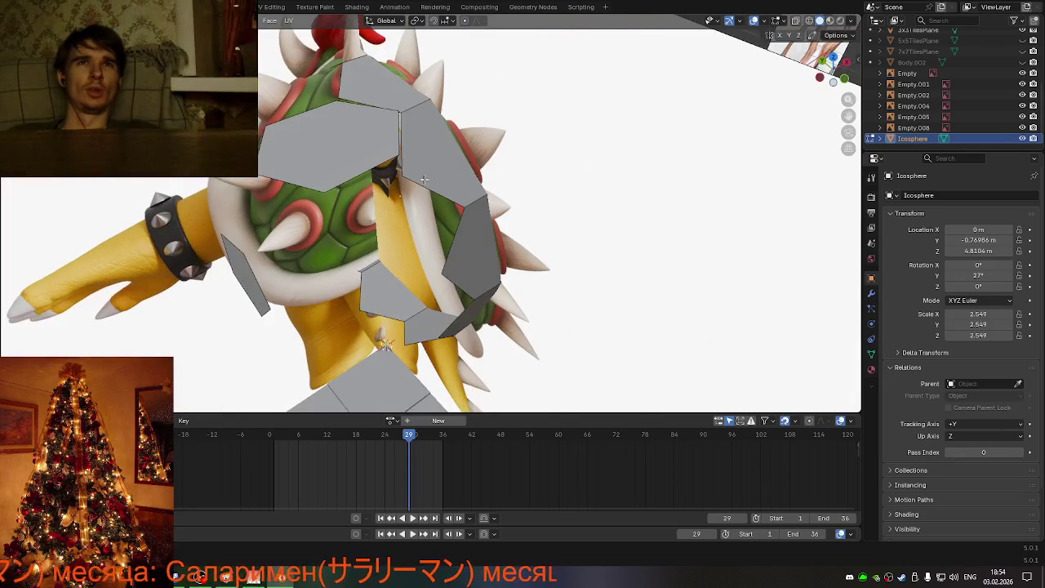
scroll(422, 179, "up", 2)
Step: Select the large side panel face and tilt it 25.9° about X
key("a")
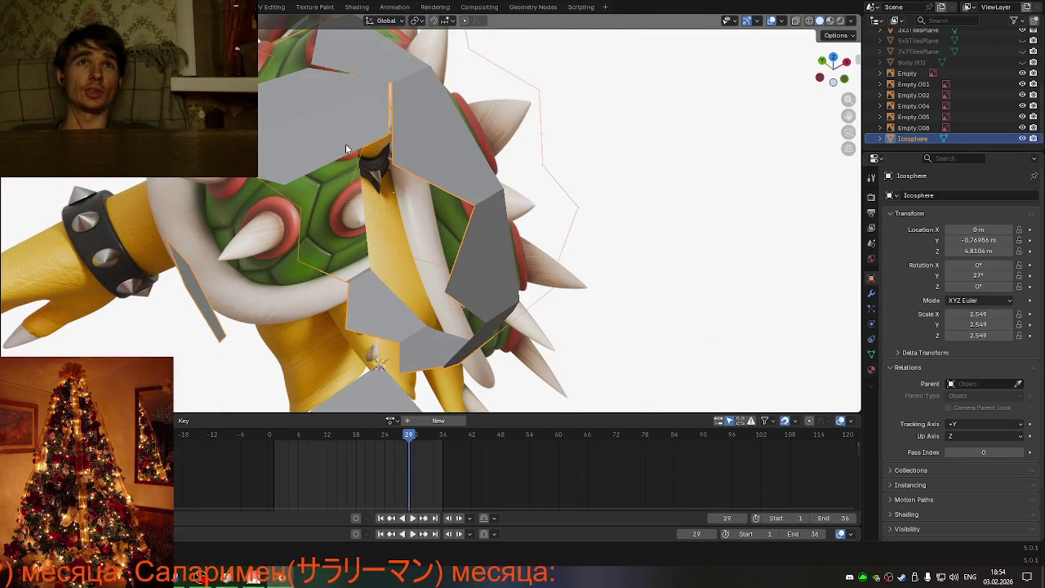
key("alt+a")
left_click(343, 148)
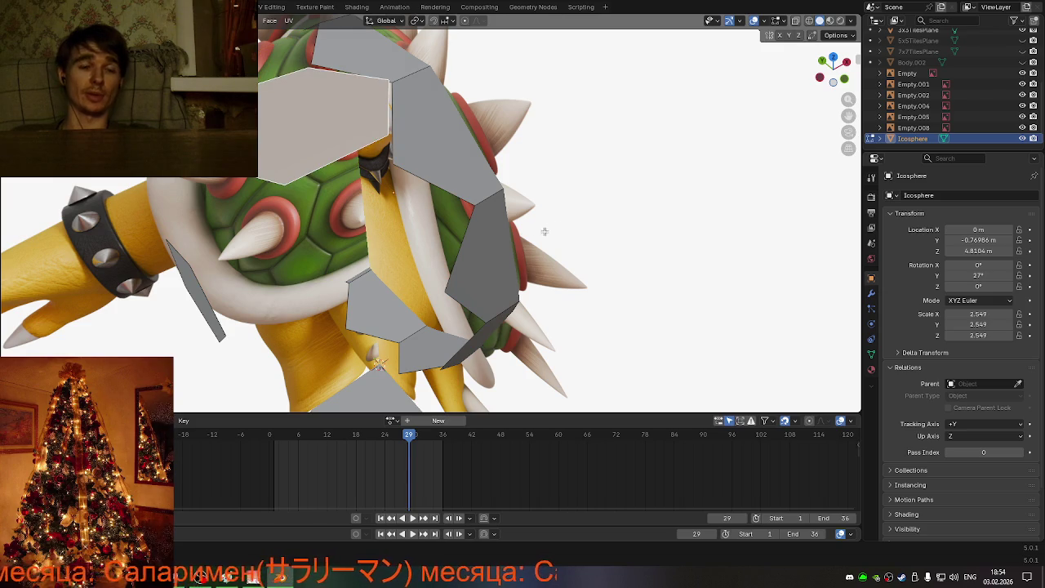
key("r")
key("x")
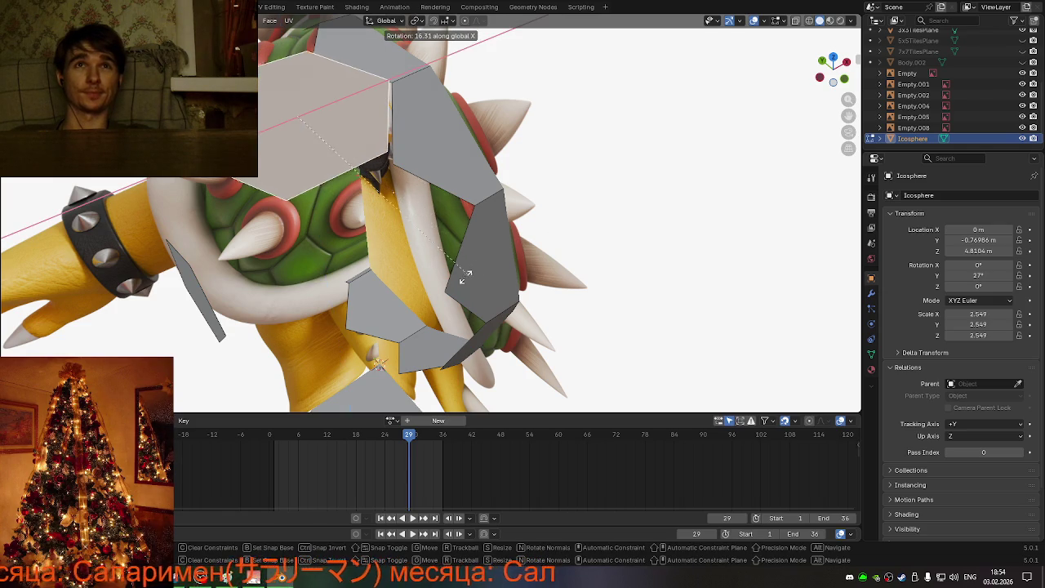
left_click(431, 292)
mouse_move(431, 293)
middle_mouse_down()
mouse_move(375, 272)
mouse_move(393, 255)
middle_mouse_up()
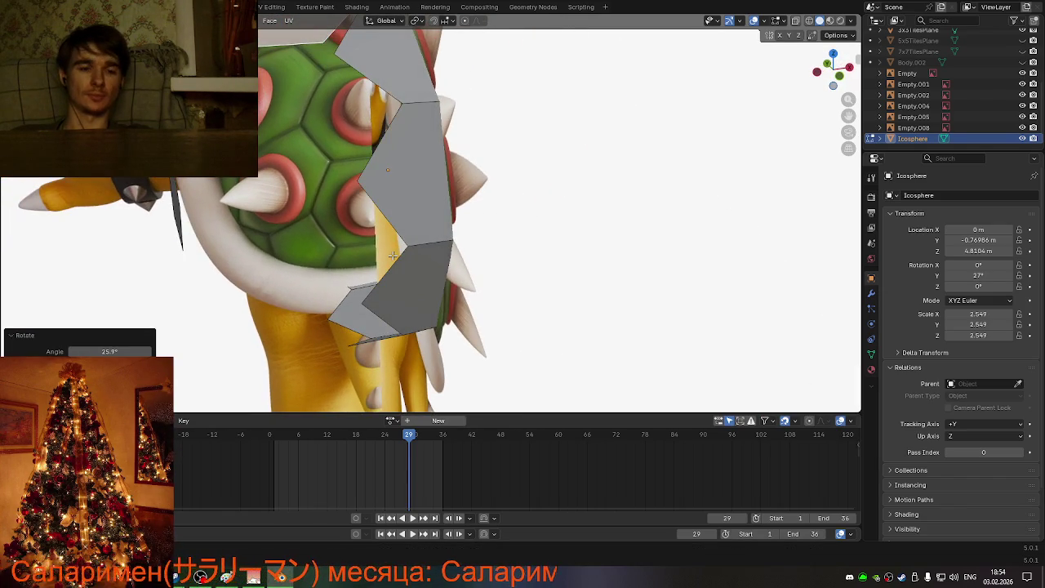
key("g")
left_click(392, 259)
mouse_move(393, 259)
middle_mouse_down()
mouse_move(410, 279)
mouse_move(492, 288)
mouse_move(434, 275)
mouse_move(515, 179)
mouse_move(415, 218)
mouse_move(404, 196)
middle_mouse_up()
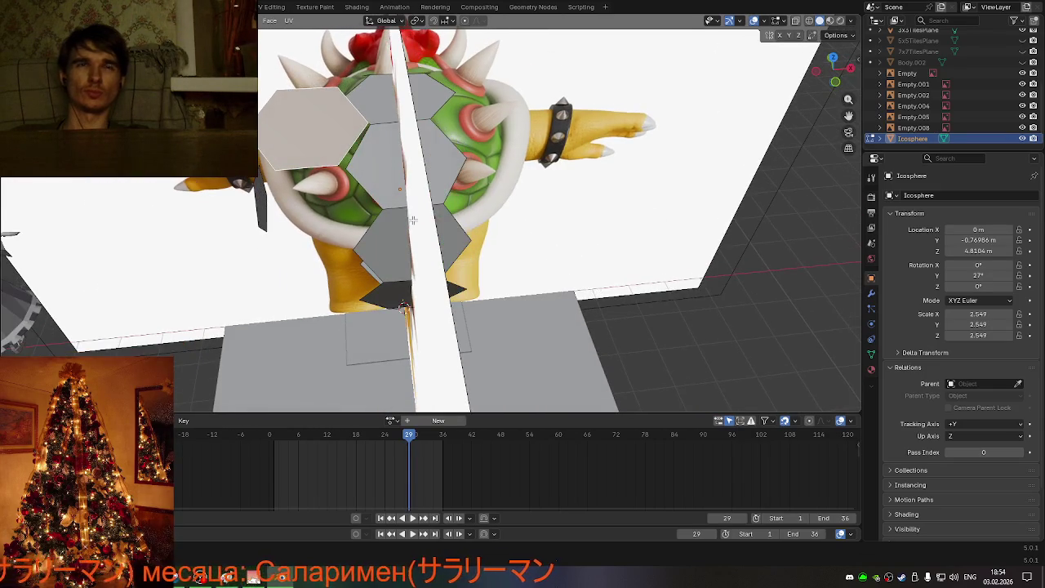
Step: Move the selected shell faces about -1.33 m along X to start a side panel
key("Tab")
key("Tab")
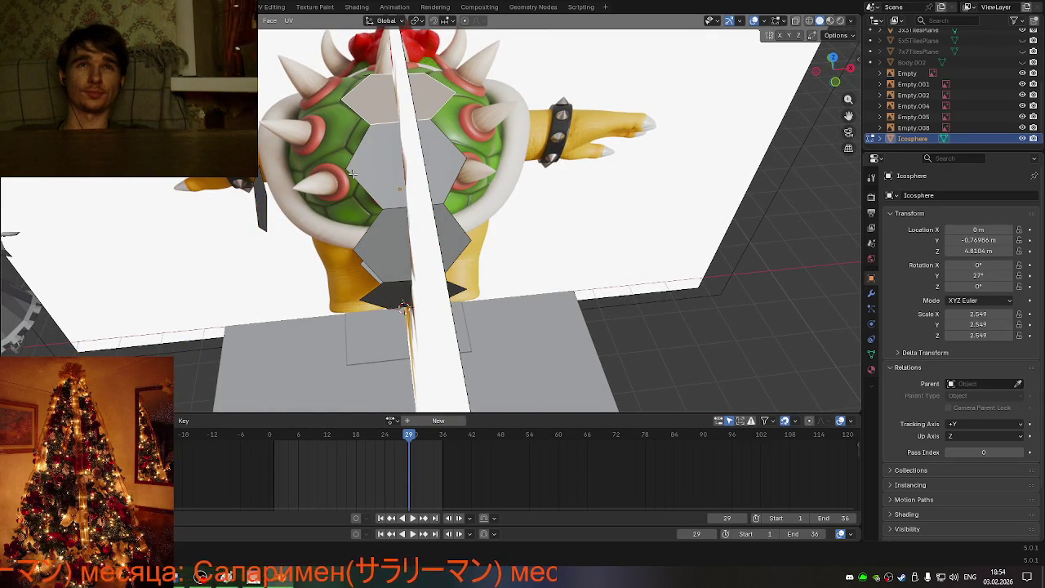
key("a")
middle_click_drag(354, 172, 384, 170)
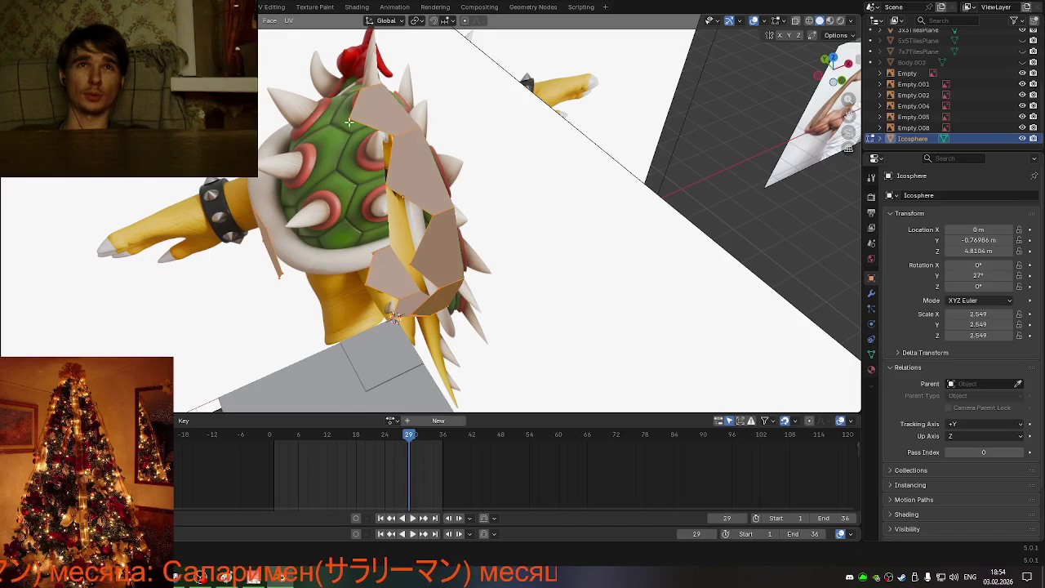
key("alt+a")
middle_click_drag(437, 219, 399, 203)
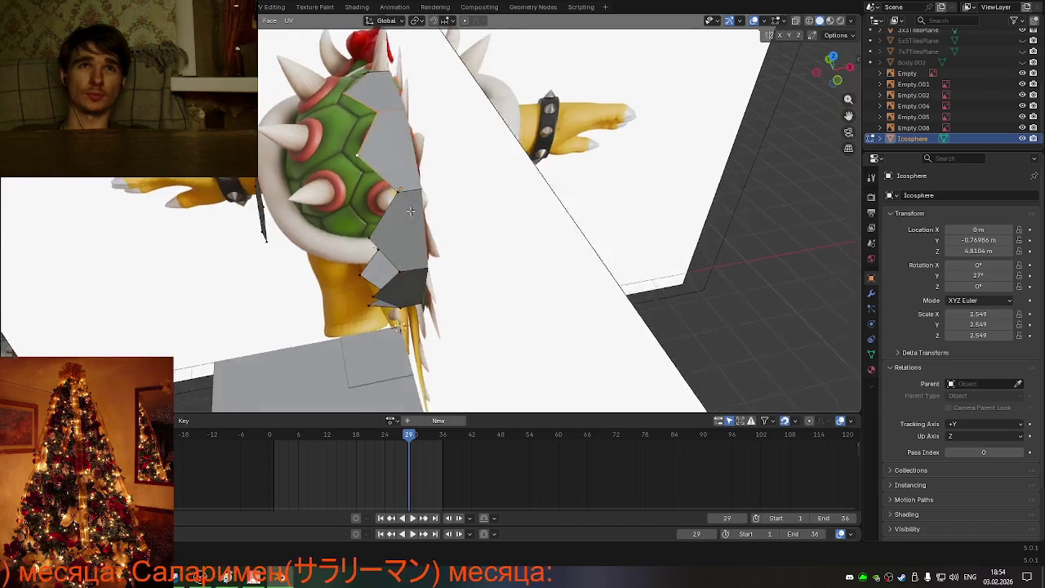
key("g")
key("x")
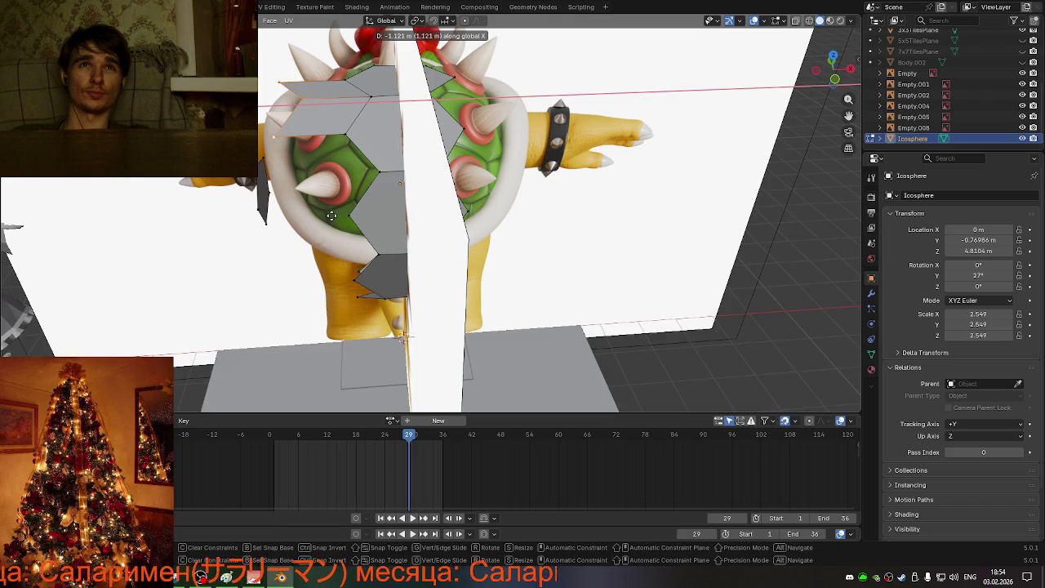
left_click(330, 214)
mouse_move(329, 215)
middle_mouse_down()
mouse_move(390, 186)
mouse_move(371, 189)
mouse_move(410, 193)
middle_mouse_up()
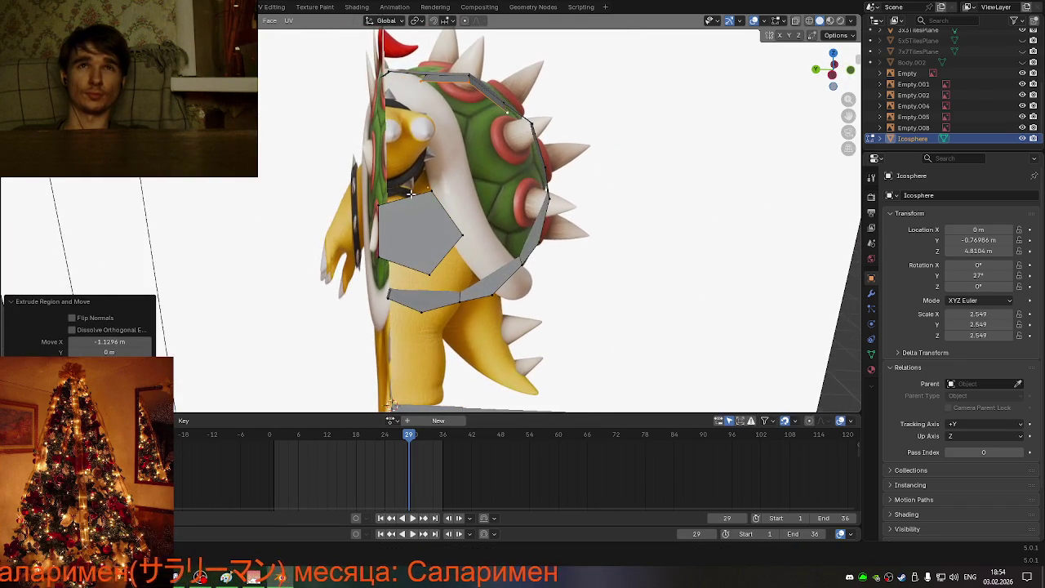
Step: Cancel the Z extrusion and undo the earlier sideways-extruded faces
key("e")
key("z")
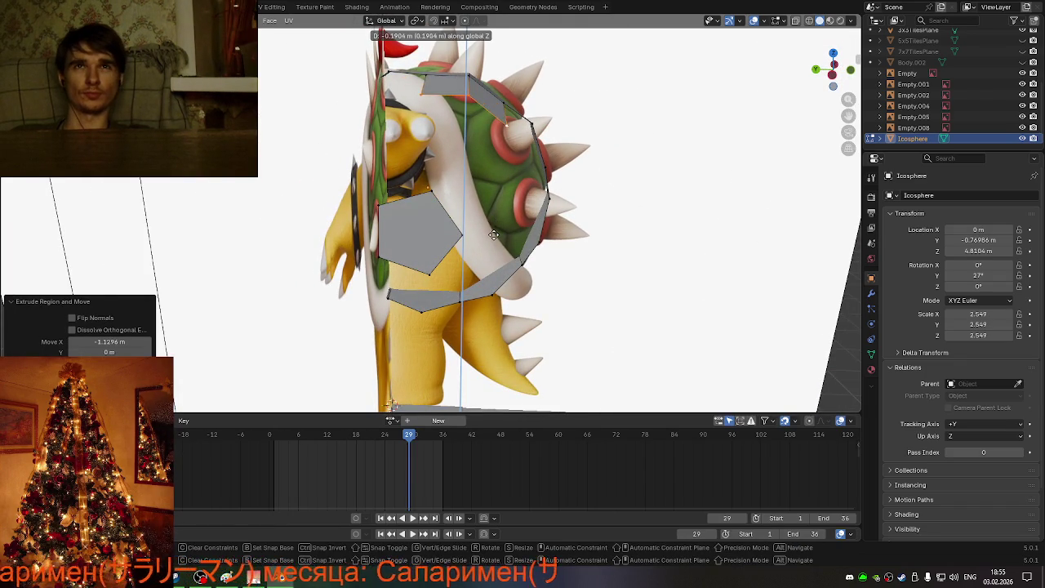
right_click(493, 236)
middle_click_drag(492, 235, 417, 256)
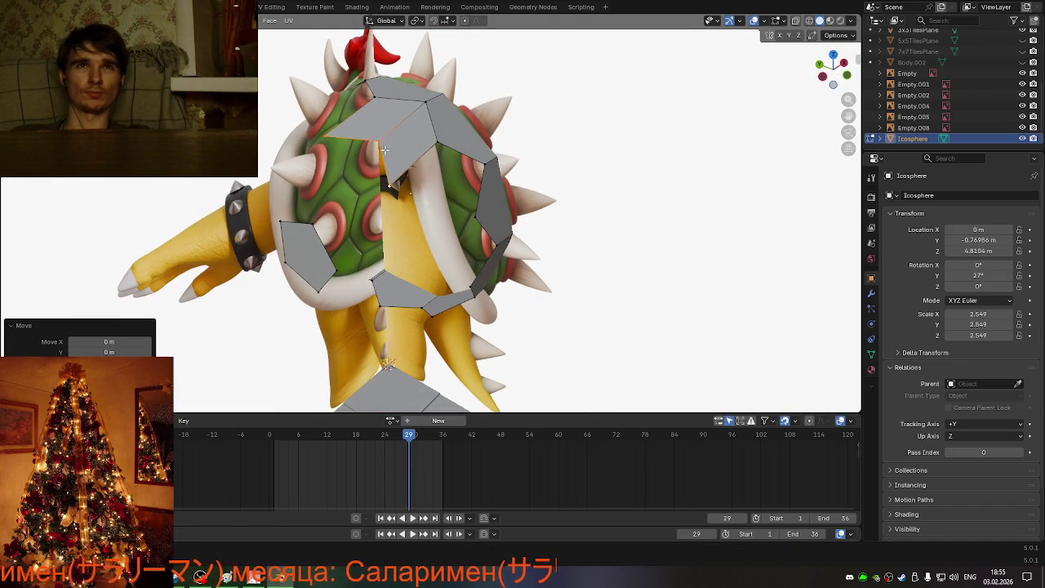
key("ctrl+z")
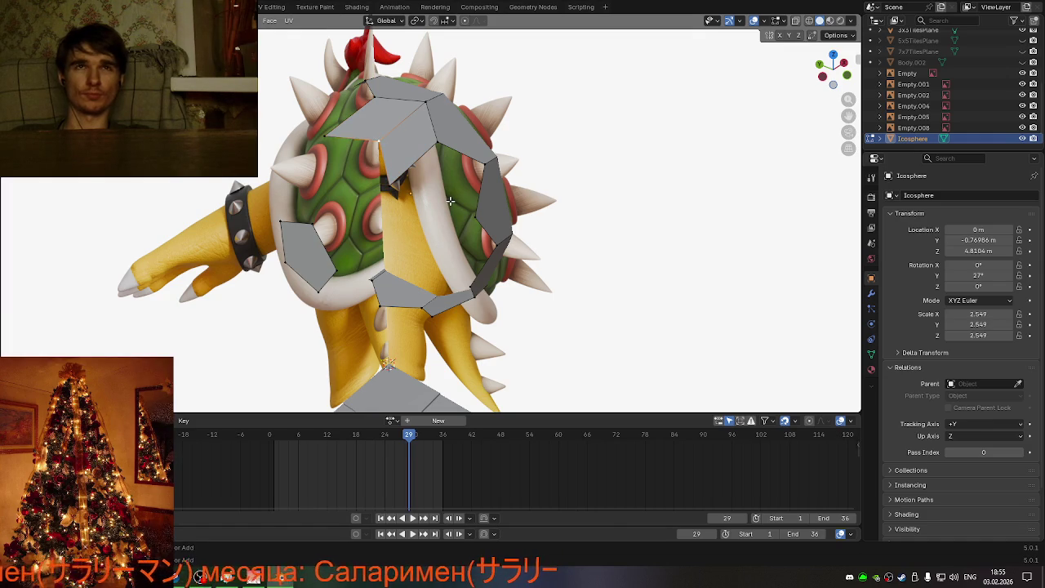
key("ctrl+z")
middle_click_drag(411, 162, 348, 171)
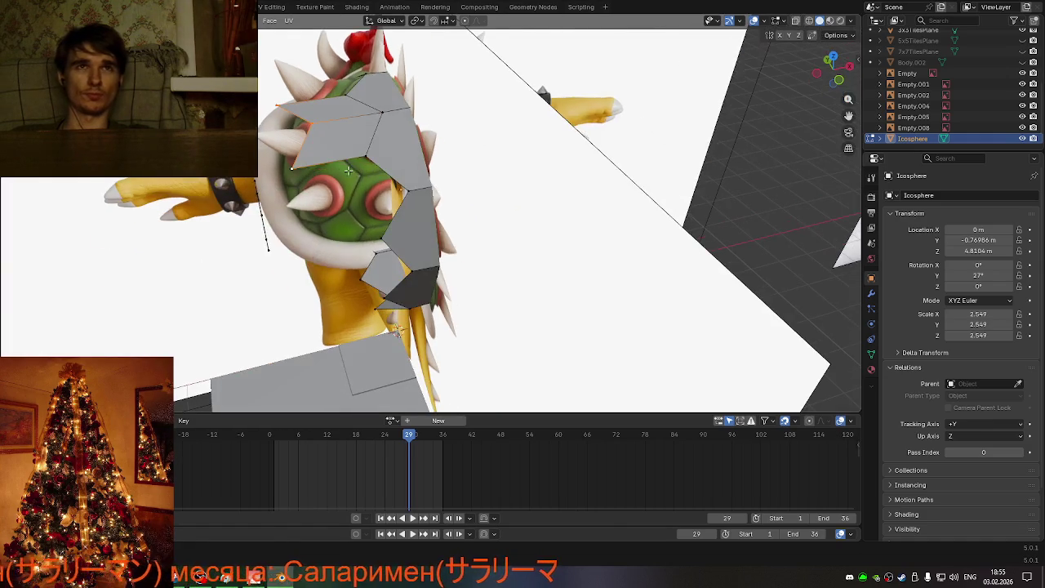
Step: Move the upper-left shell faces about -1.13 m along X beside the strip
left_click(309, 132)
key("g")
key("y")
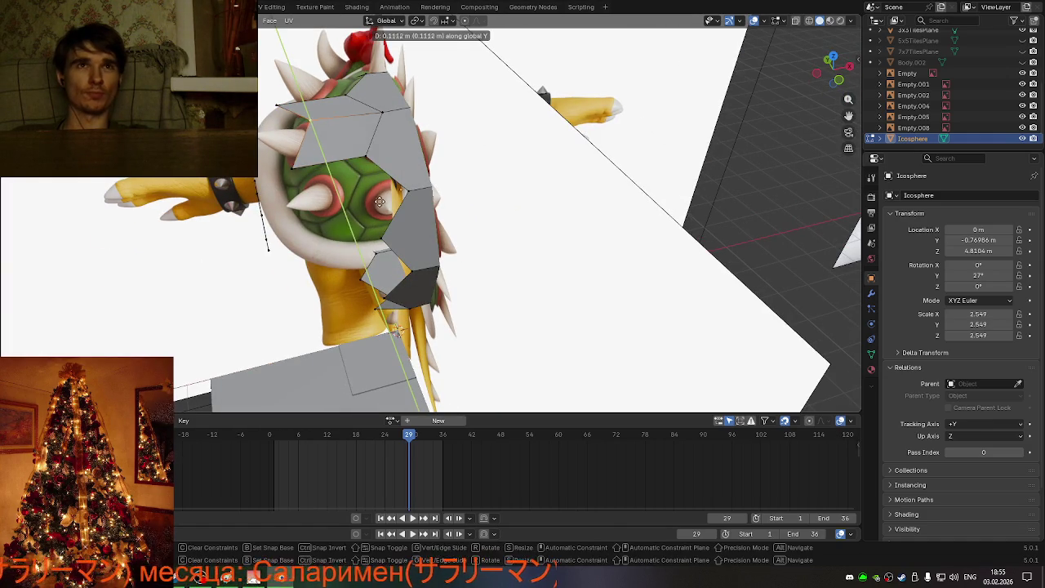
key("x")
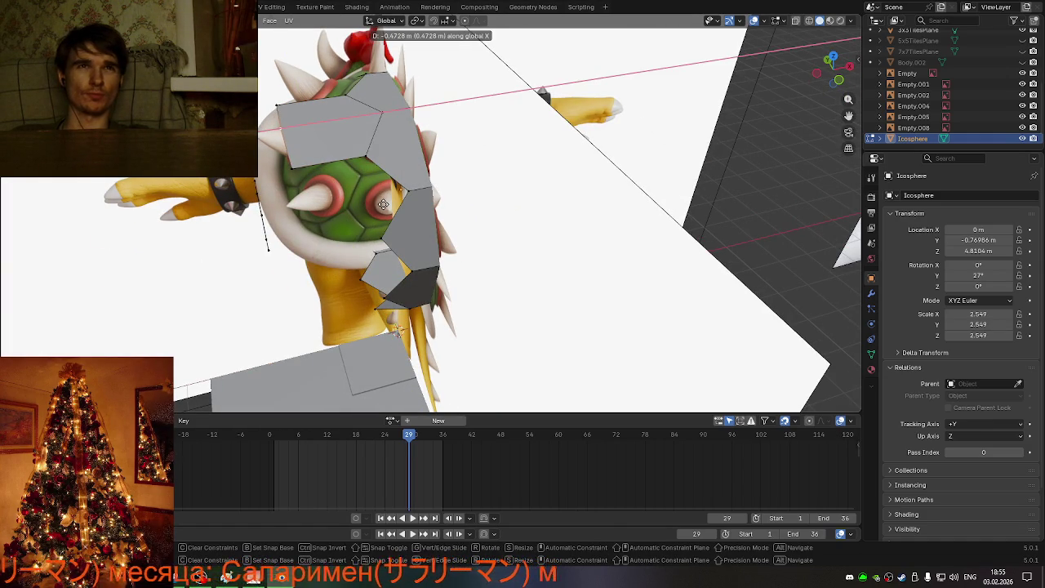
left_click(383, 204)
key("ctrl+z")
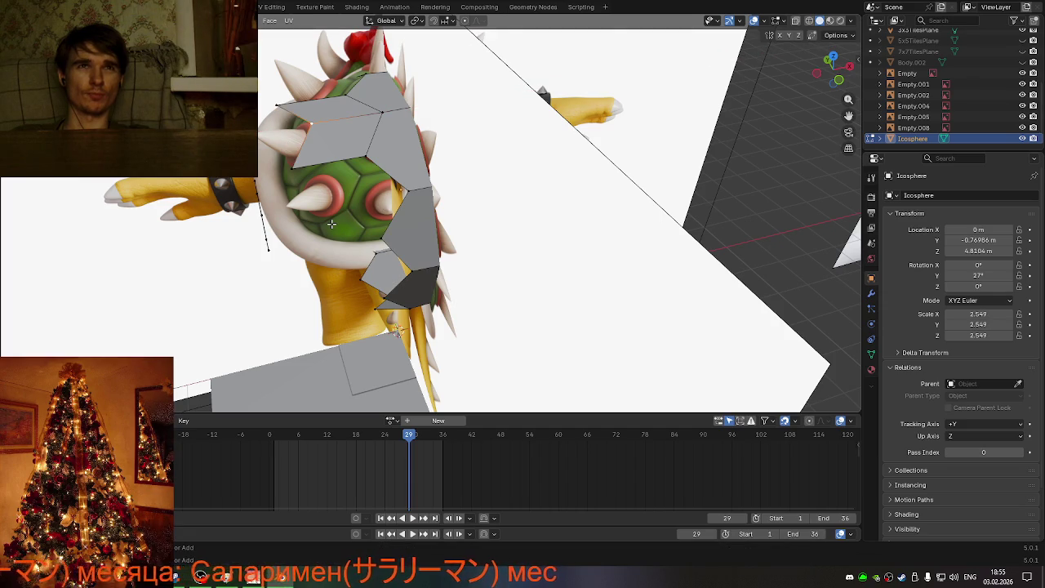
key("g")
key("x")
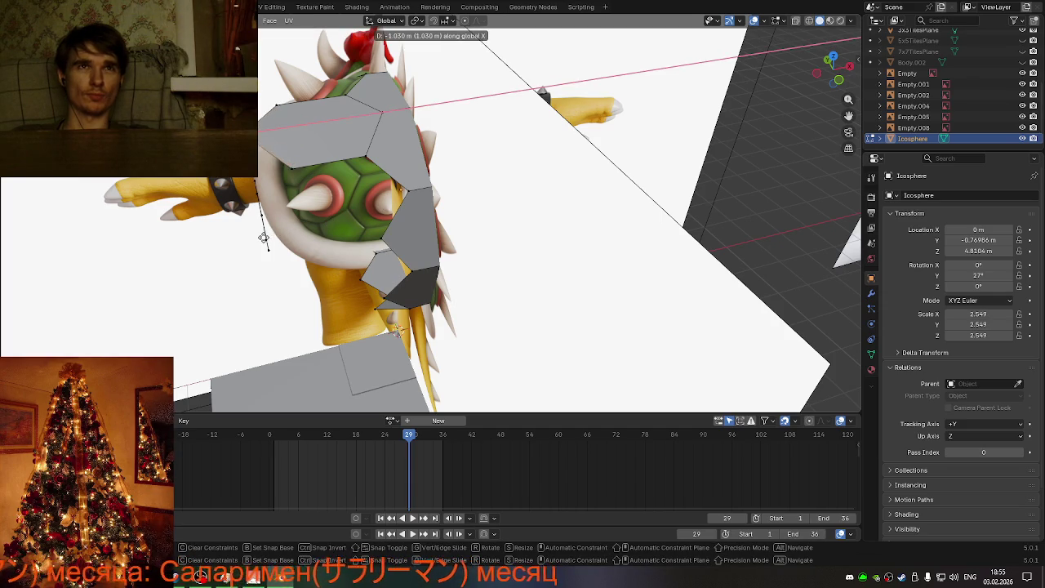
left_click(256, 240)
mouse_move(257, 240)
middle_mouse_down()
mouse_move(234, 255)
mouse_move(304, 250)
mouse_move(339, 234)
mouse_move(280, 245)
mouse_move(281, 183)
mouse_move(286, 261)
mouse_move(266, 191)
middle_mouse_up()
key("ctrl+z")
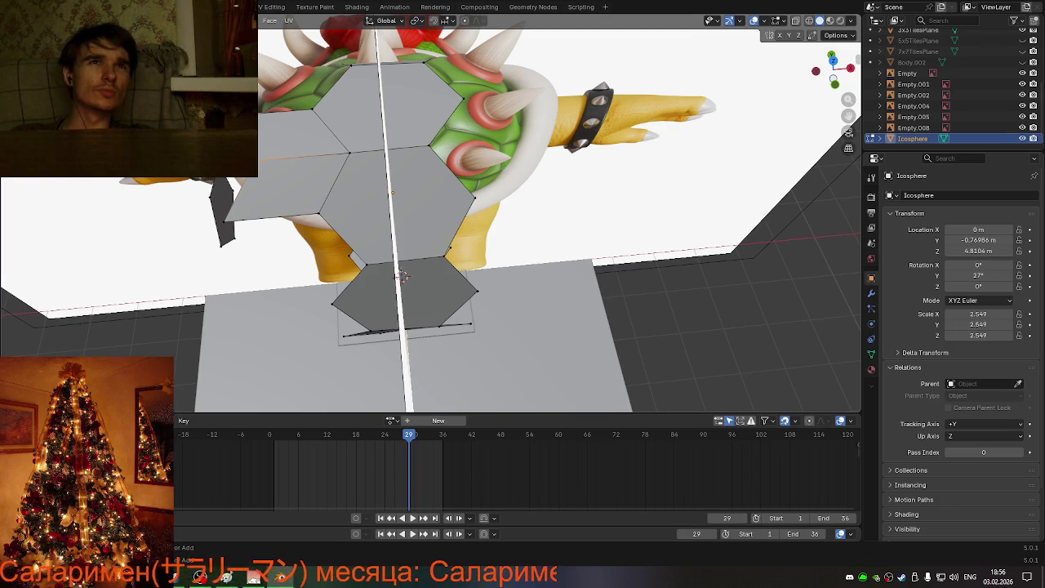
left_click(402, 276, "ctrl")
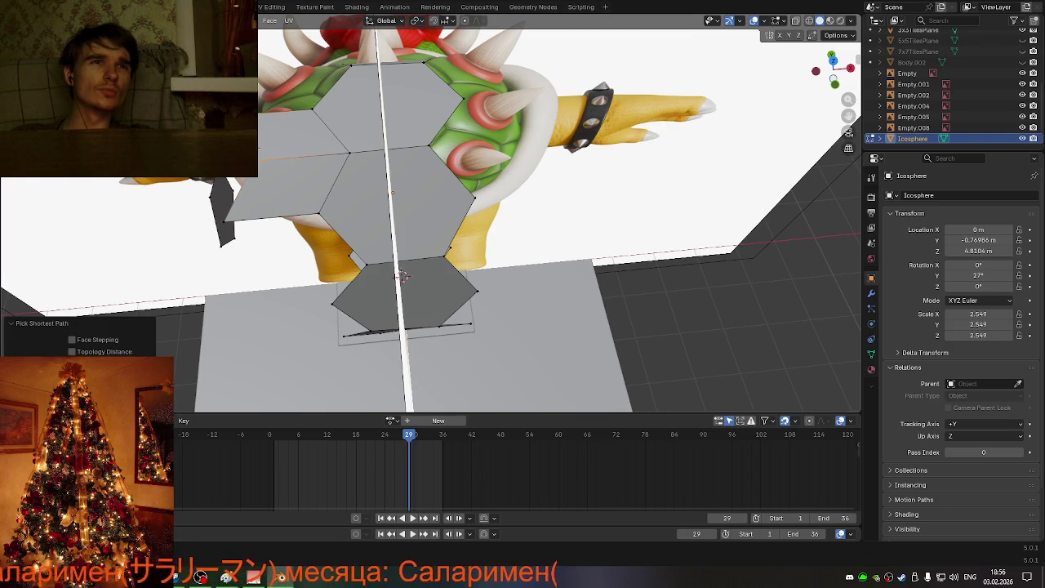
left_click(402, 276)
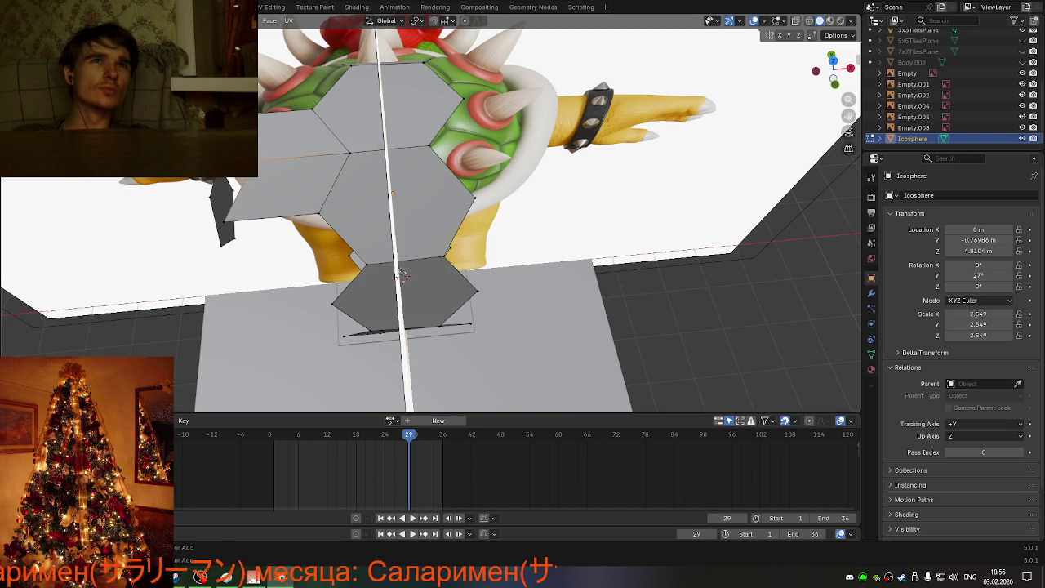
left_click(402, 276, "ctrl")
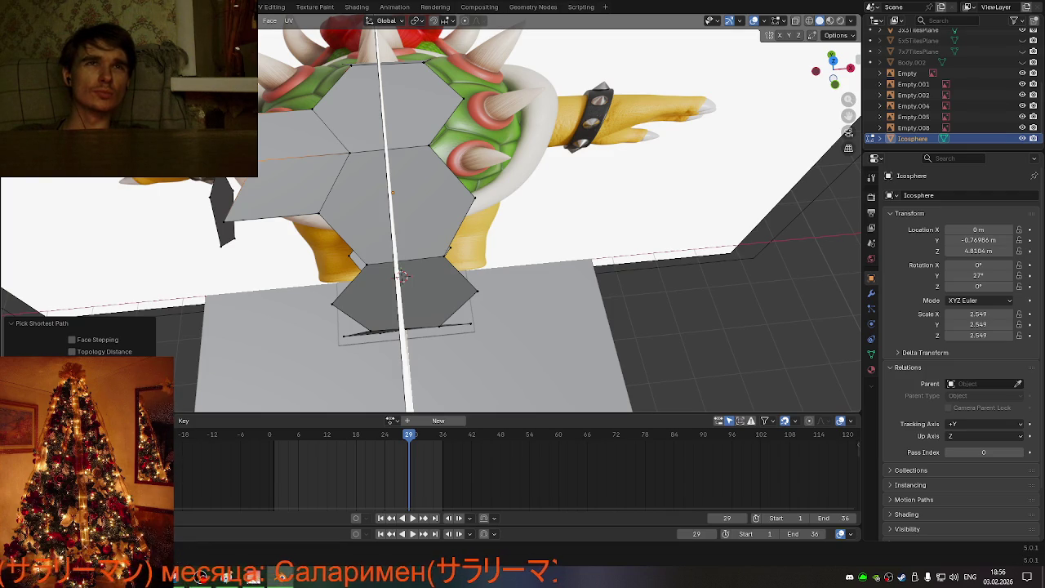
left_click(402, 275)
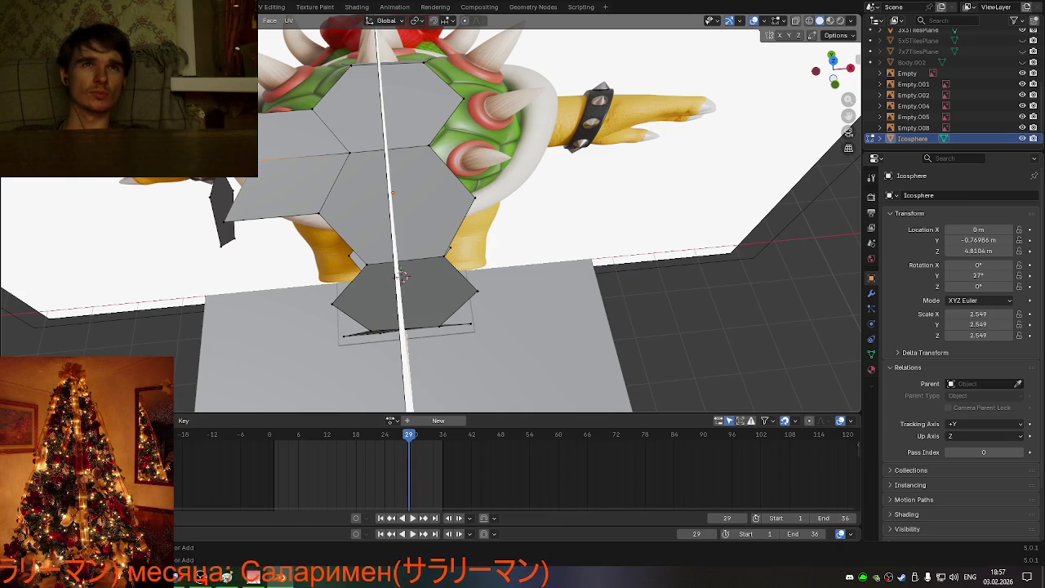
Step: Select a path of faces across the strip and show its median in the sidebar Transform panel
left_click(403, 276, "ctrl")
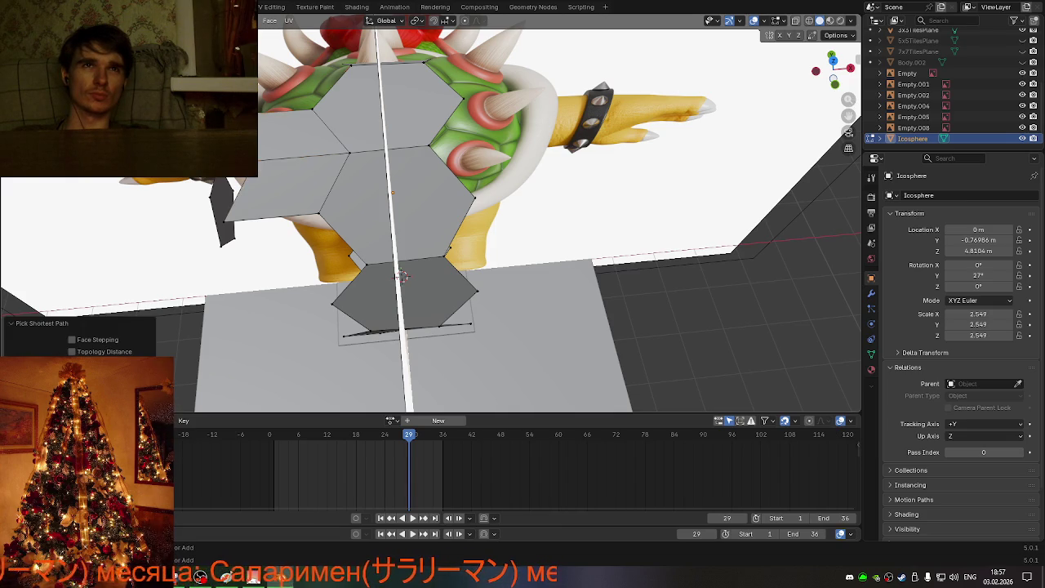
left_click(403, 276)
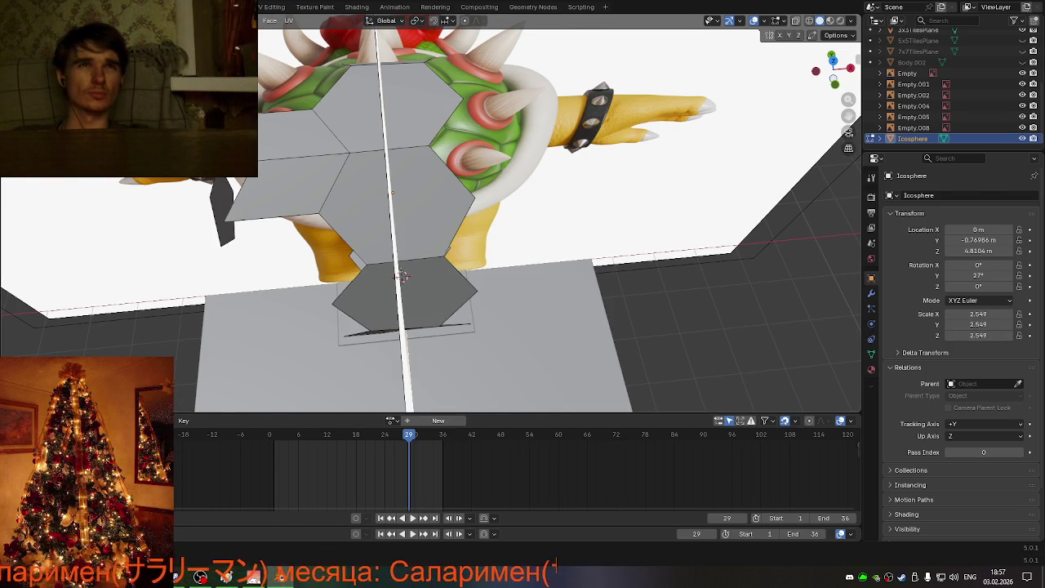
key("n")
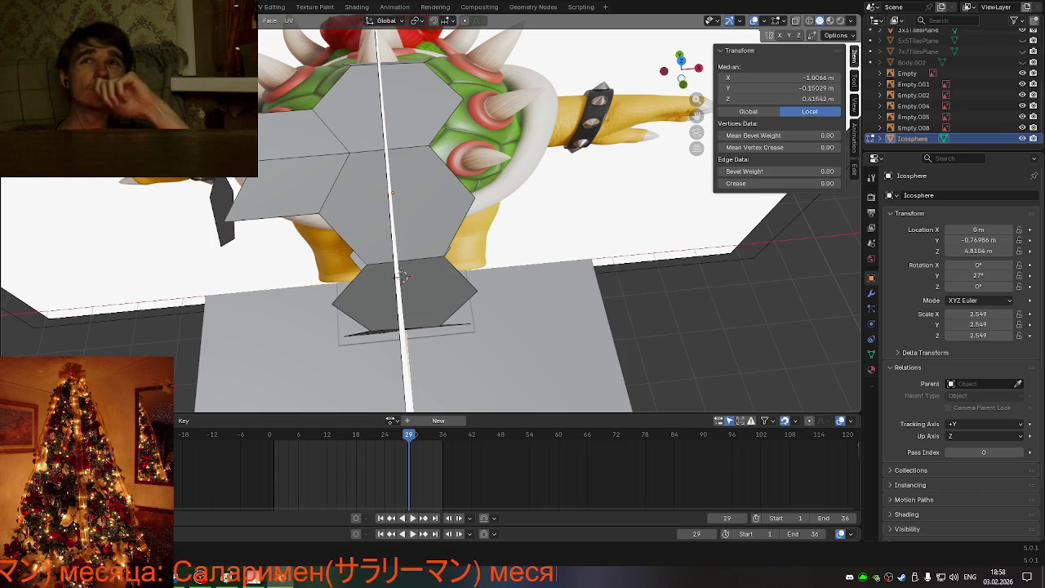
Step: Switch the median display to Global and check world coordinates of several strip vertices
left_click(786, 77)
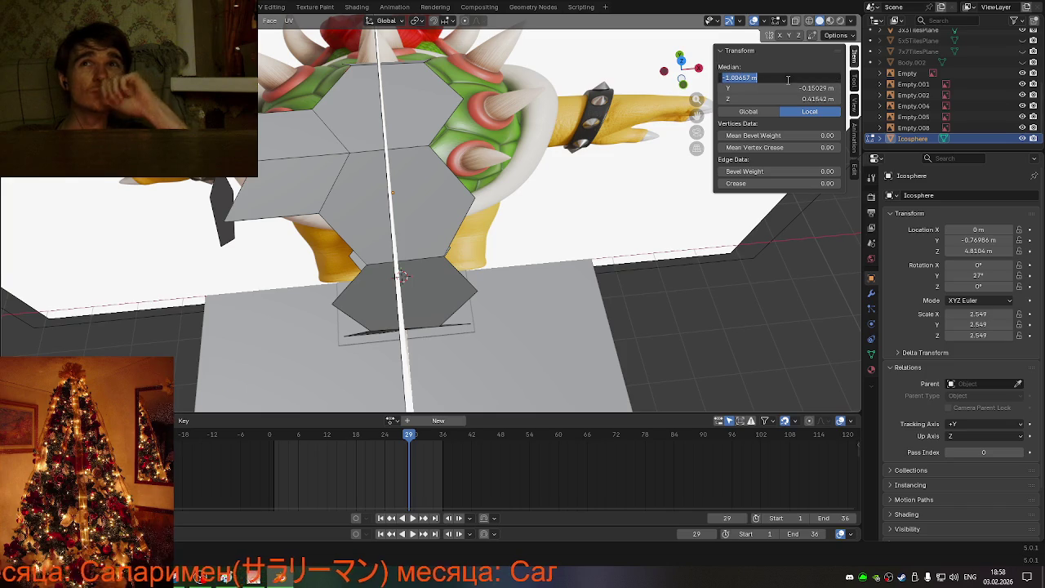
key("Return")
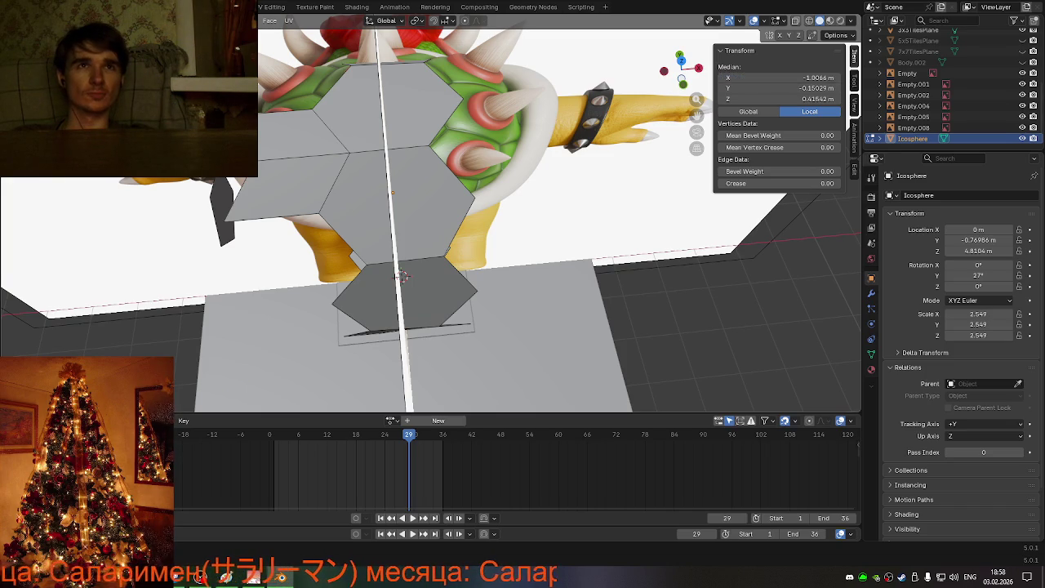
left_click(333, 158)
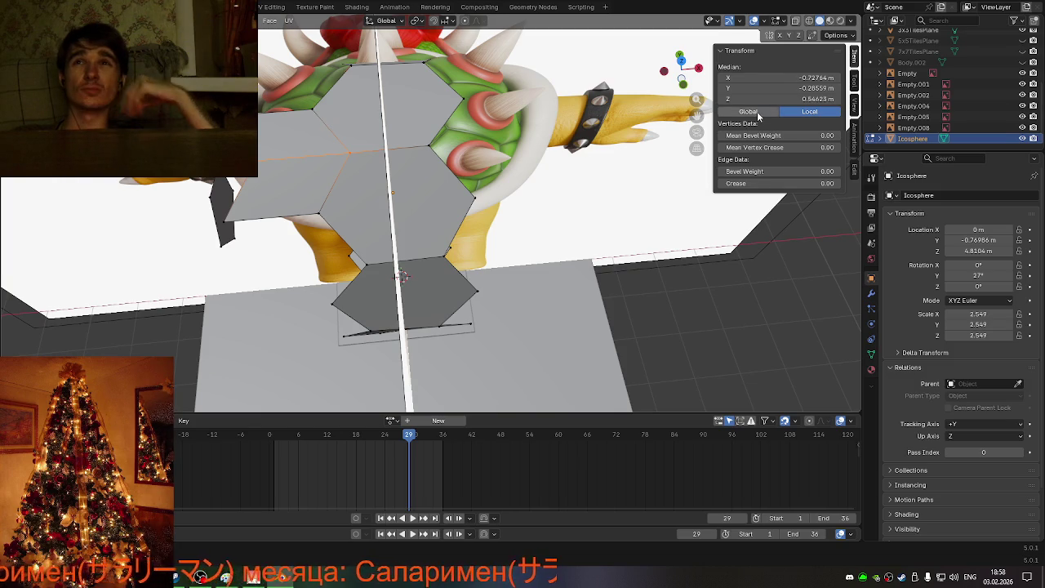
left_click(757, 113)
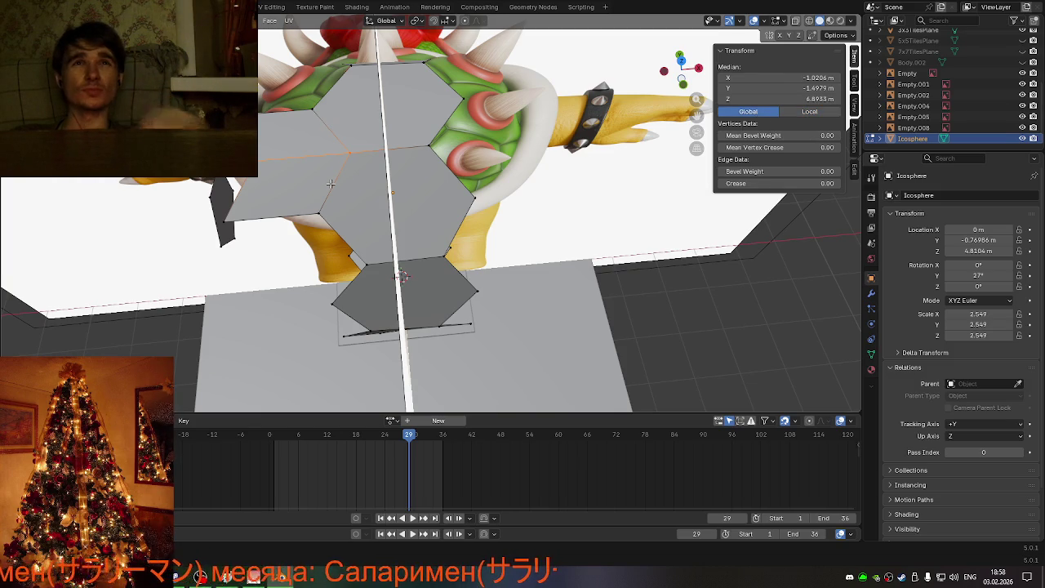
left_click(337, 87)
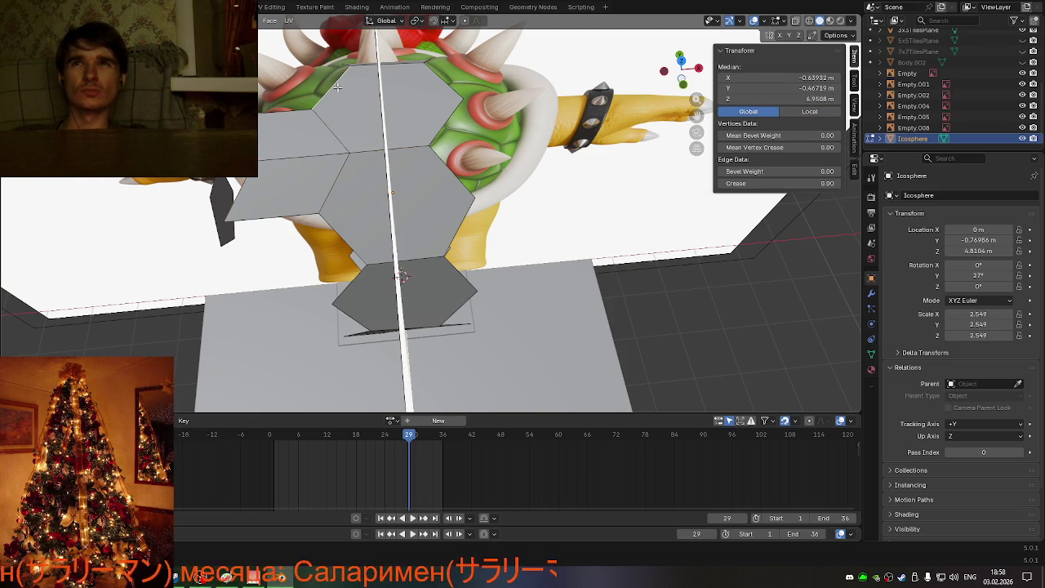
left_click(391, 62)
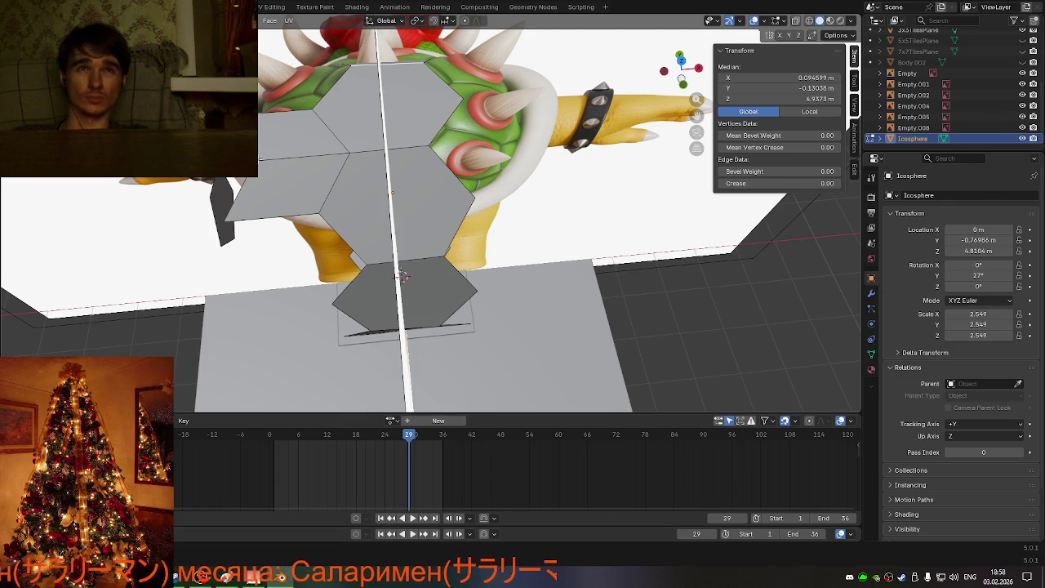
left_click(407, 149)
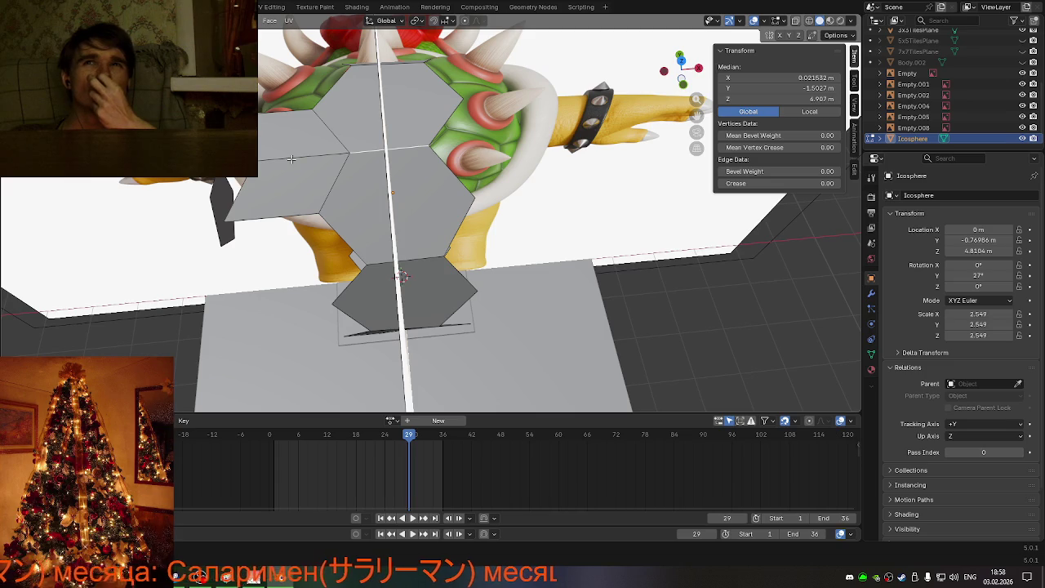
left_click(808, 112)
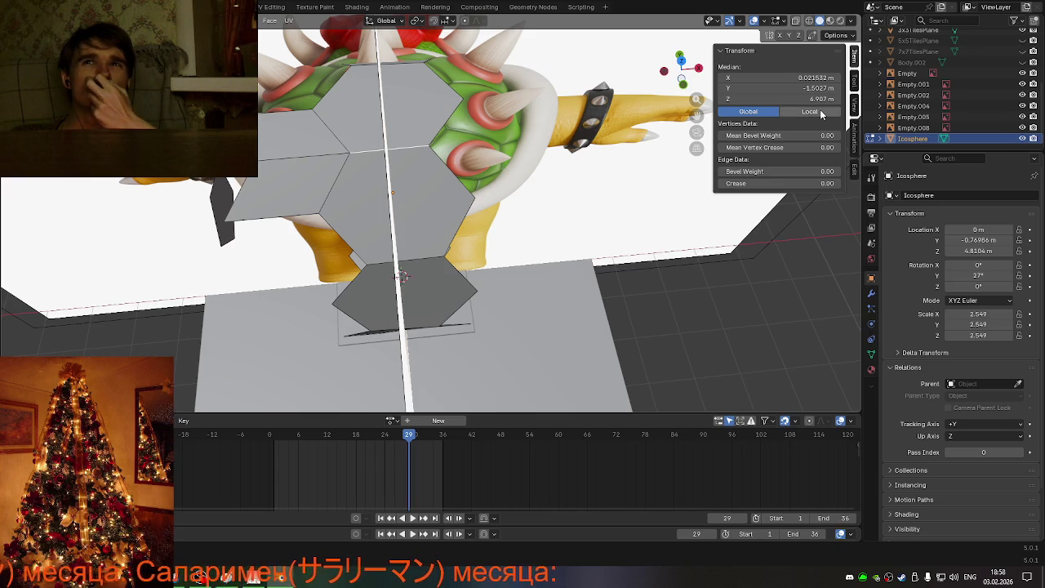
left_click(753, 113)
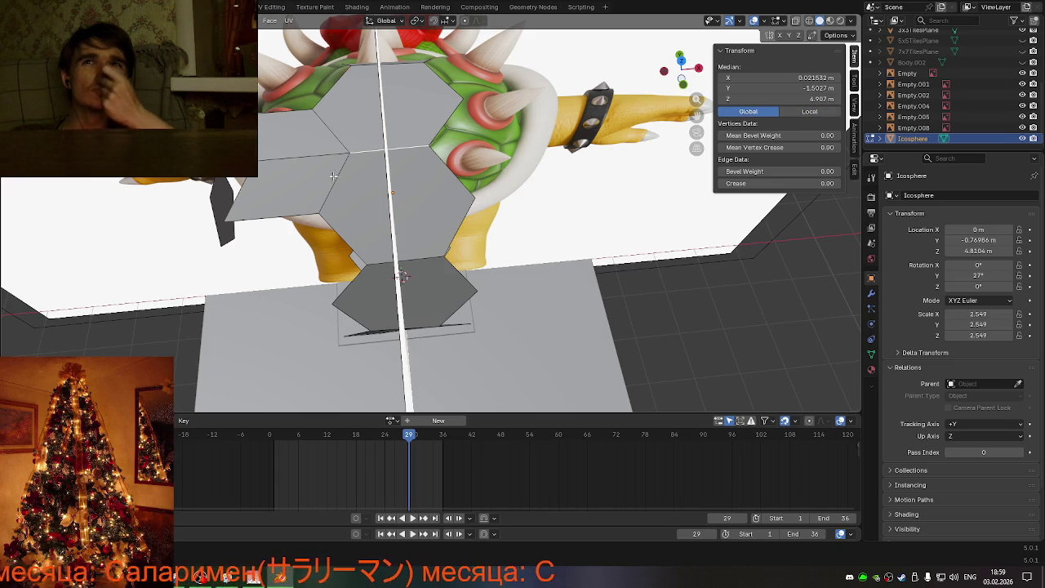
left_click(782, 78)
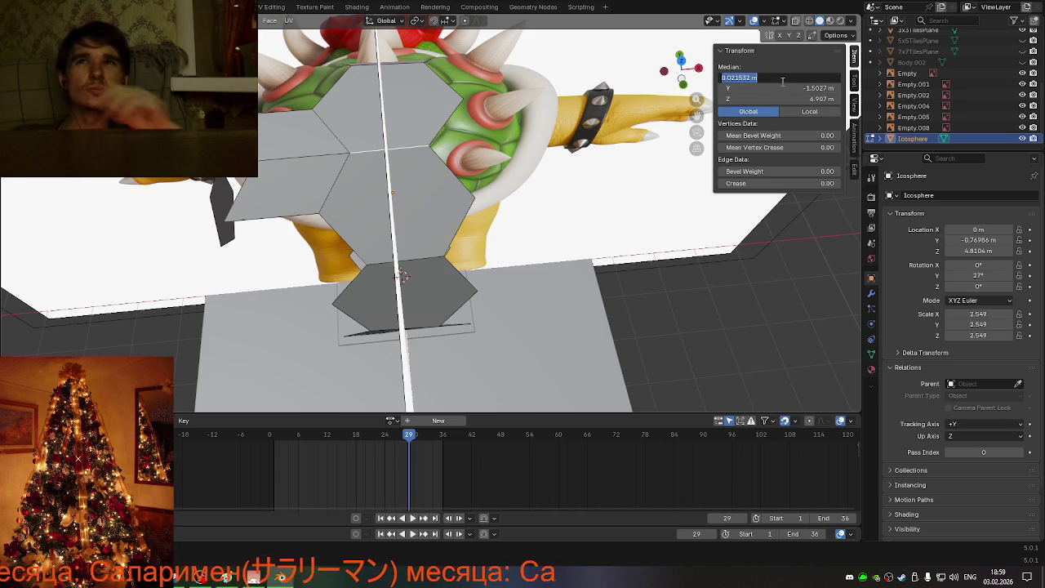
left_click(281, 163)
left_click(293, 158)
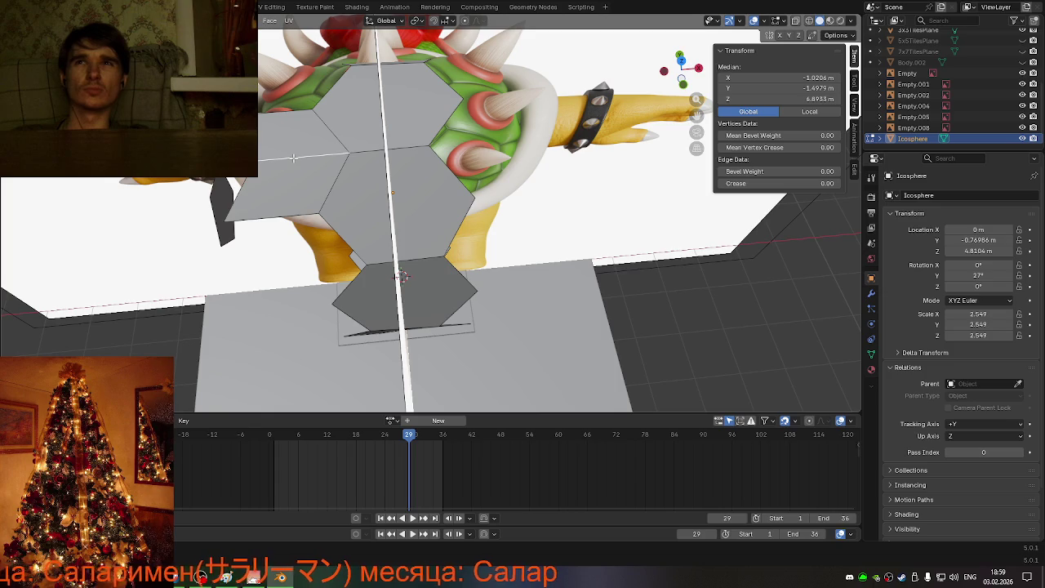
left_click(781, 77)
type("0.021532 m")
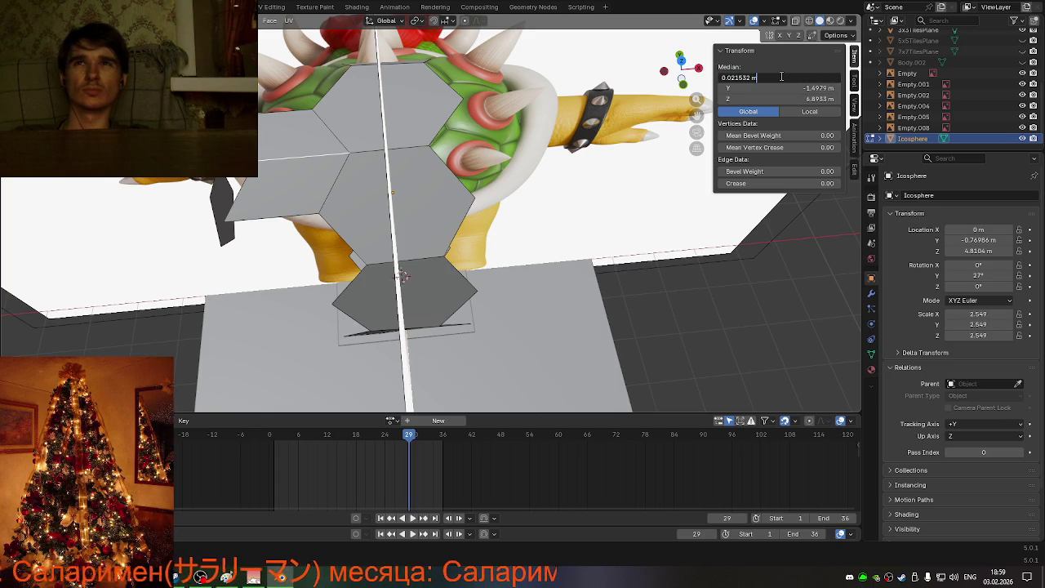
key("Return")
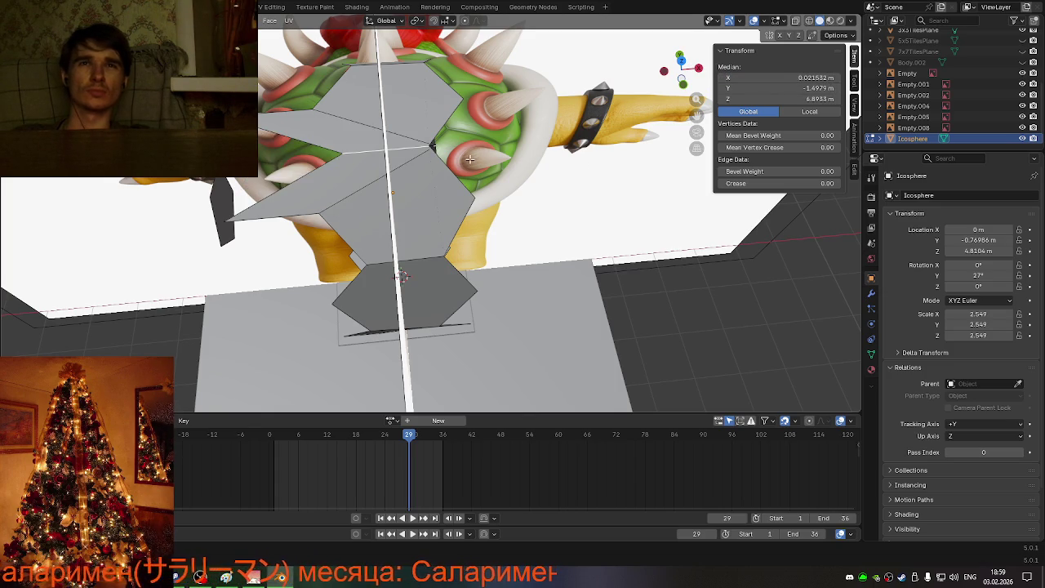
key("ctrl+z")
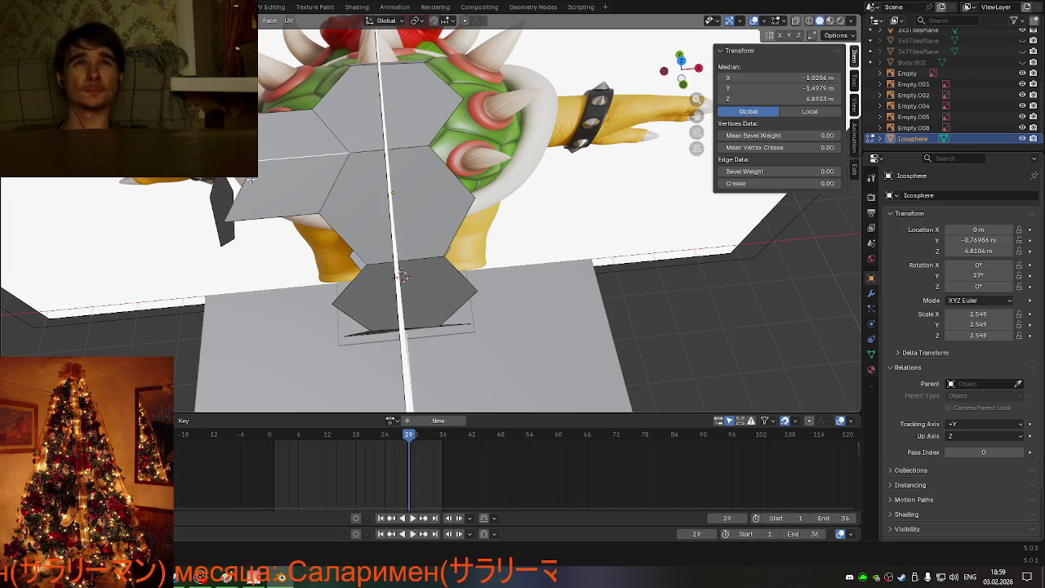
left_click(281, 210)
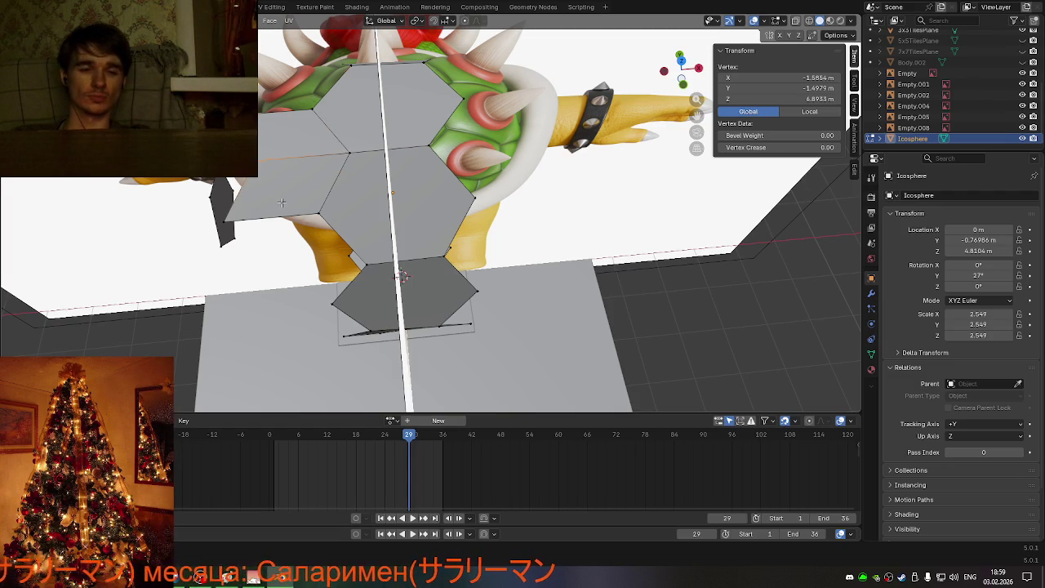
key("g")
key("x")
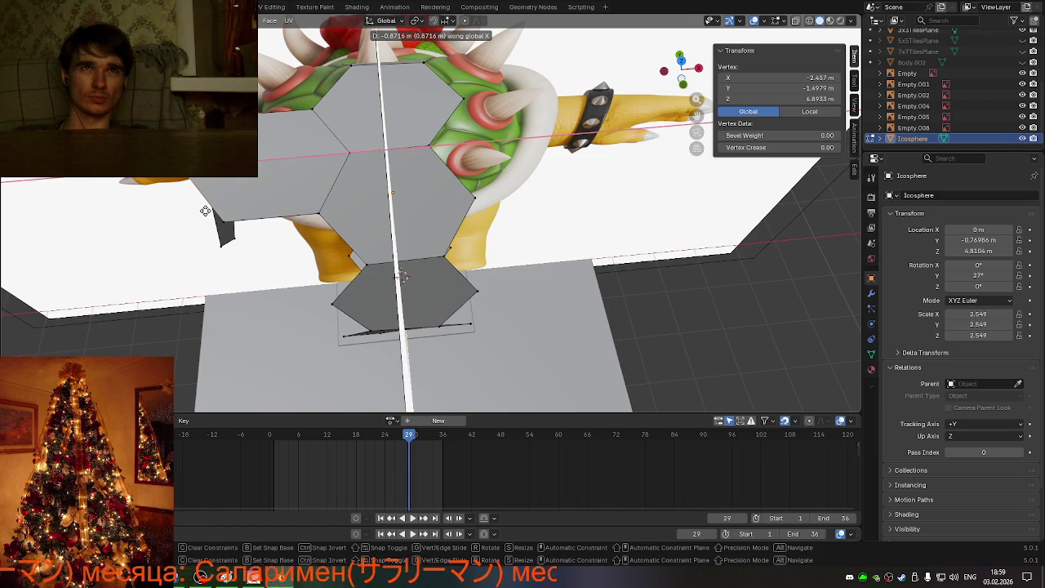
left_click(205, 211)
key("ctrl+KP_Add")
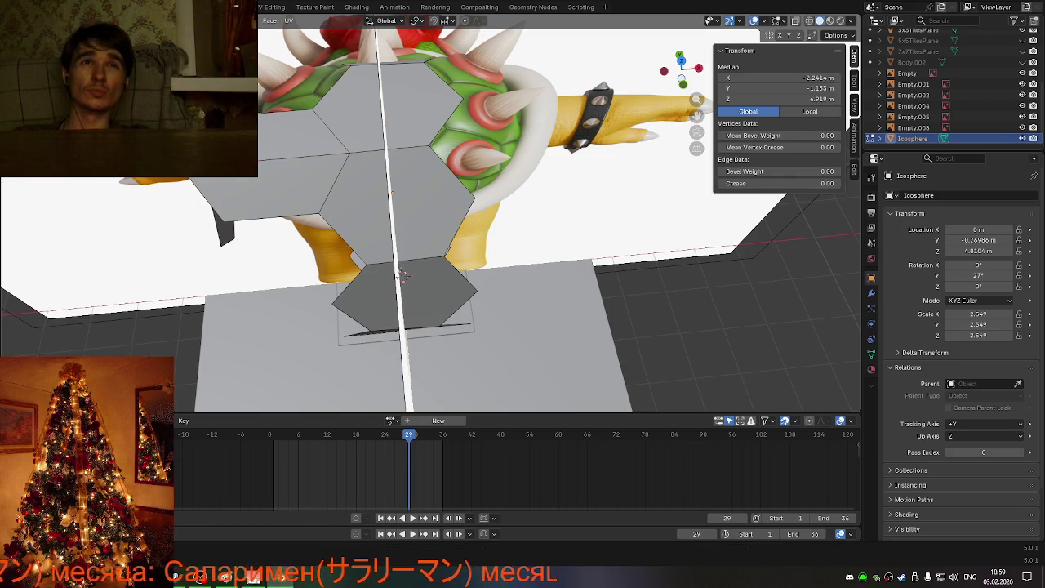
key("ctrl+z")
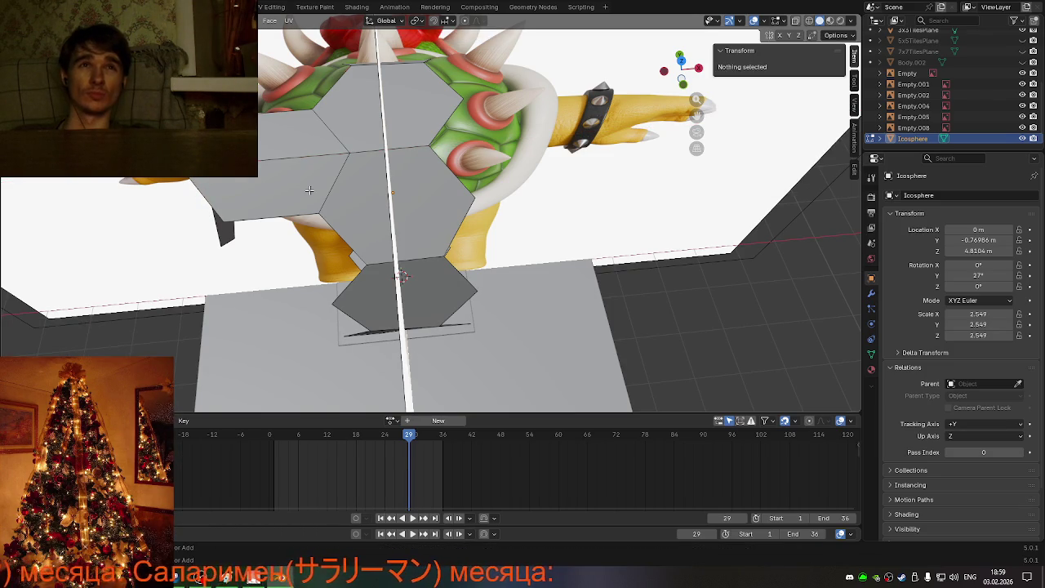
key("ctrl+z")
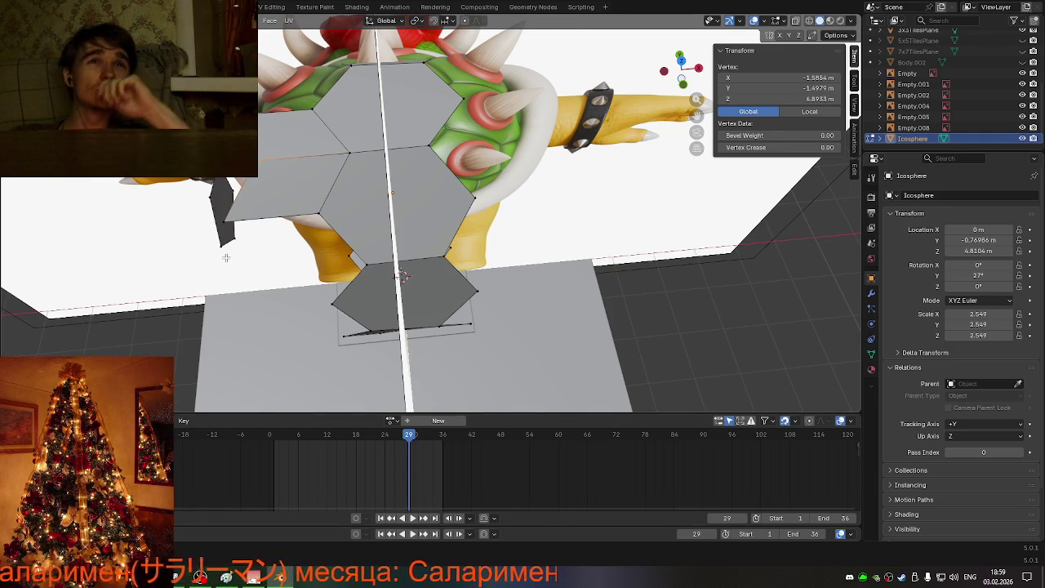
left_click(346, 155)
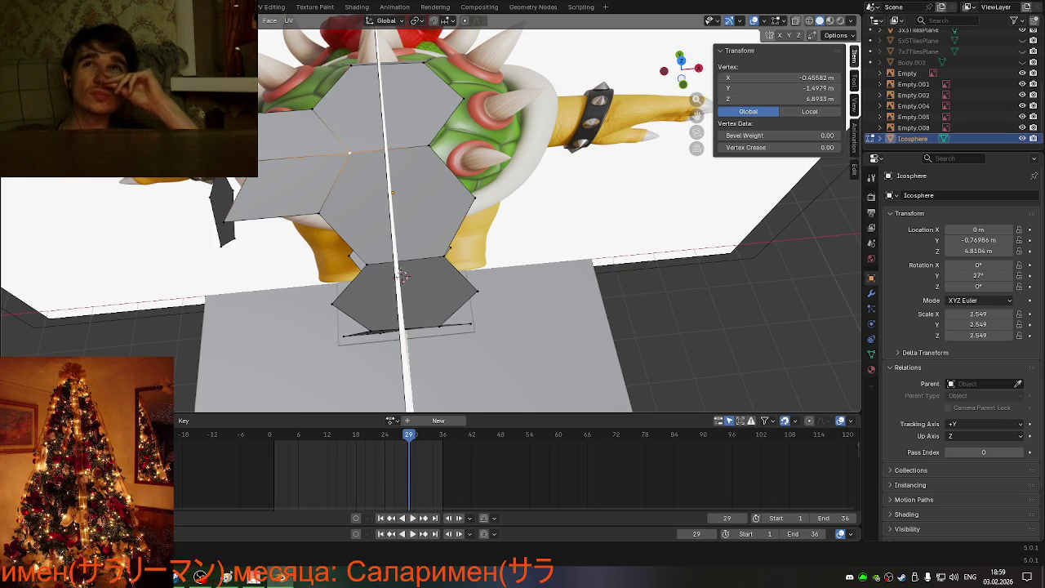
key("ctrl+z")
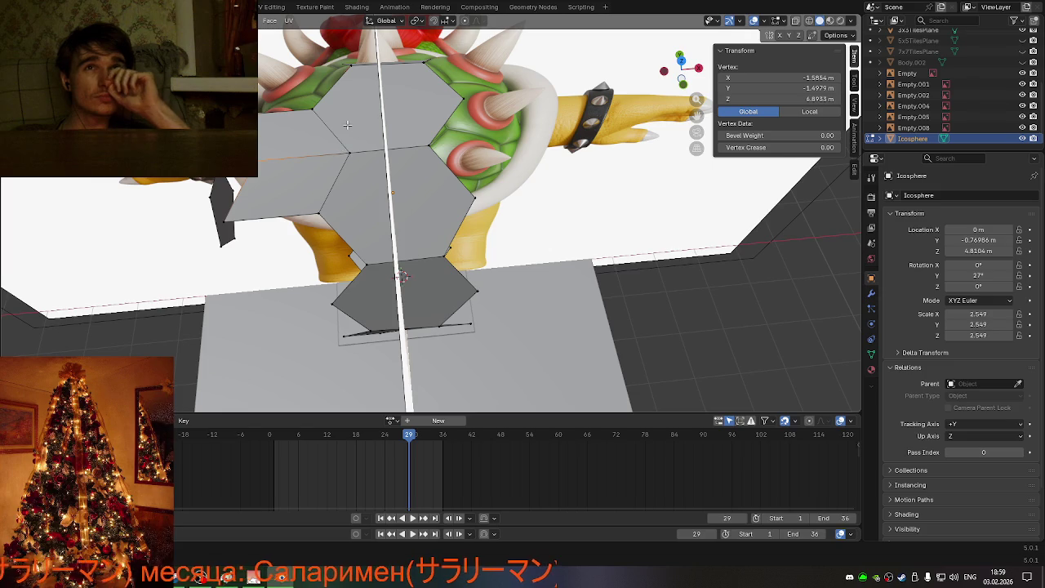
left_click(450, 105)
left_click(336, 109)
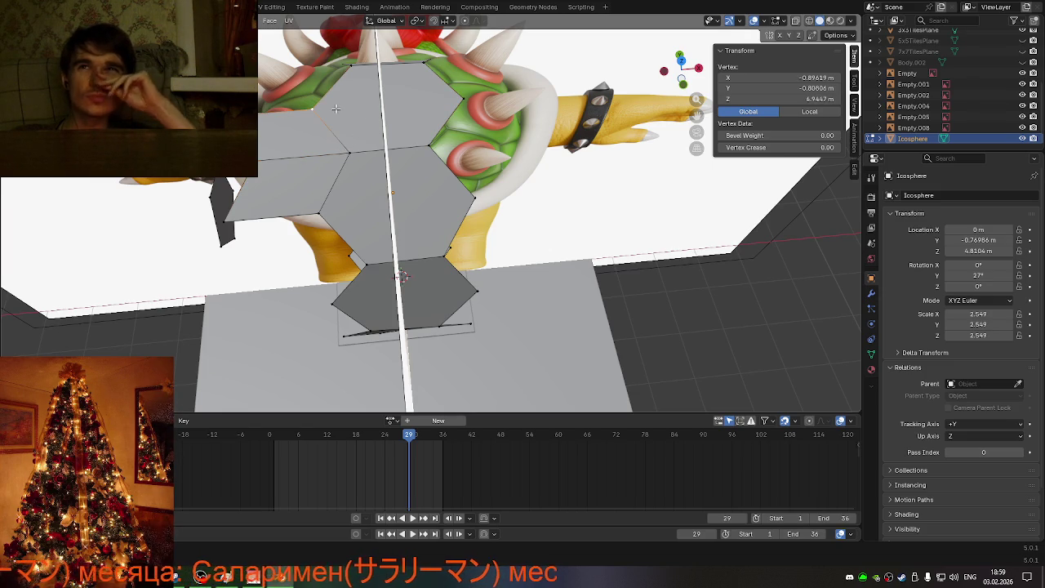
left_click(458, 103)
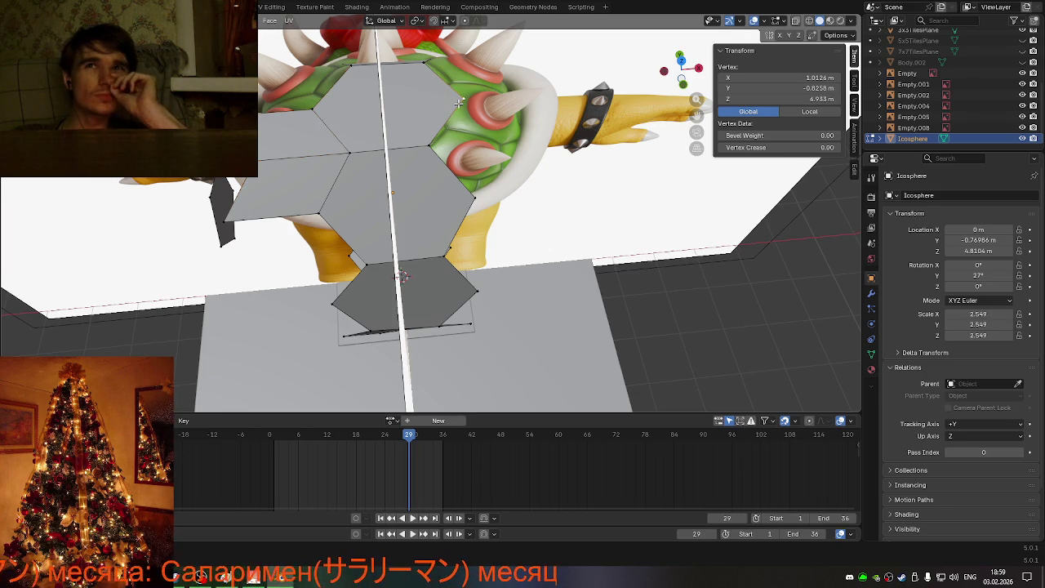
left_click(316, 107)
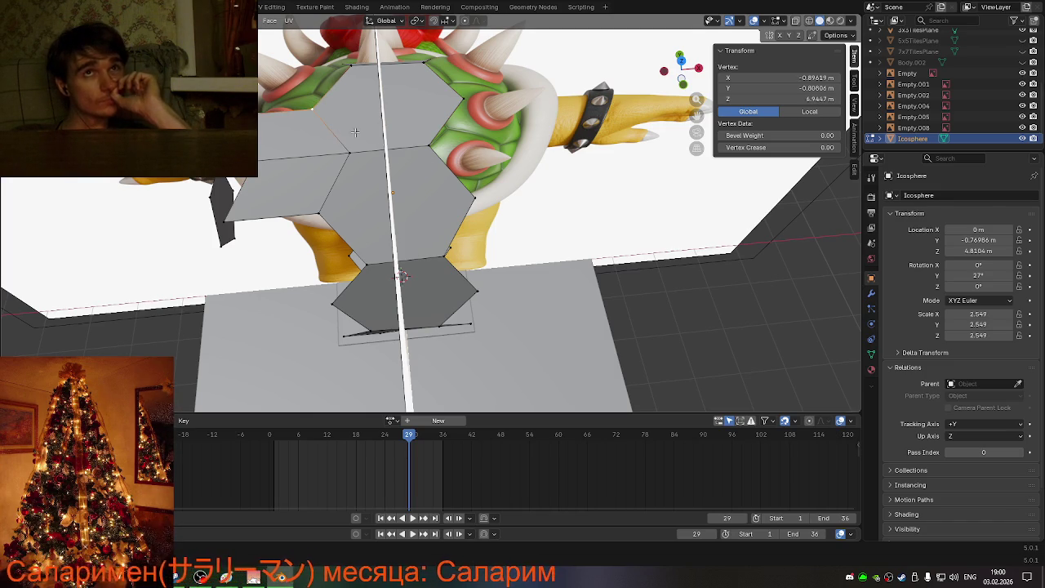
left_click(681, 61)
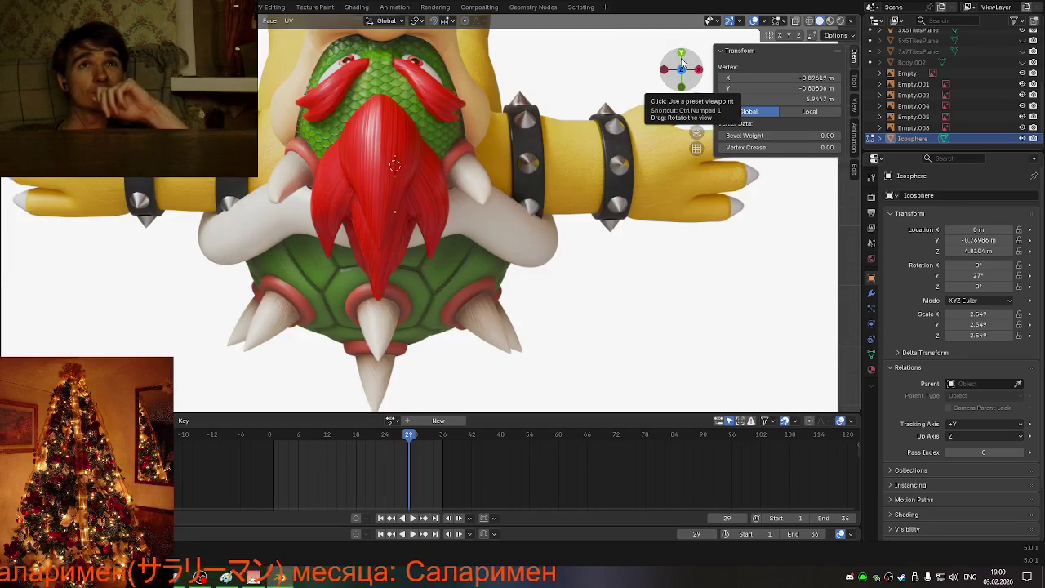
Step: From a back view in Object Mode, lower the icosphere's Y rotation from 27° to 25°
left_click(681, 85)
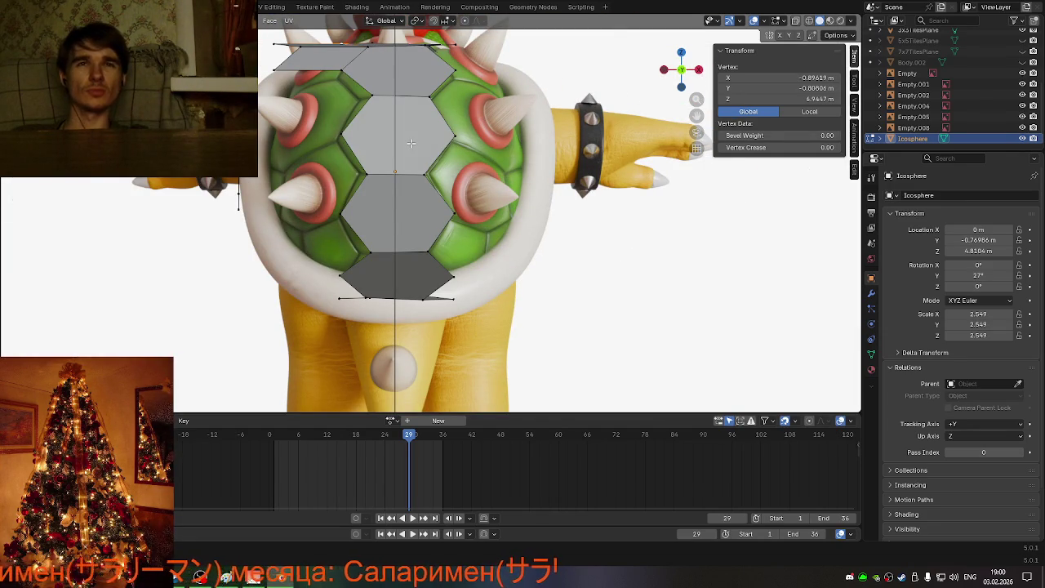
key("Tab")
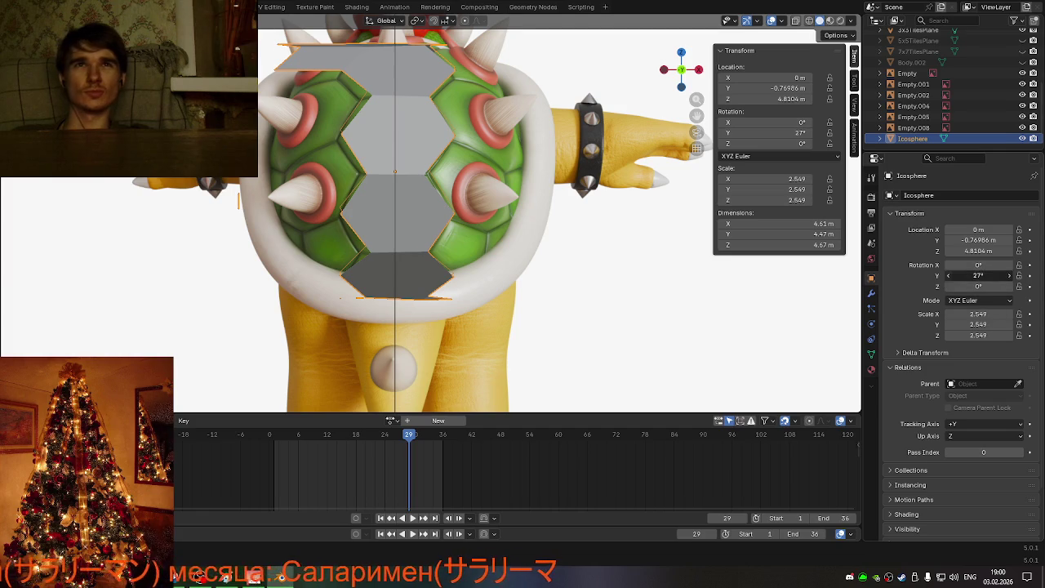
left_click(947, 277)
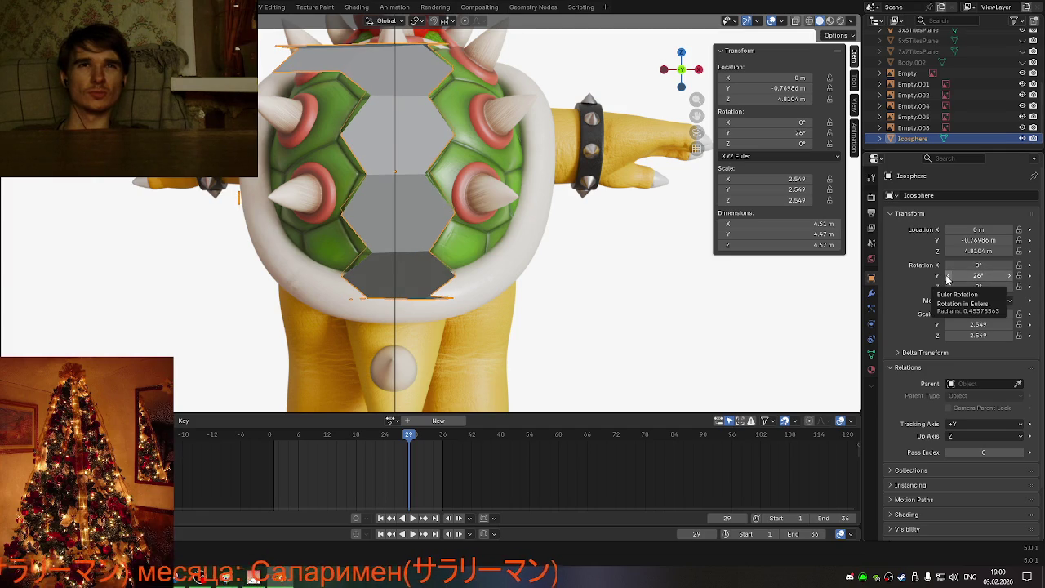
left_click(947, 276)
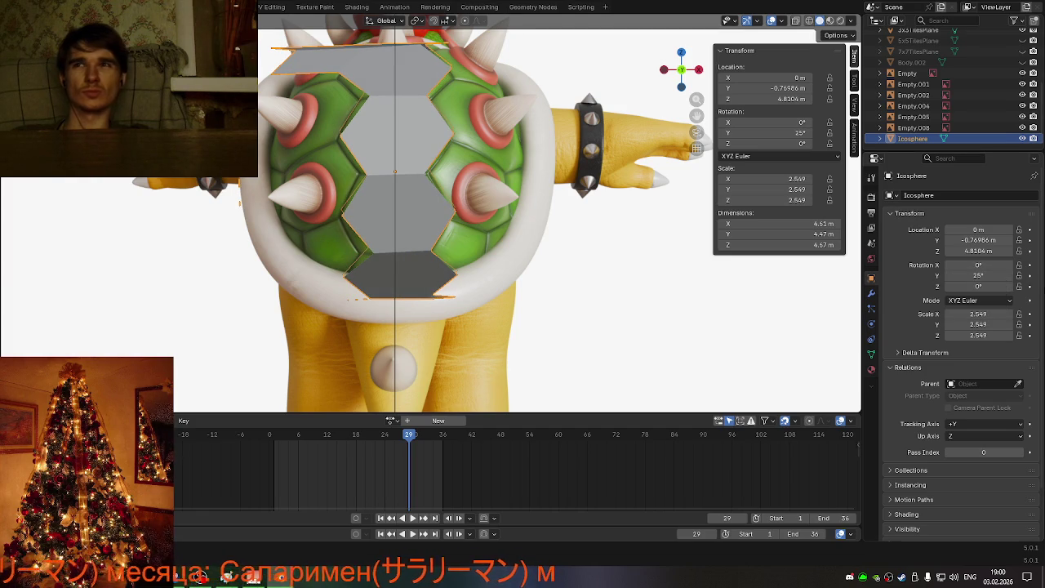
left_click(1009, 275)
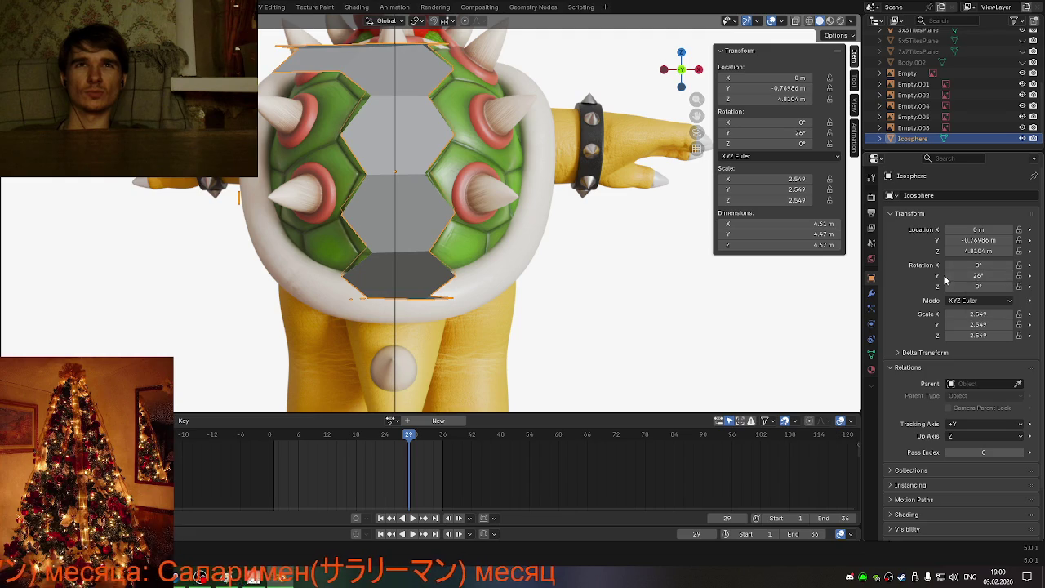
left_click(948, 276)
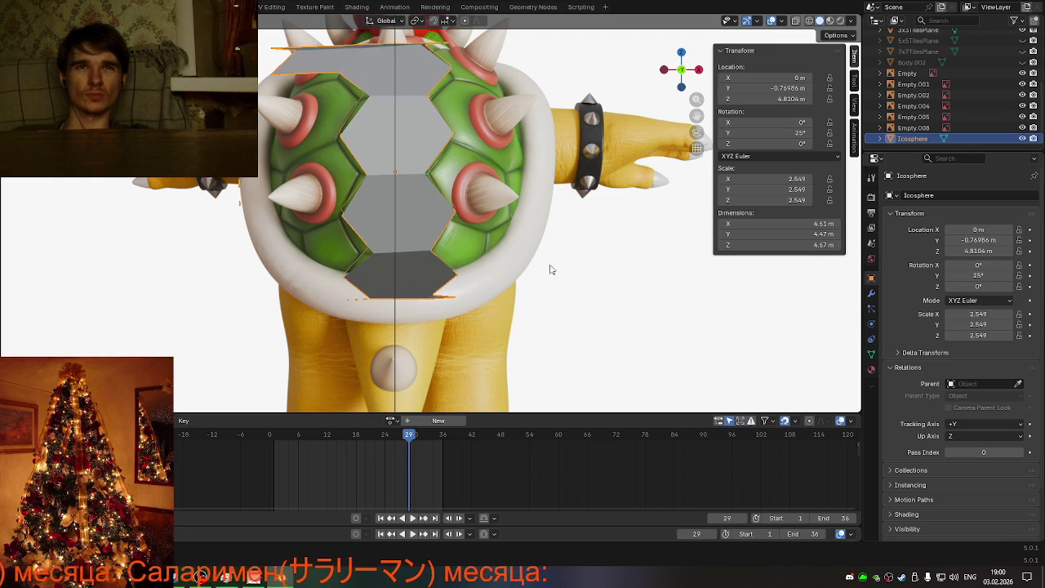
scroll(561, 254, "down", 3)
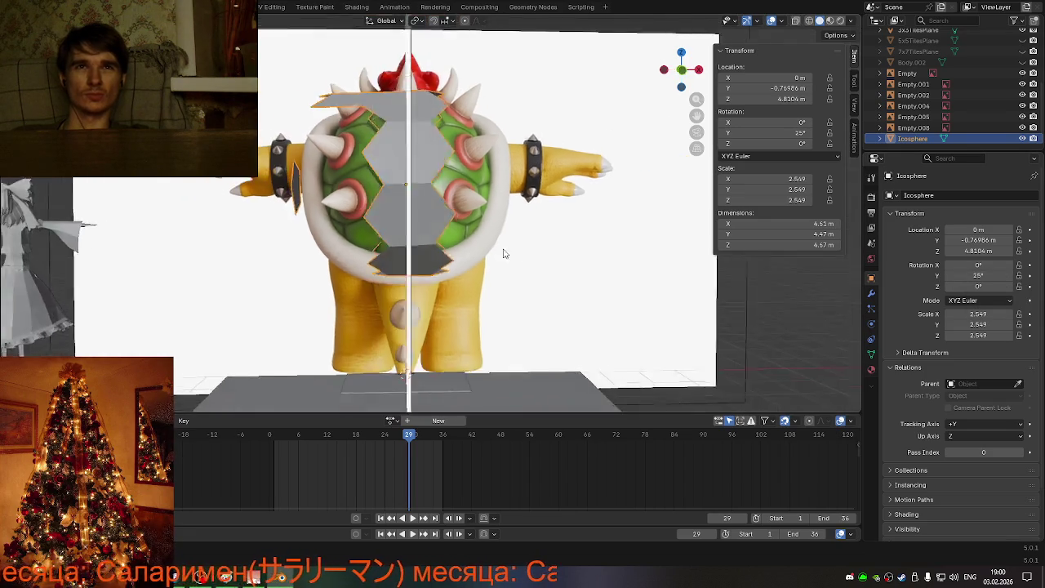
mouse_move(504, 247)
middle_mouse_down()
mouse_move(609, 285)
mouse_move(585, 290)
mouse_move(552, 268)
mouse_move(621, 262)
mouse_move(492, 294)
mouse_move(511, 279)
middle_mouse_up()
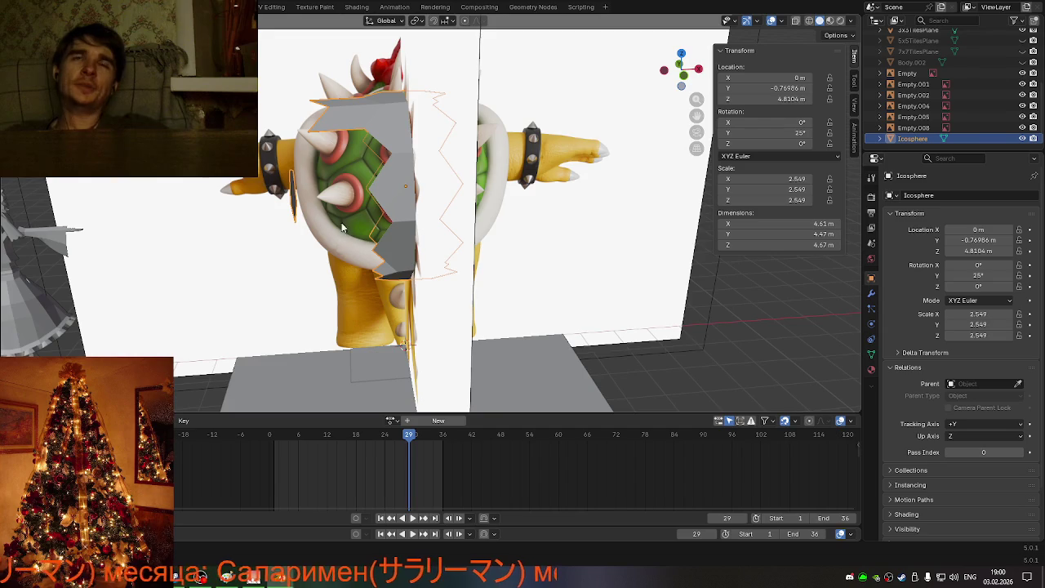
scroll(425, 193, "up", 5)
mouse_move(341, 241)
middle_mouse_down()
mouse_move(424, 193)
mouse_move(322, 160)
mouse_move(347, 122)
middle_mouse_up()
Step: Return to Edit Mode and select the left side panel's outer vertex
key("Tab")
left_click(422, 70)
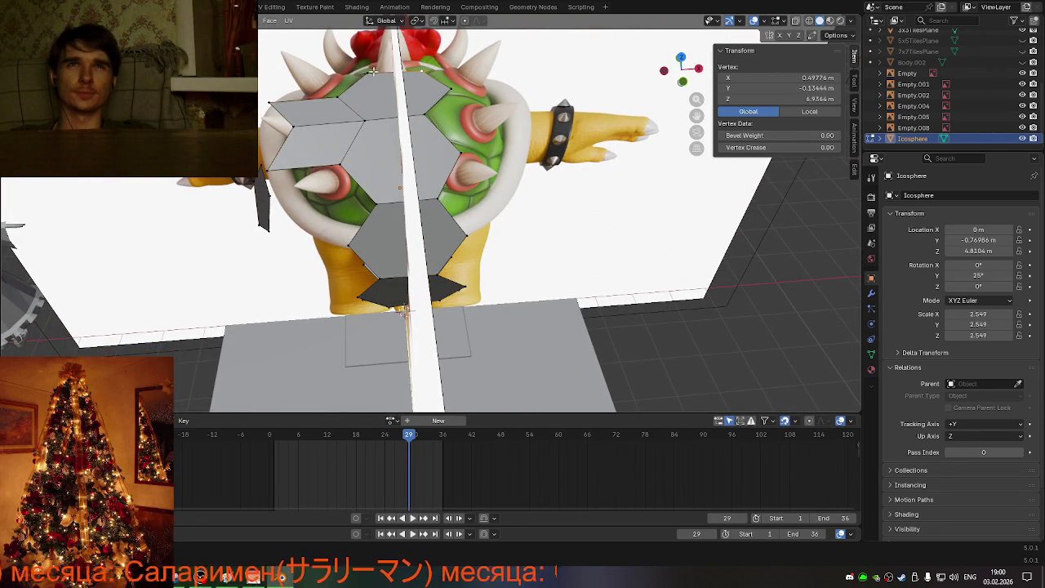
left_click(371, 74, "shift")
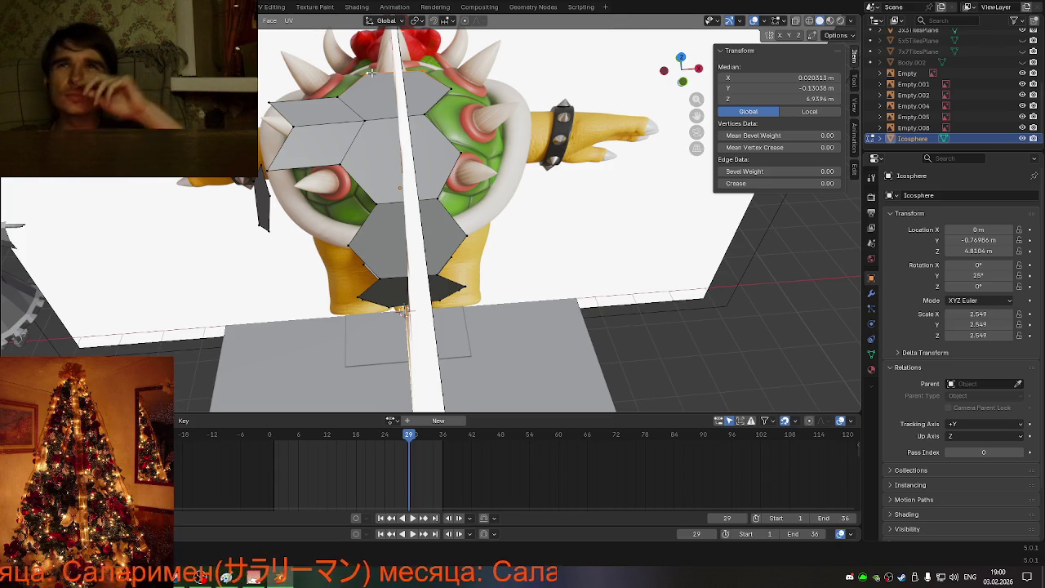
left_click(425, 71)
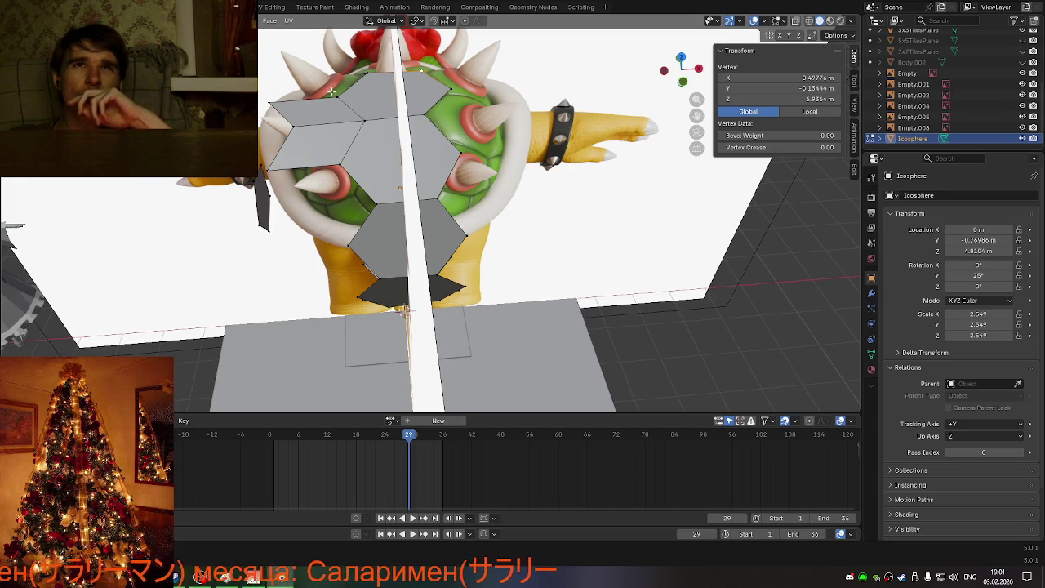
left_click(367, 72)
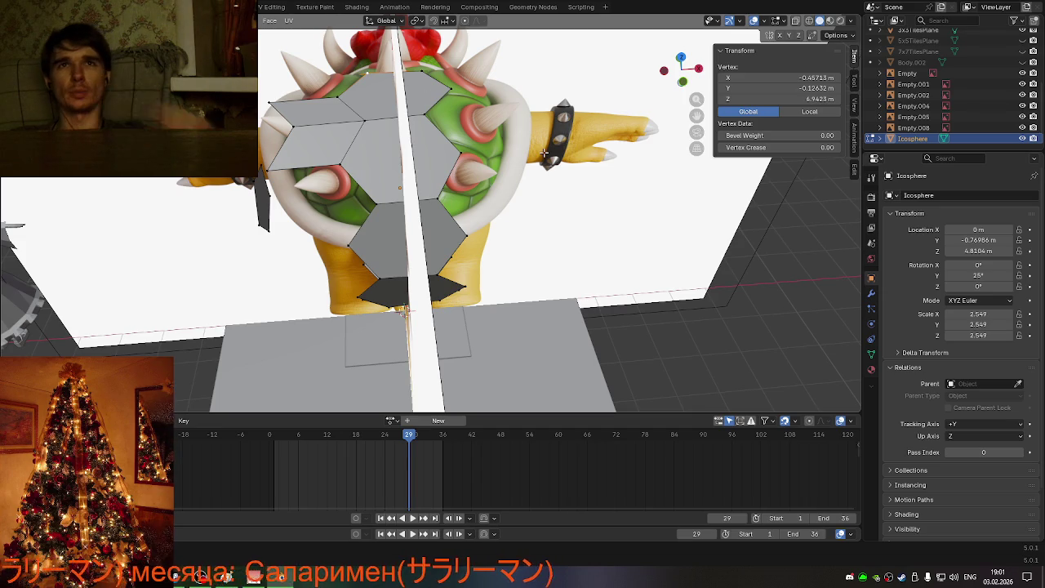
Step: Push the outer vertex out to X −2.5571 m and add a second panel vertex to the selection
key("Tab")
key("Tab")
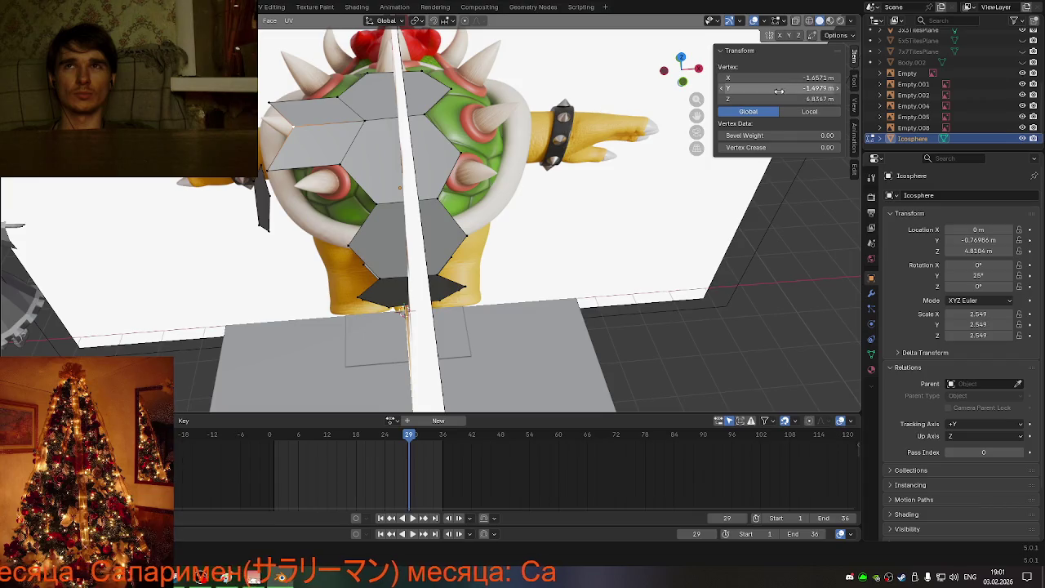
left_click_drag(805, 77, 772, 76)
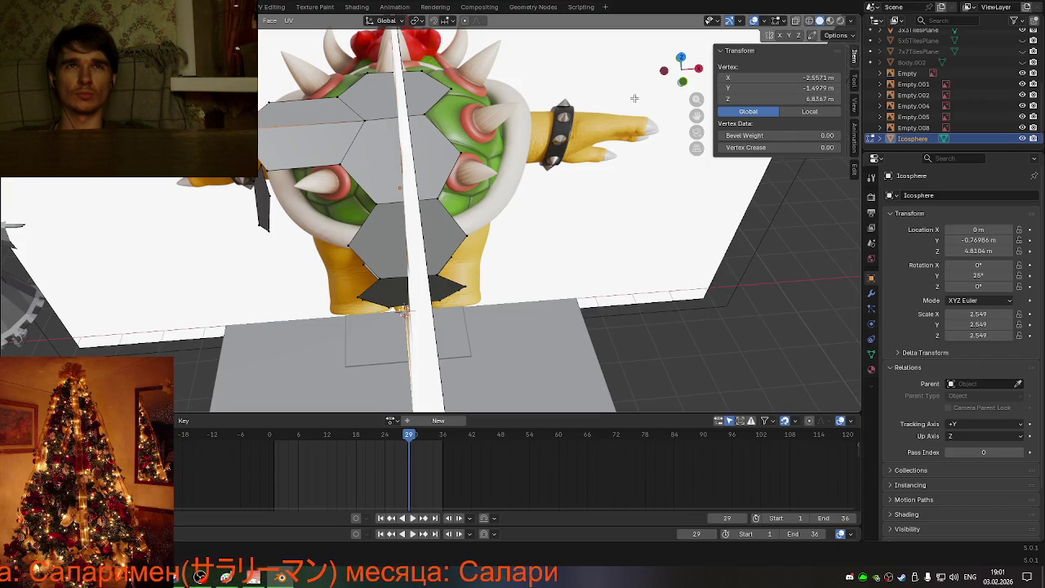
left_click(369, 120)
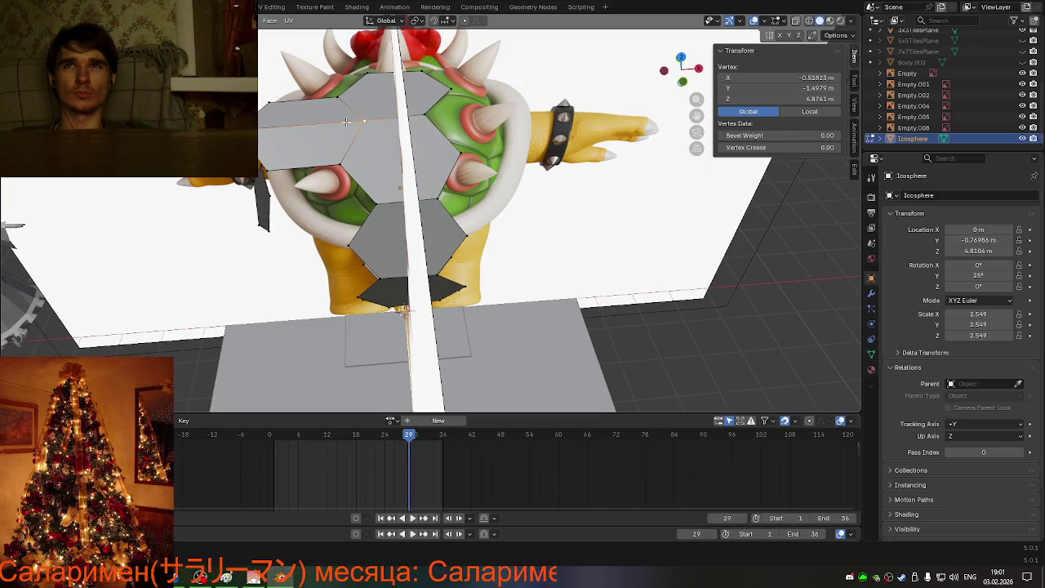
key("ctrl+z")
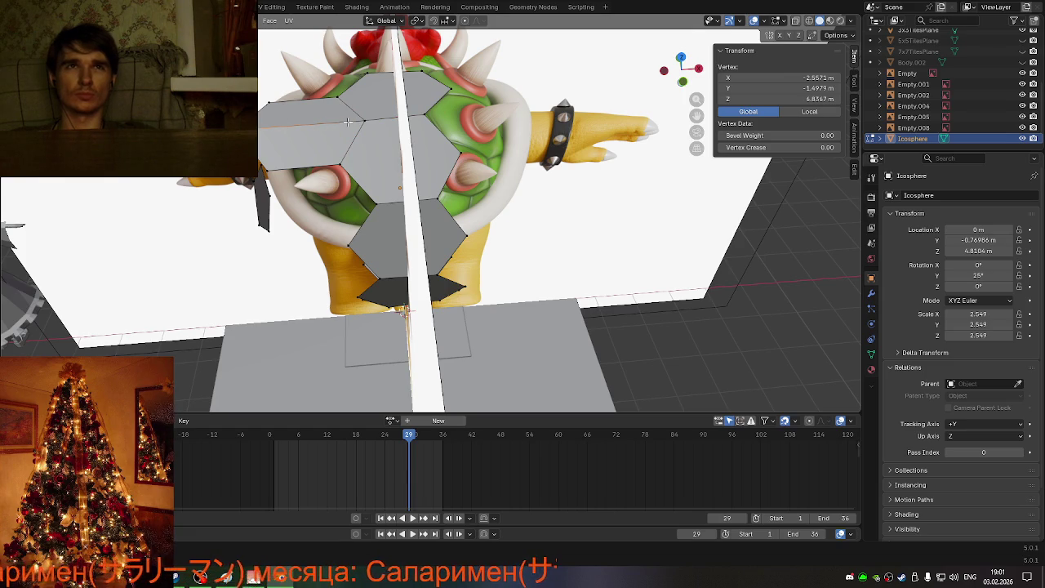
left_click(296, 209, "shift")
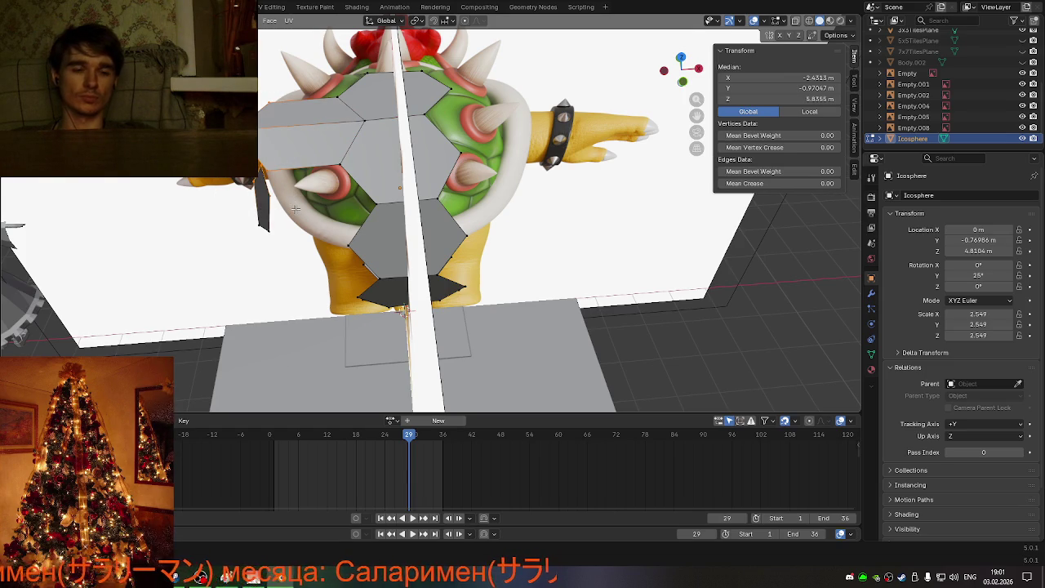
Step: Move two side-panel vertices along X so they sit over the shell
key("g")
key("x")
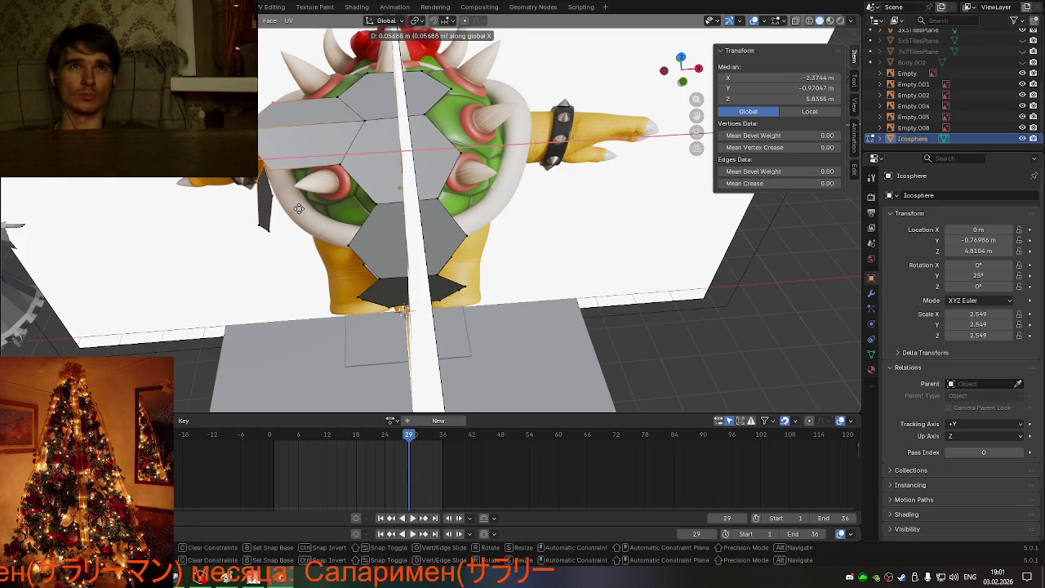
key("Escape")
left_click(295, 209)
middle_click_drag(295, 209, 314, 205)
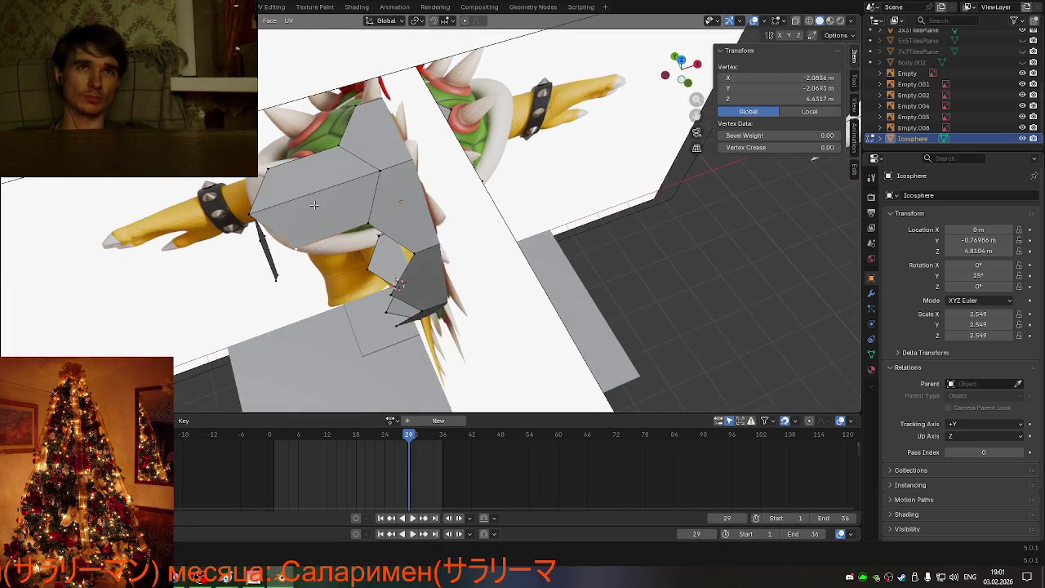
left_click(249, 215, "shift")
key("g")
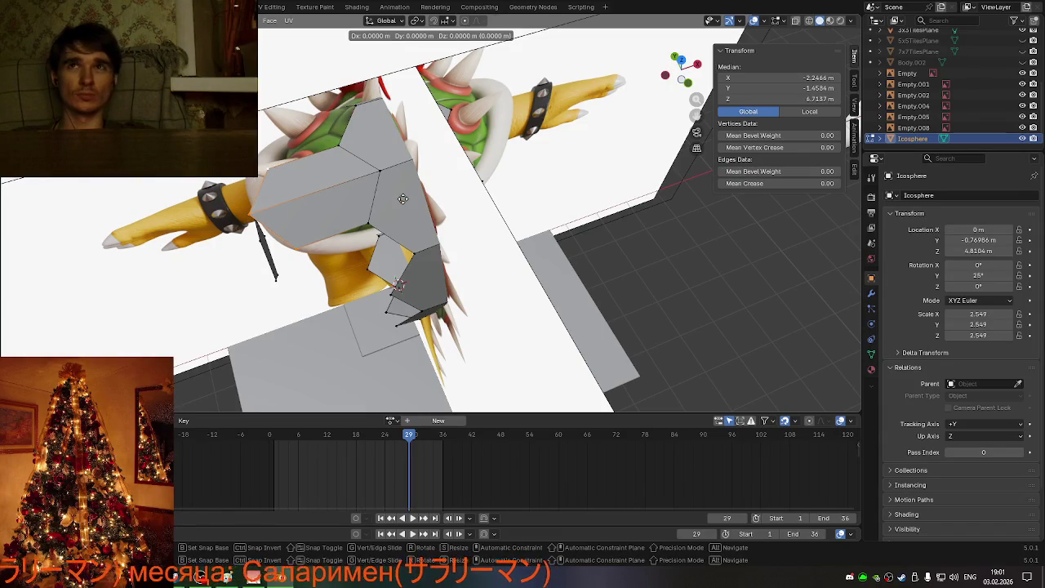
key("x")
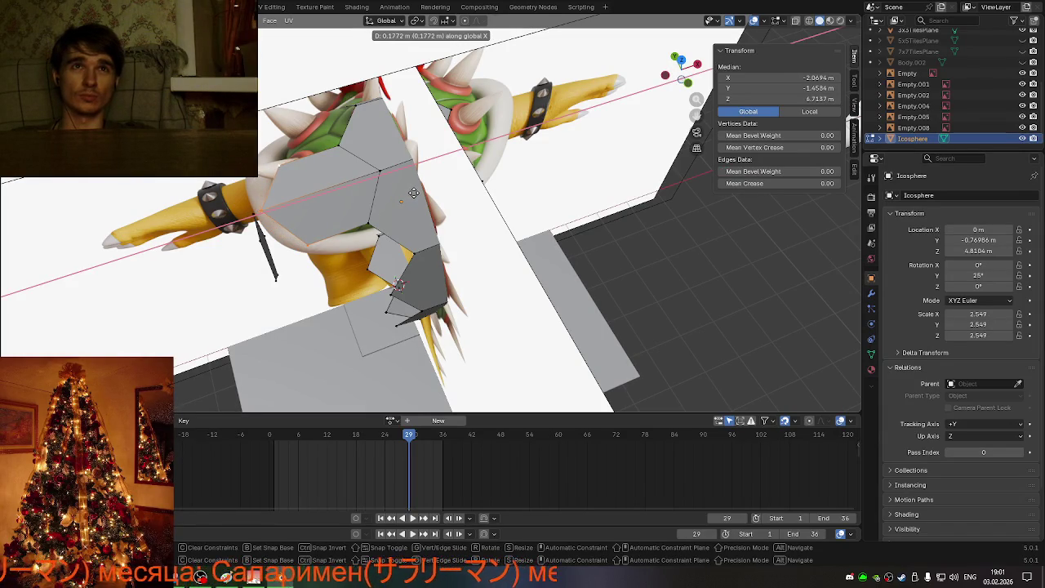
left_click(414, 193)
Step: Select one side-panel edge and shift it along X
key("alt+a")
mouse_move(414, 193)
middle_mouse_down()
mouse_move(581, 147)
mouse_move(544, 174)
mouse_move(519, 171)
mouse_move(515, 155)
middle_mouse_up()
left_click_drag(297, 128, 299, 131)
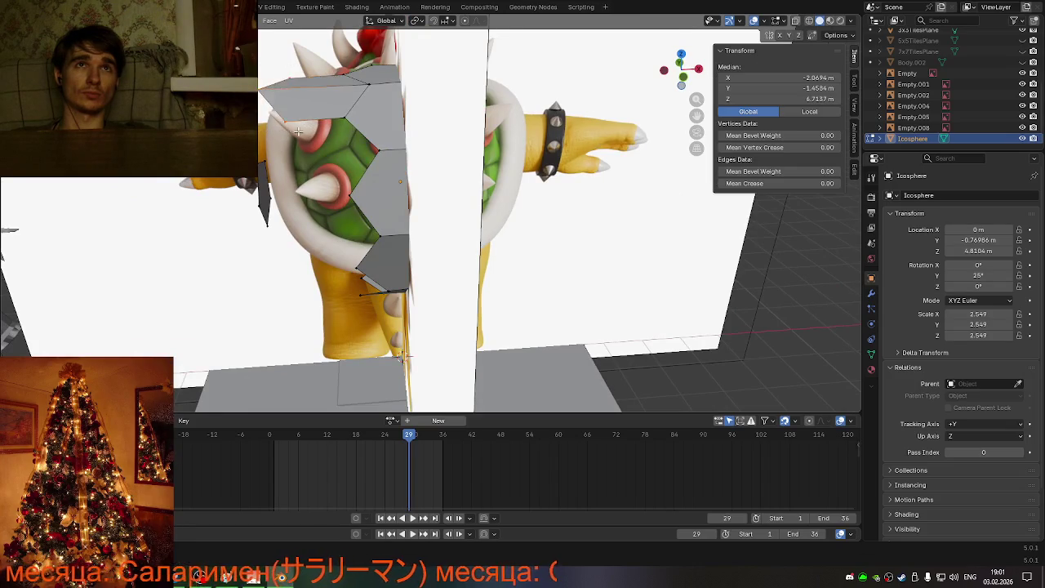
middle_click_drag(299, 131, 329, 206)
key("g")
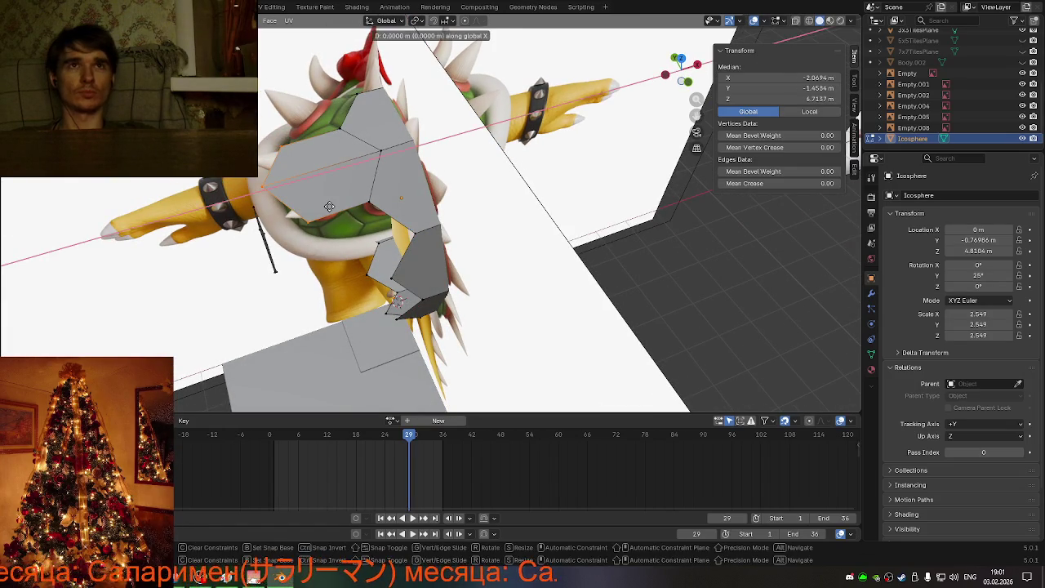
key("x")
left_click(325, 207)
mouse_move(324, 208)
middle_mouse_down()
mouse_move(400, 188)
mouse_move(347, 207)
middle_mouse_up()
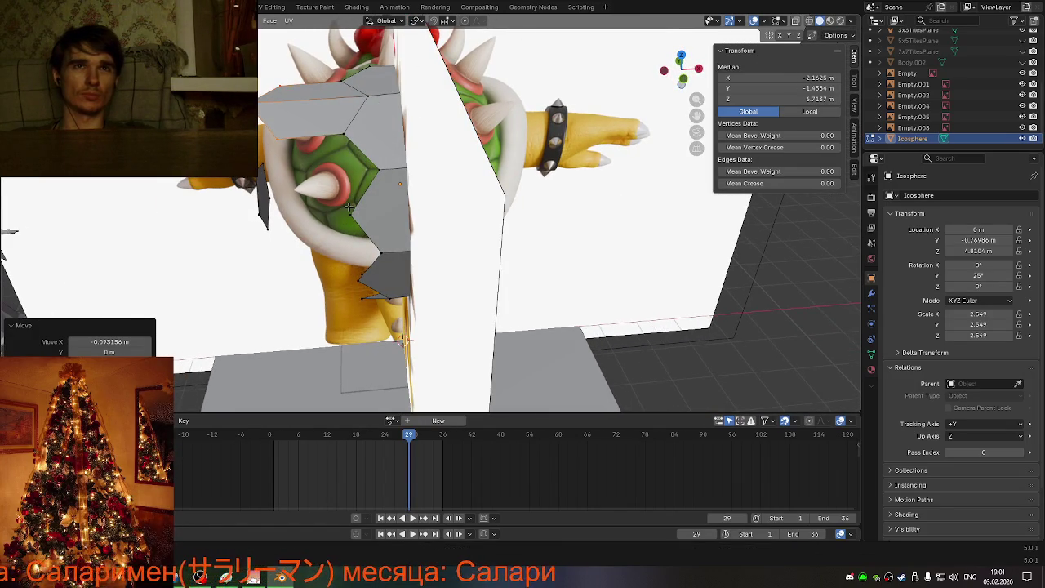
Step: Shift three side-panel edges along X, undo the overshoot, and reselect two panel edges
left_click(353, 213)
left_click(380, 177, "shift")
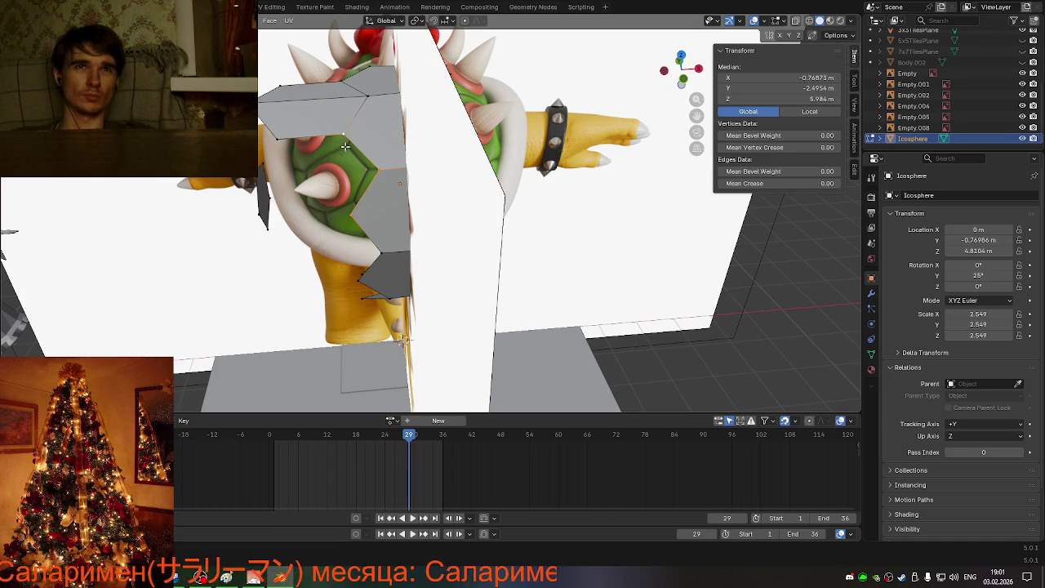
left_click(342, 141, "shift")
key("g")
key("x")
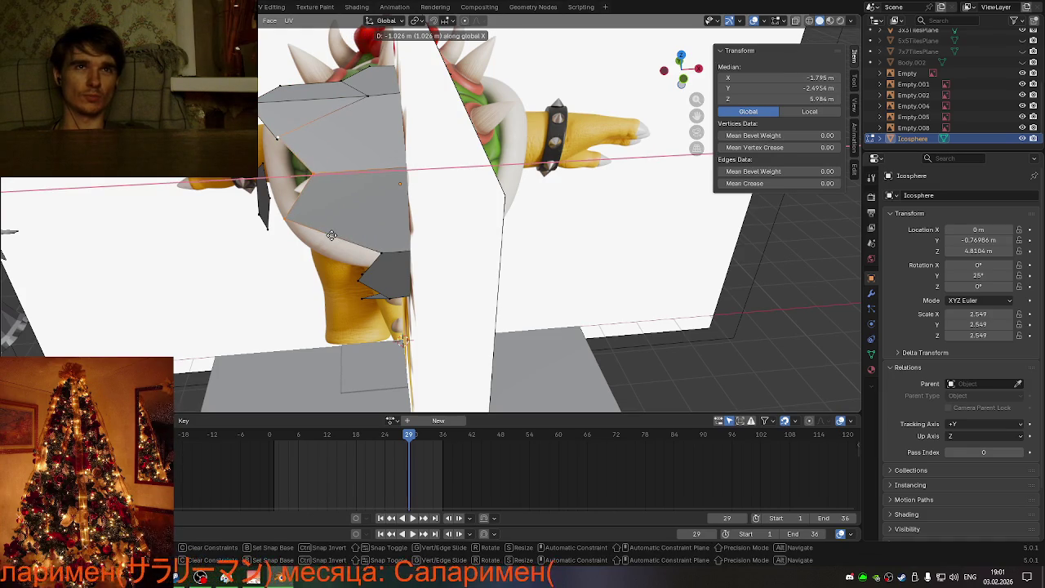
left_click(330, 237)
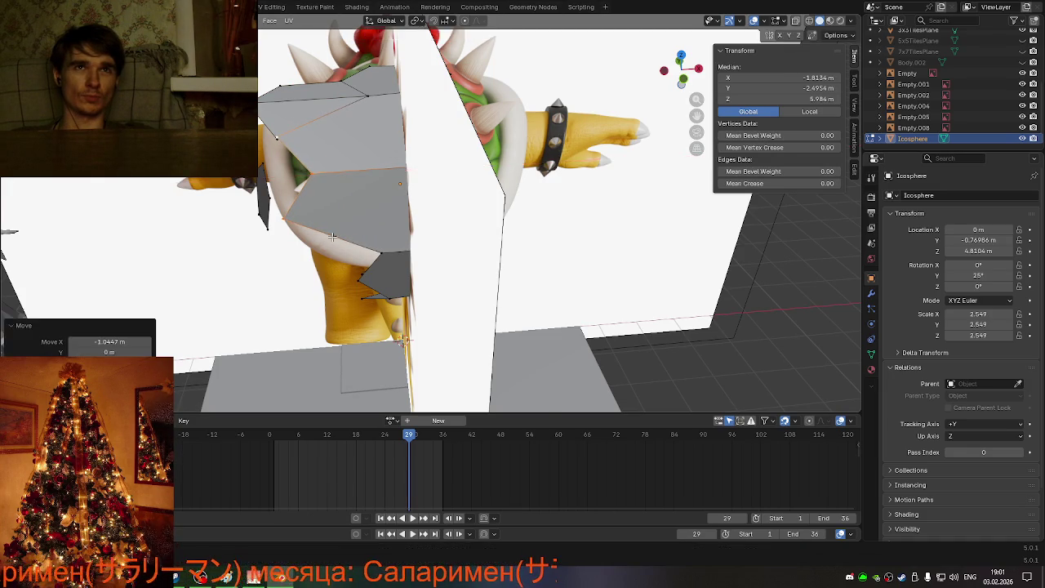
mouse_move(329, 237)
middle_mouse_down()
mouse_move(386, 234)
mouse_move(365, 246)
middle_mouse_up()
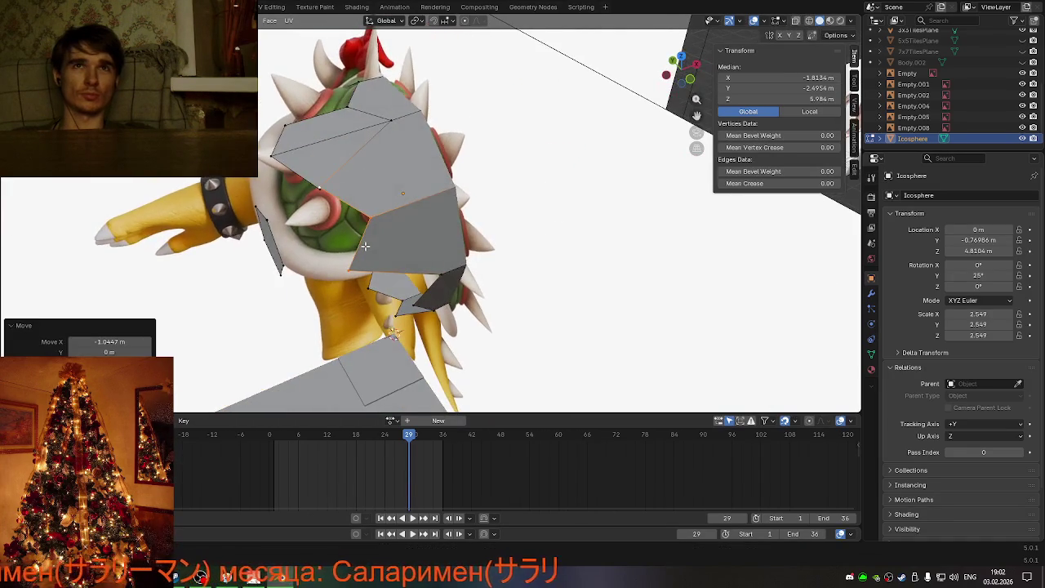
key("ctrl+z")
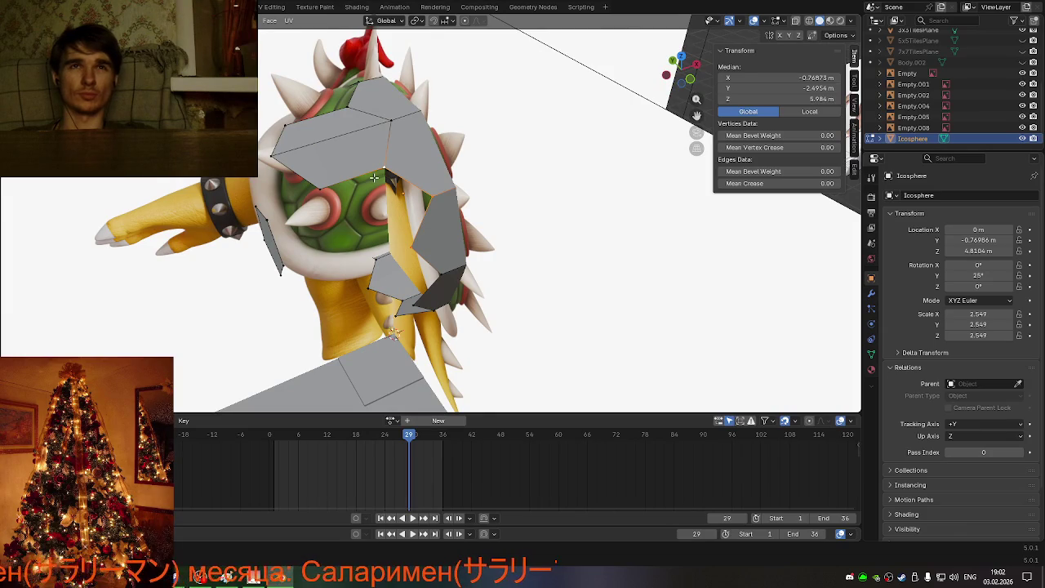
left_click(373, 177)
left_click(417, 244)
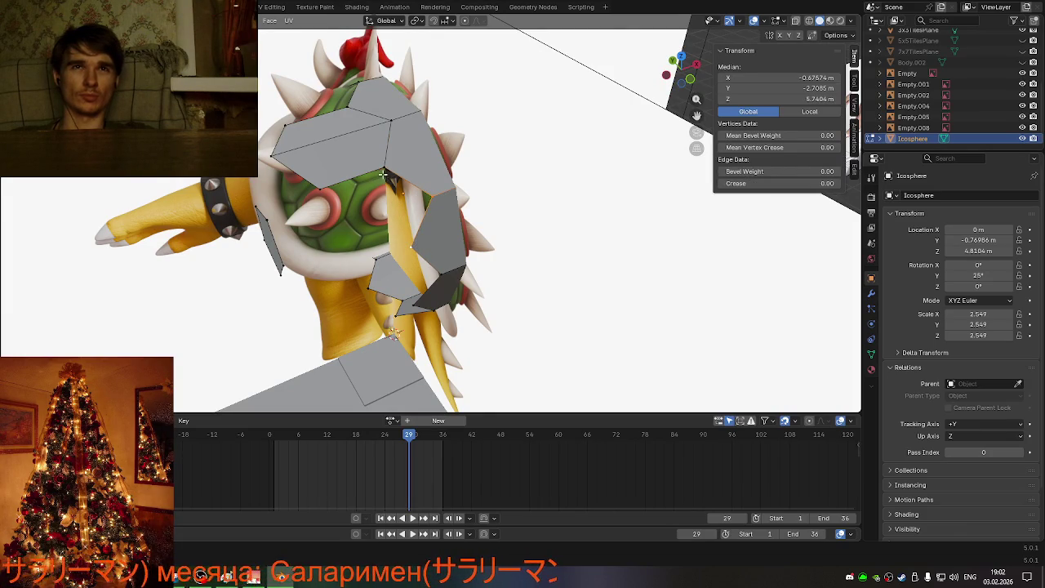
left_click(417, 241, "shift")
Step: Extrude the selected edges along X into a new panel and move one of its vertices along X
key("g")
key("x")
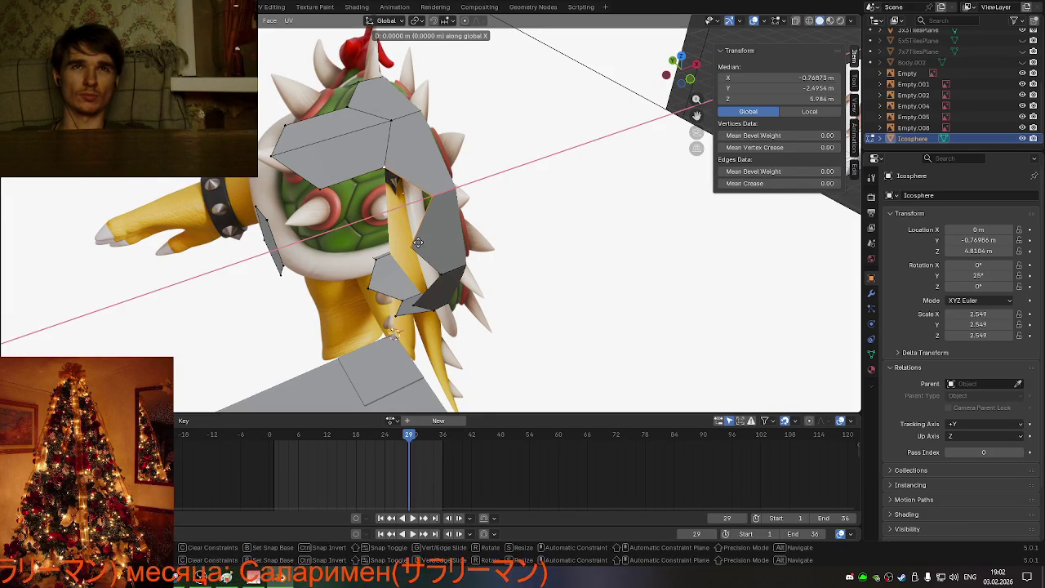
left_click(357, 265)
middle_click_drag(357, 265, 359, 261)
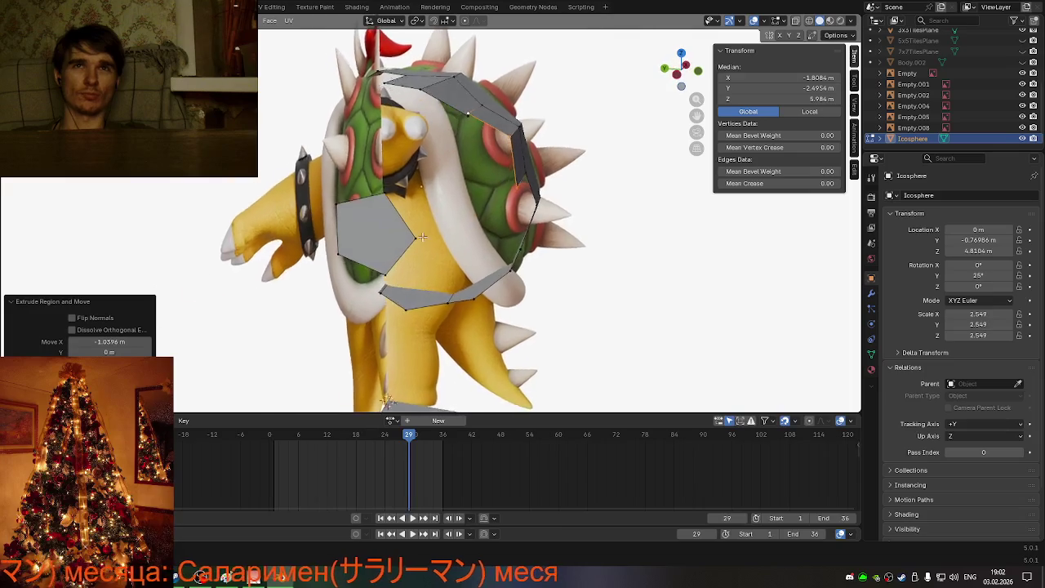
left_click(367, 204)
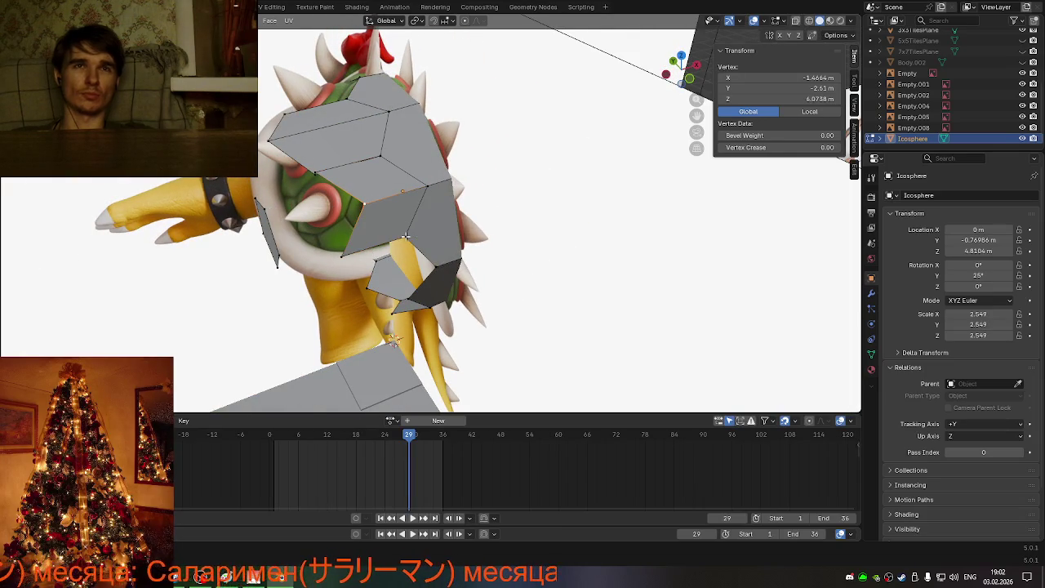
key("g")
key("x")
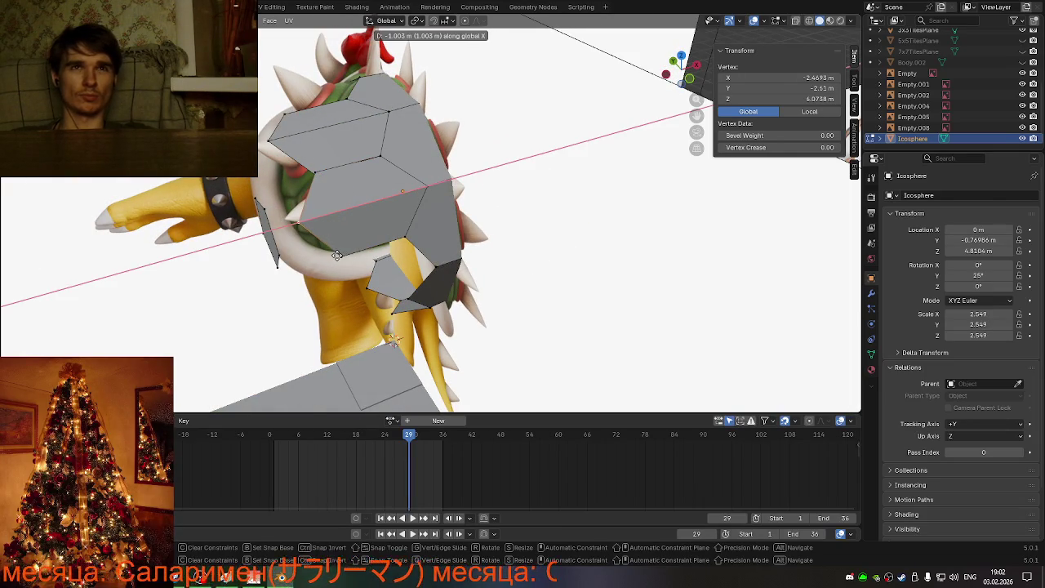
left_click(336, 254)
mouse_move(337, 254)
middle_mouse_down()
mouse_move(309, 240)
mouse_move(324, 190)
mouse_move(350, 223)
mouse_move(327, 211)
mouse_move(430, 217)
middle_mouse_up()
Step: In a straight side view, select two shell vertices and an edge along the shell's top
mouse_move(448, 218)
middle_mouse_down()
mouse_move(419, 218)
mouse_move(432, 214)
middle_mouse_up()
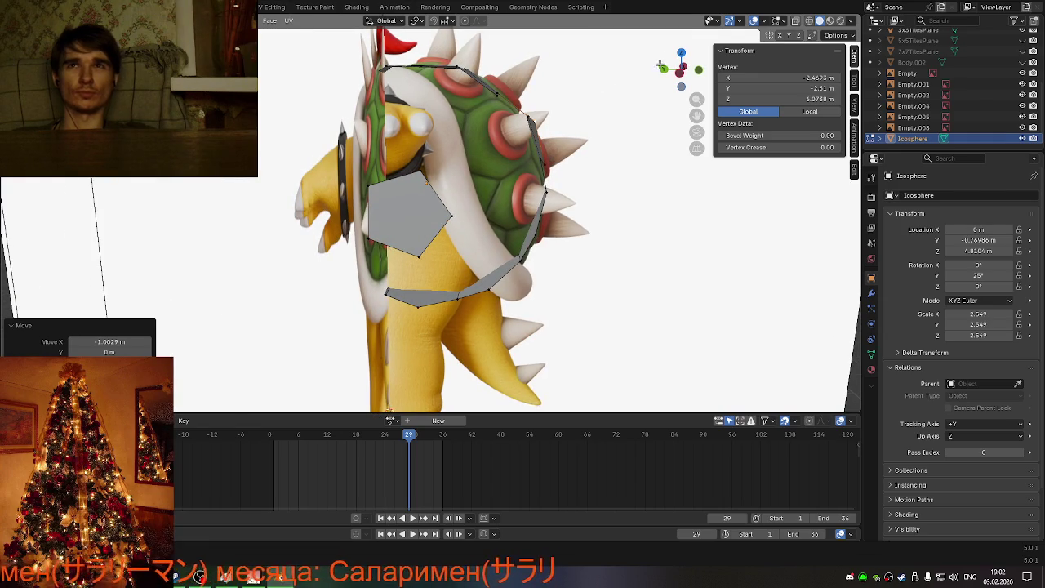
left_click(678, 69)
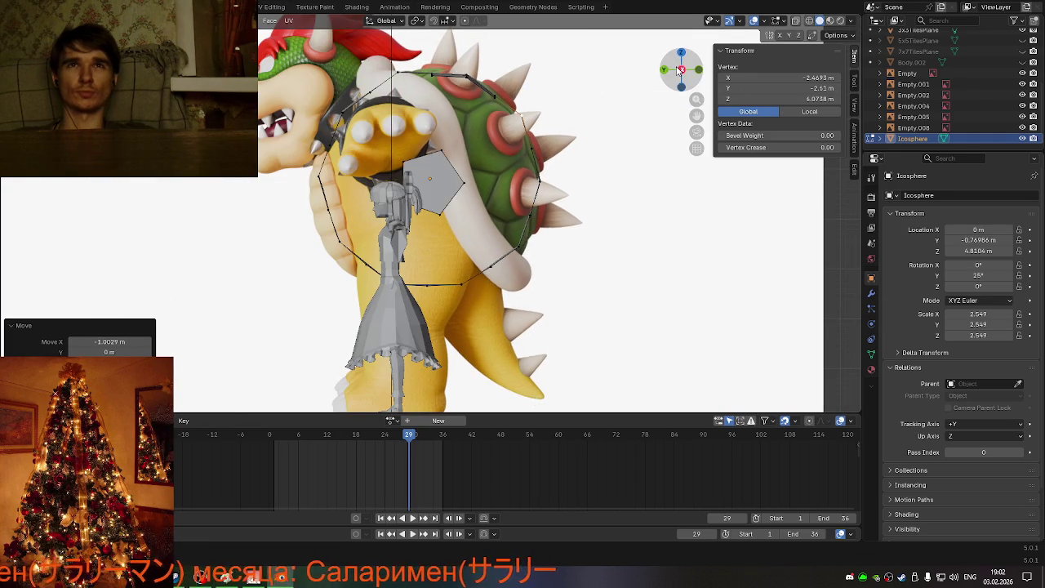
left_click(468, 76)
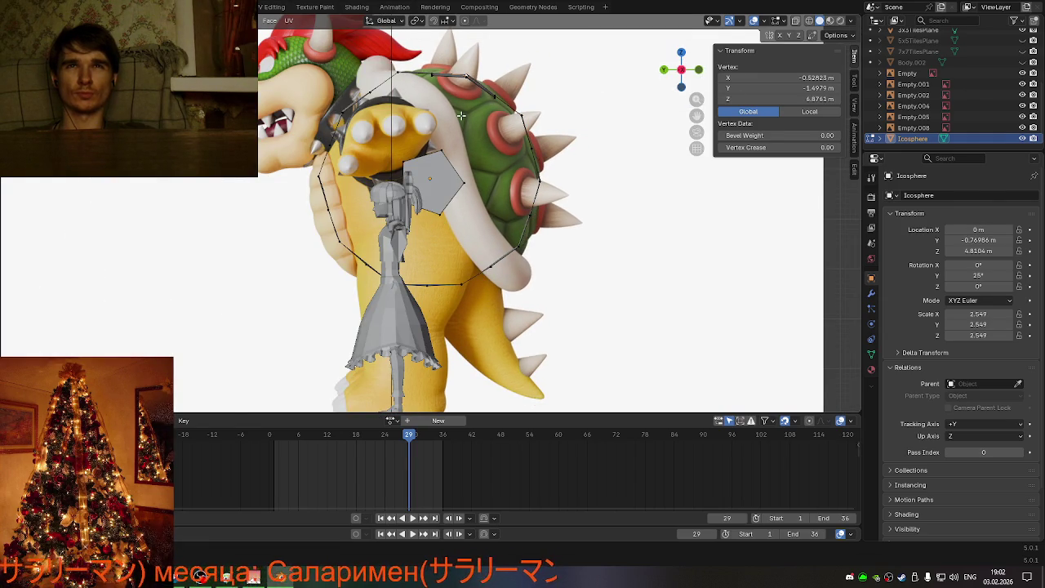
middle_click_drag(461, 116, 449, 153)
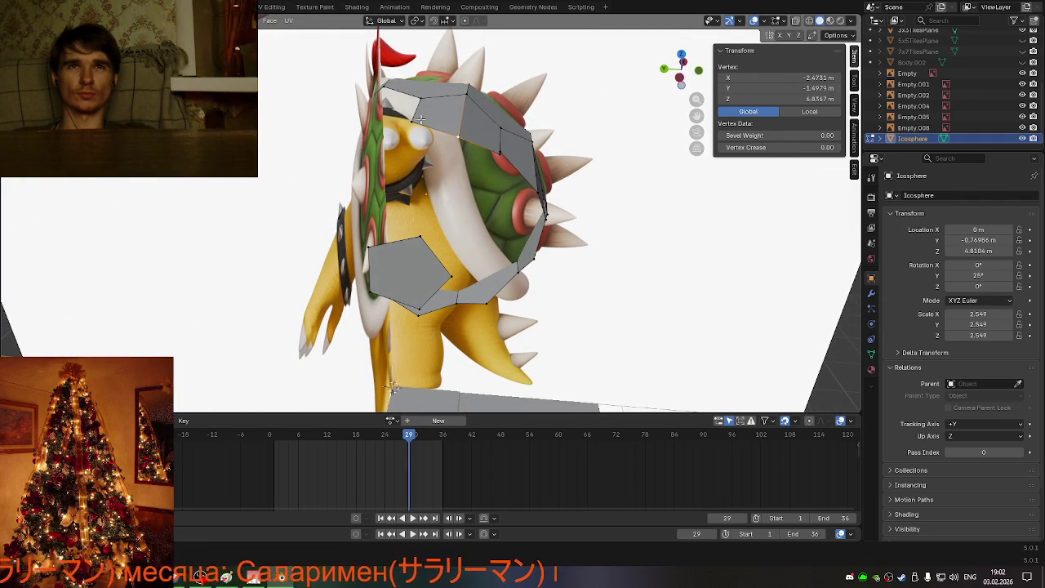
left_click(519, 143, "shift")
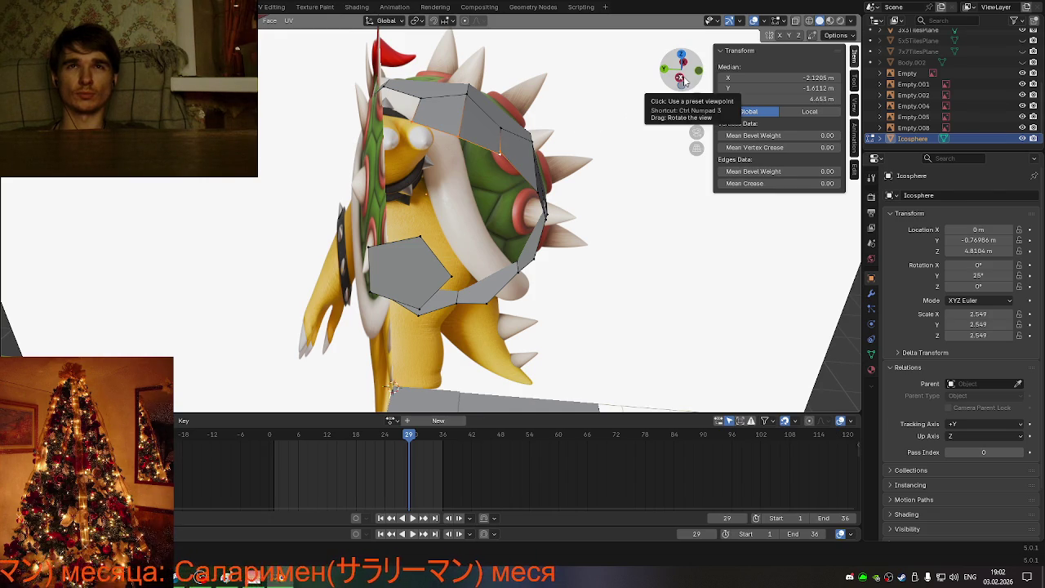
left_click(498, 157)
left_click(495, 155, "shift")
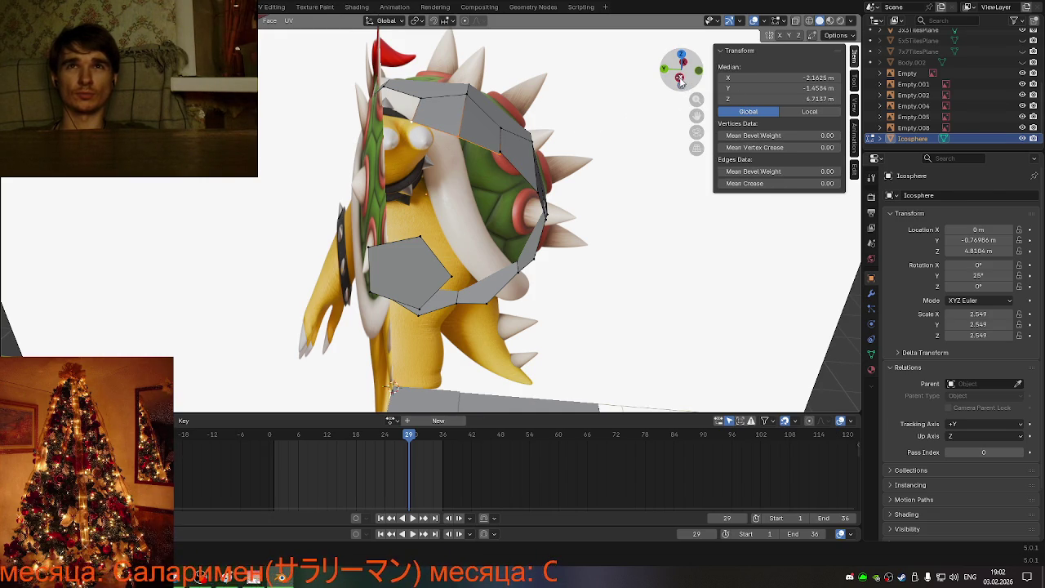
left_click(679, 79)
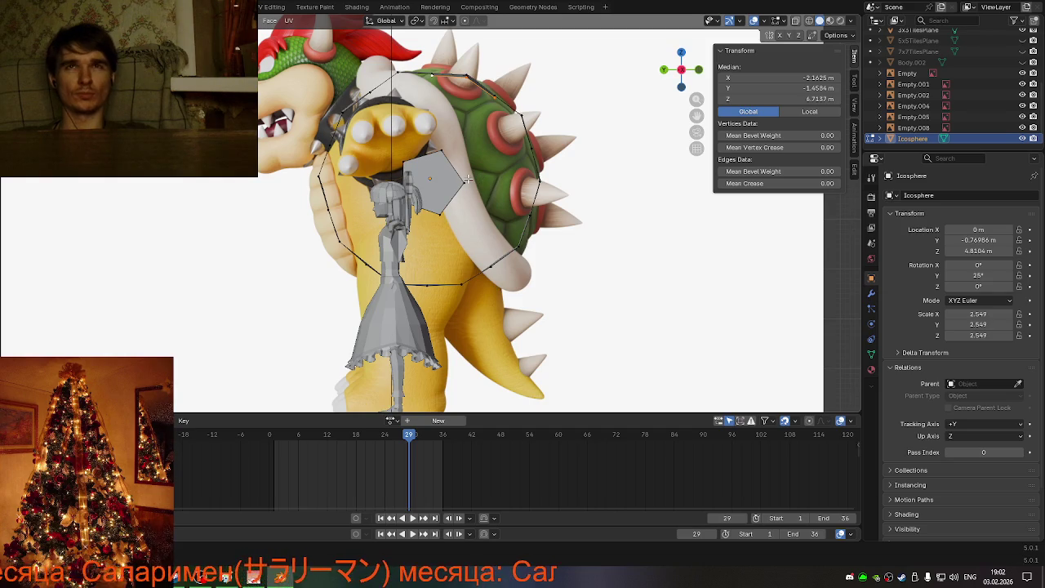
Step: Lower the selected edge along Z and tilt the pentagon face 14.4° about X
key("g")
key("z")
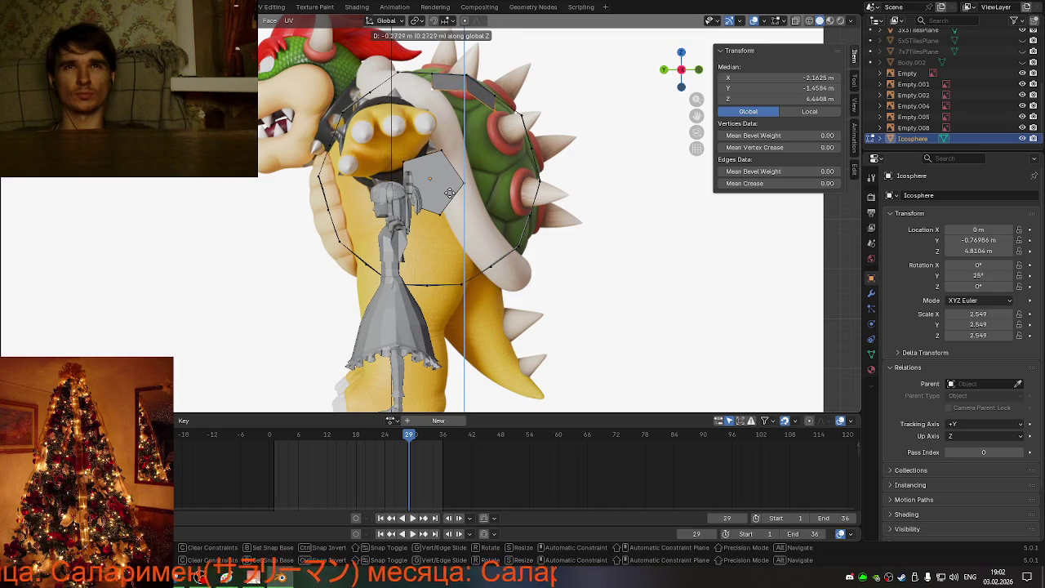
left_click(449, 193)
key("r")
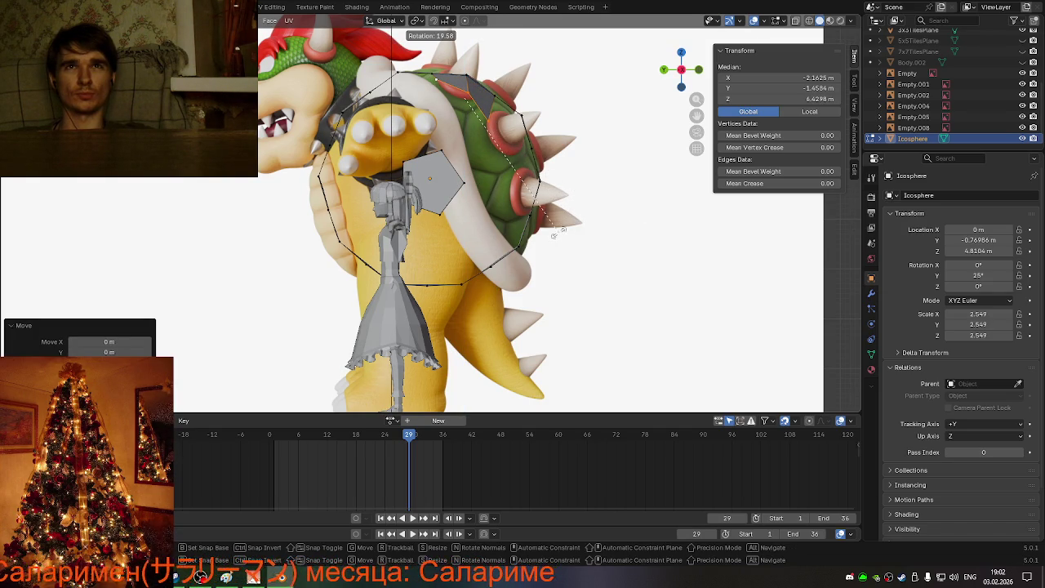
key("x")
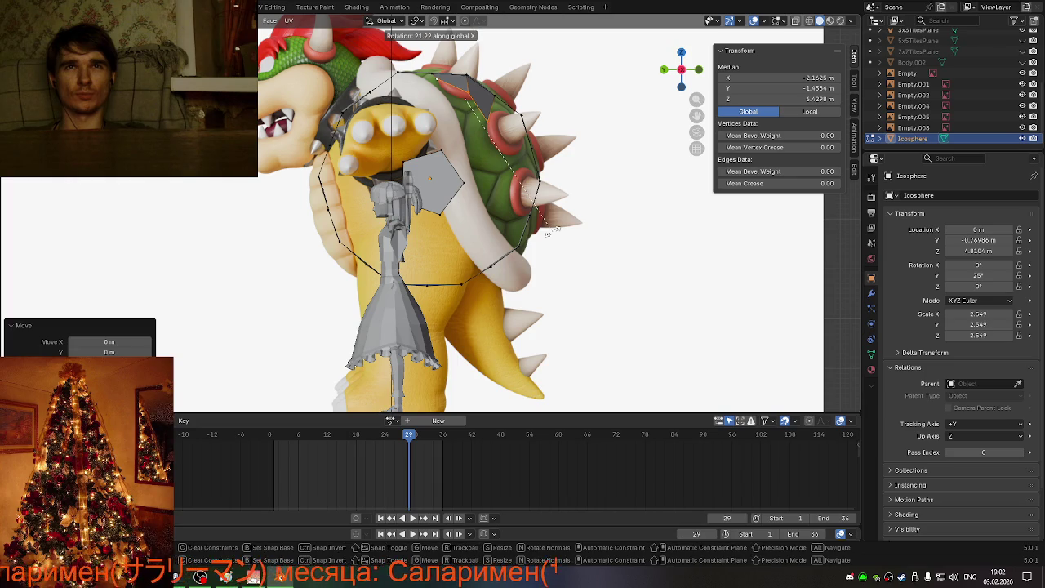
key("z")
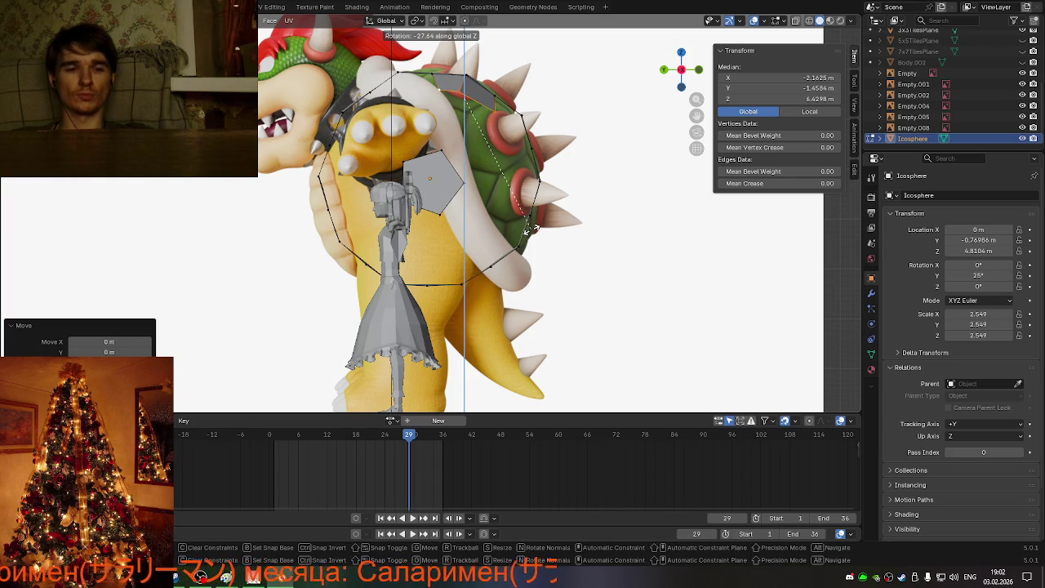
key("y")
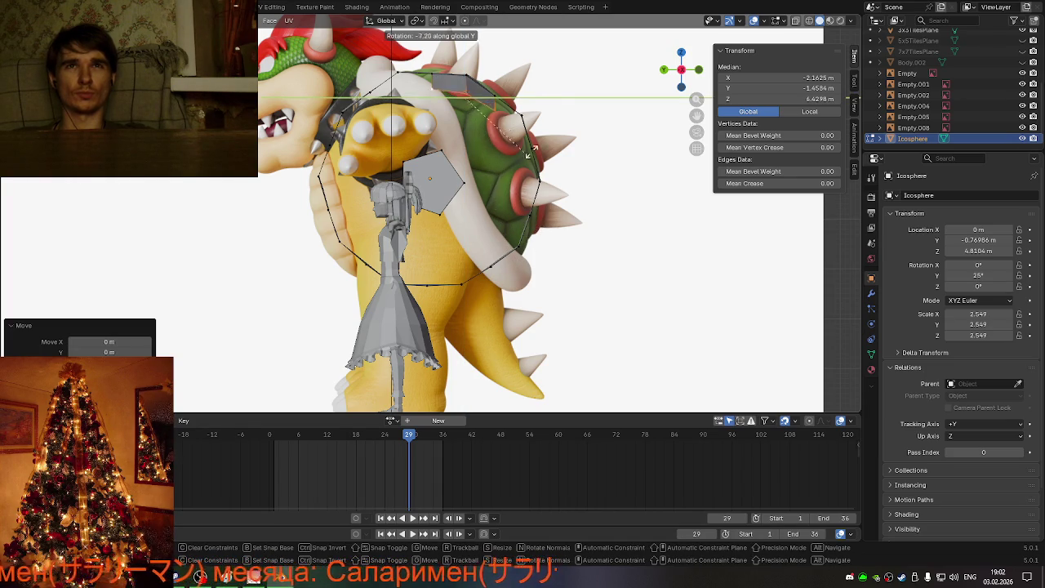
key("x")
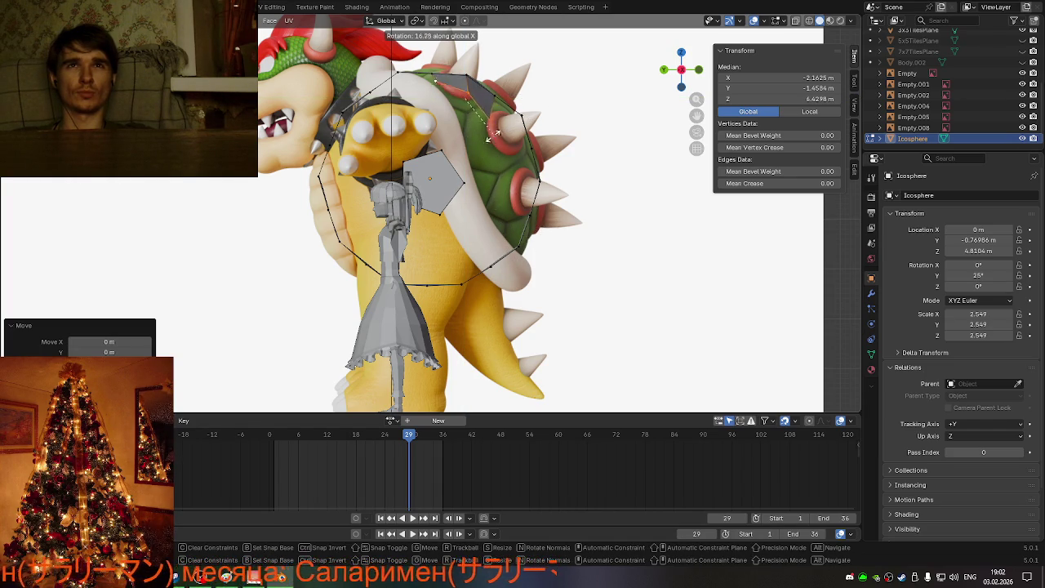
left_click(494, 138)
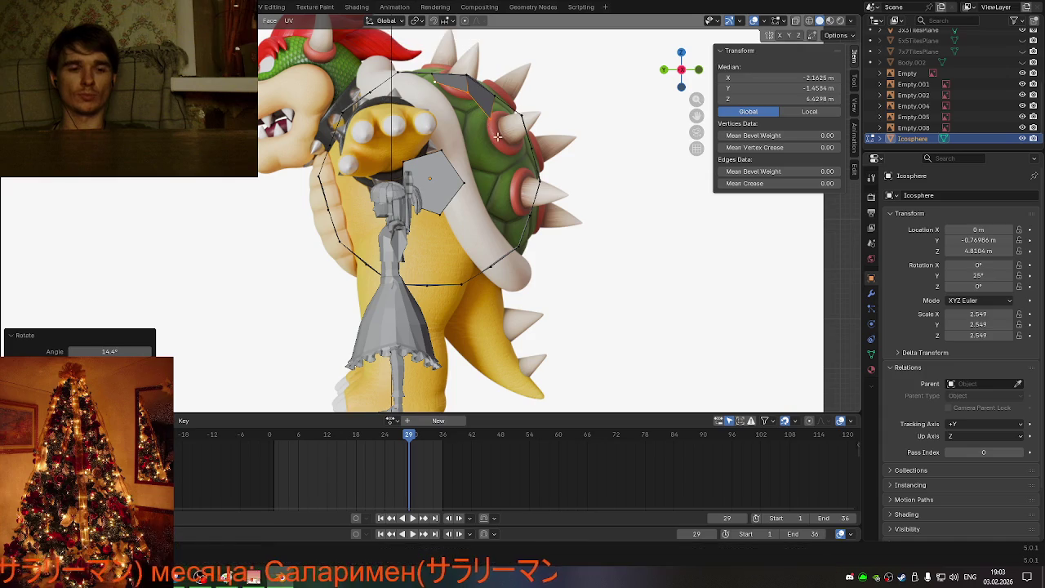
Step: Move the tilted face about 0.67 m along global Y
key("g")
key("x")
key("y")
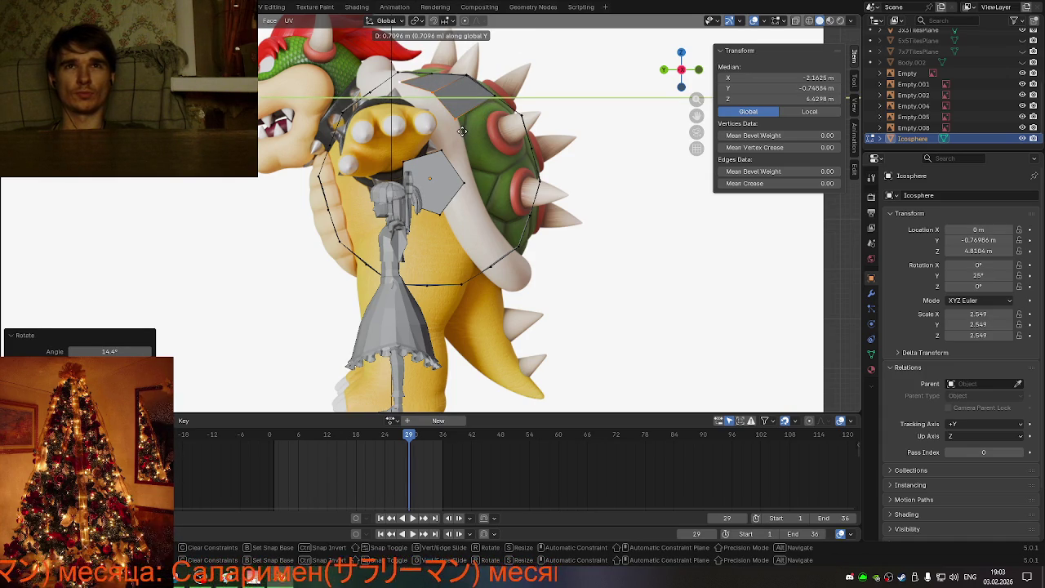
left_click(463, 130)
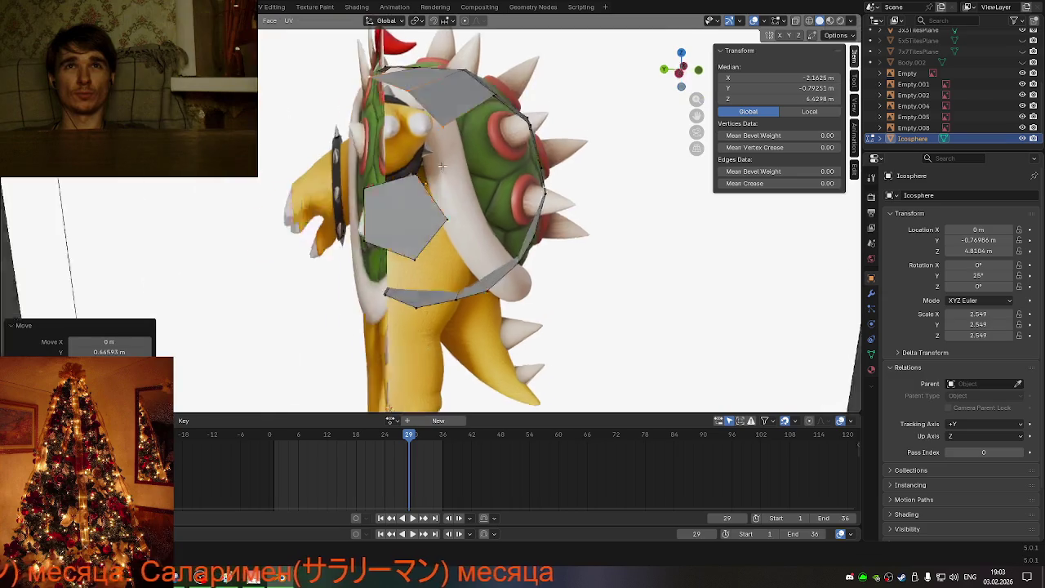
mouse_move(464, 130)
middle_mouse_down()
mouse_move(374, 197)
mouse_move(459, 158)
middle_mouse_up()
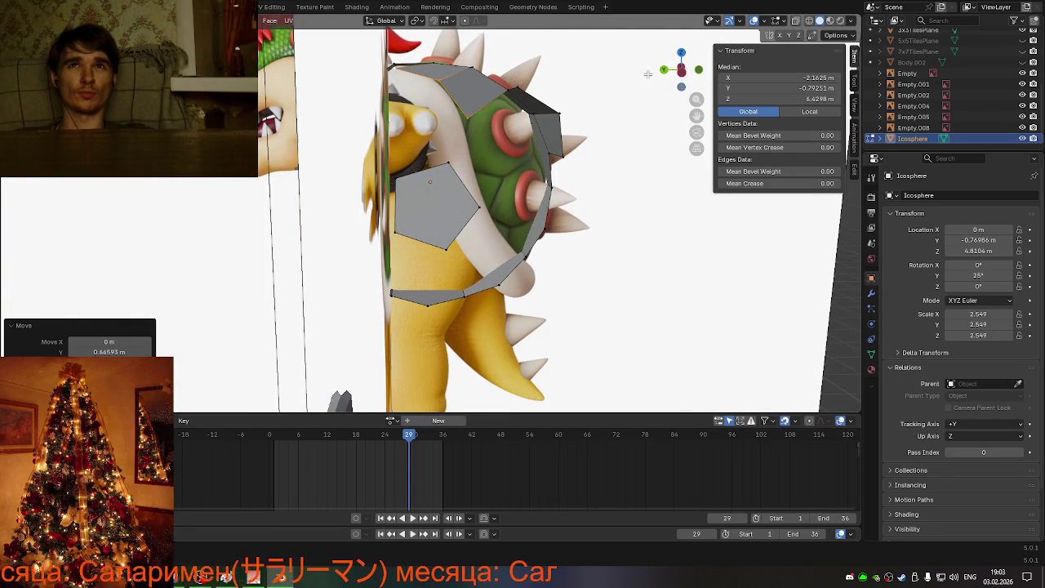
left_click_drag(673, 71, 545, 150)
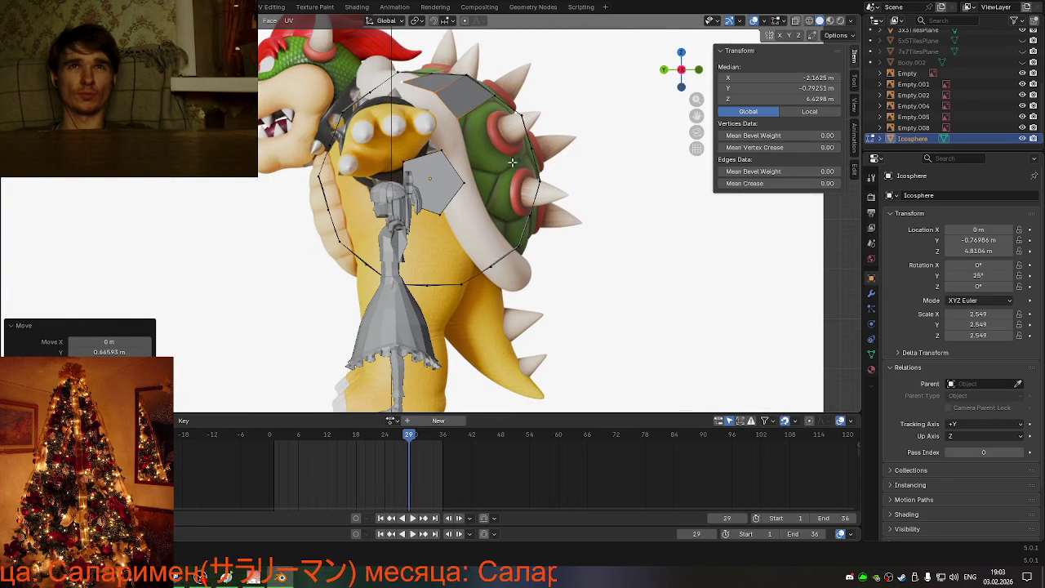
scroll(512, 163, "up", 1)
scroll(511, 162, "up", 1)
scroll(512, 168, "down", 4)
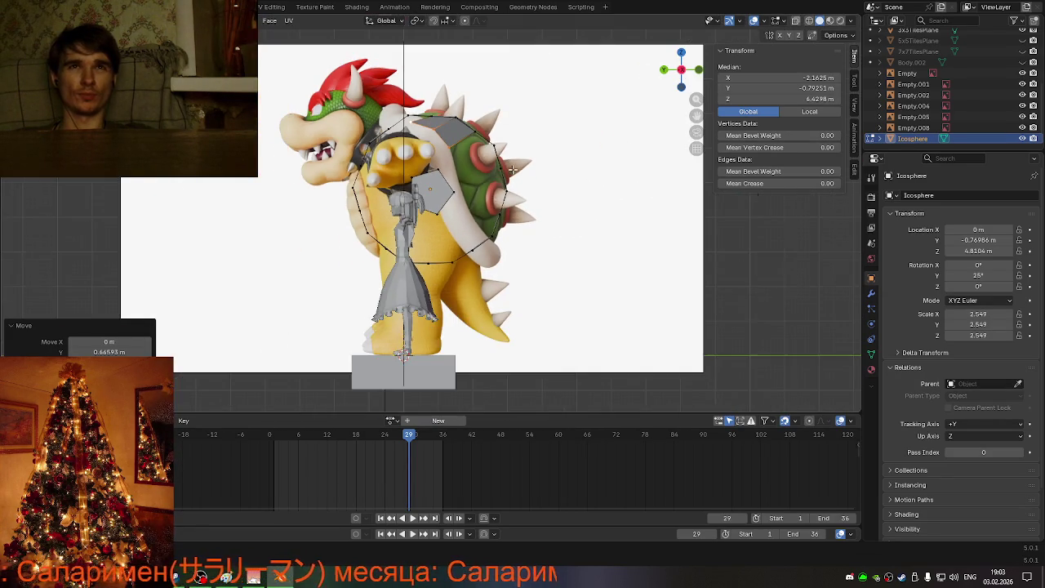
mouse_move(495, 177)
middle_mouse_down()
mouse_move(527, 192)
mouse_move(408, 237)
mouse_move(697, 87)
middle_mouse_up()
left_click(402, 244)
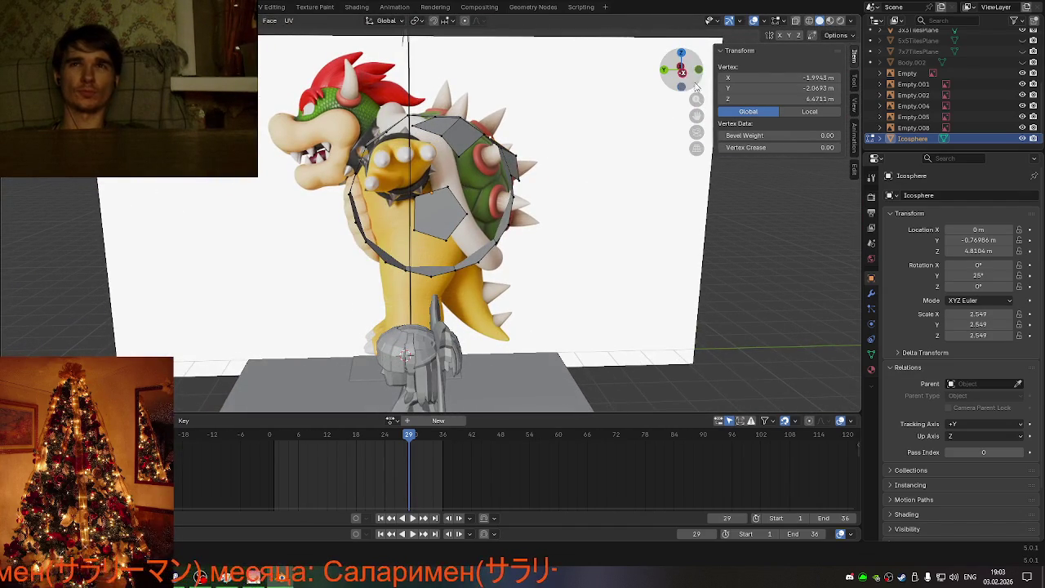
left_click(682, 74)
scroll(579, 133, "up", 2)
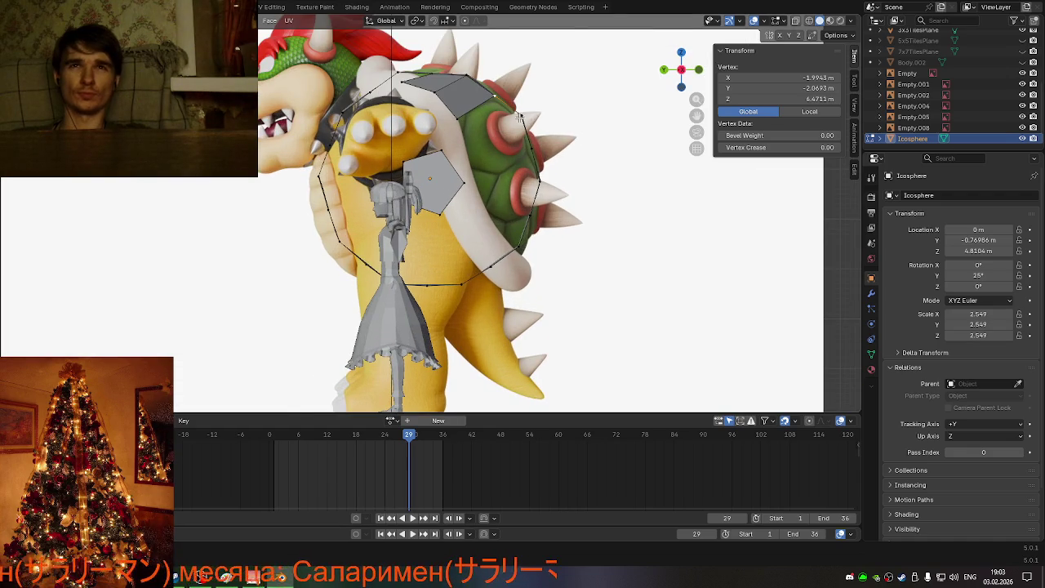
Step: Extrude two top edges of the hexagon strip along Y into a new panel
middle_click_drag(519, 115, 366, 214)
left_click(366, 214)
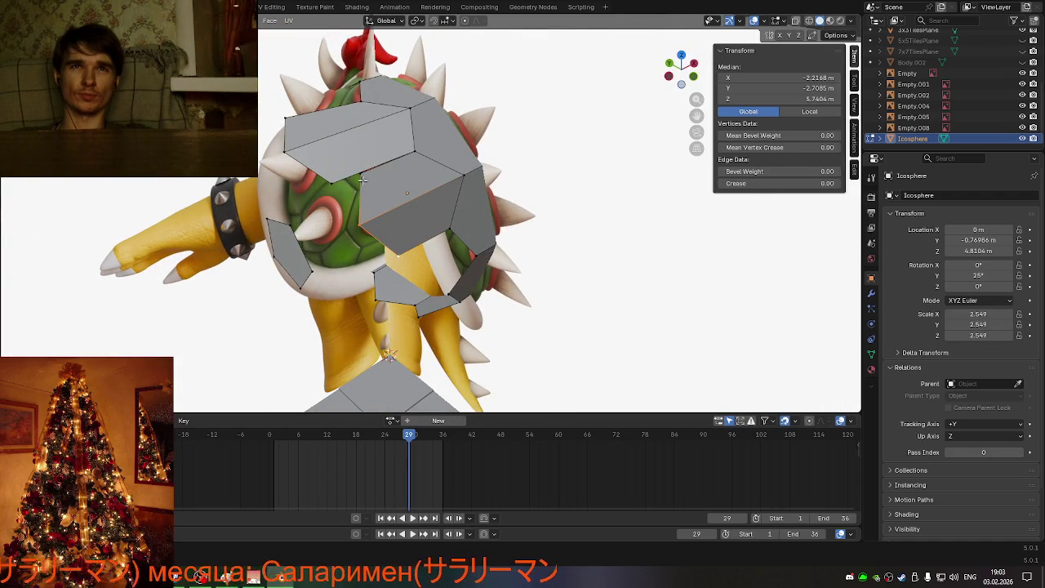
left_click(361, 179, "shift")
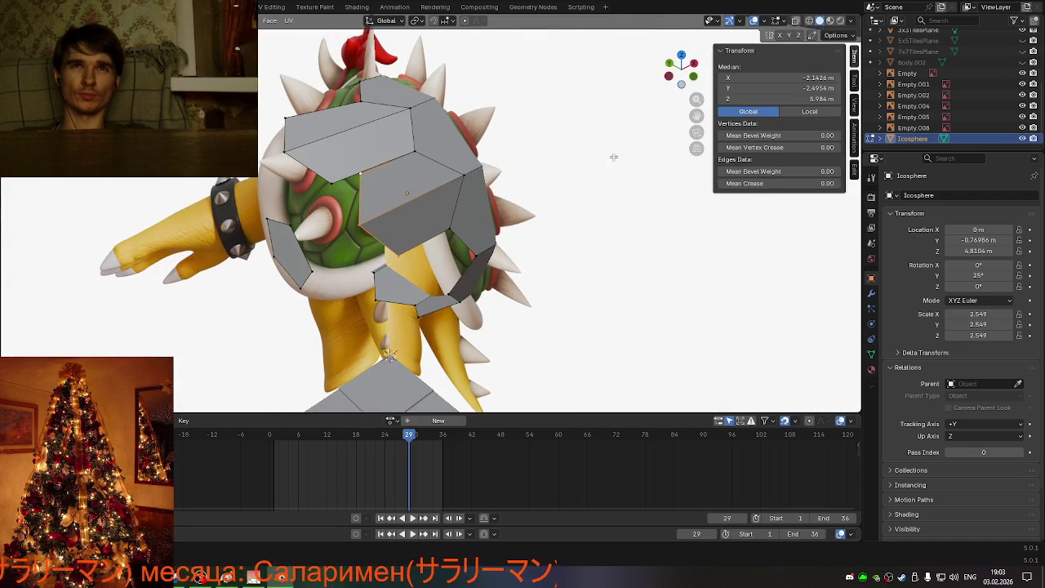
left_click(671, 77)
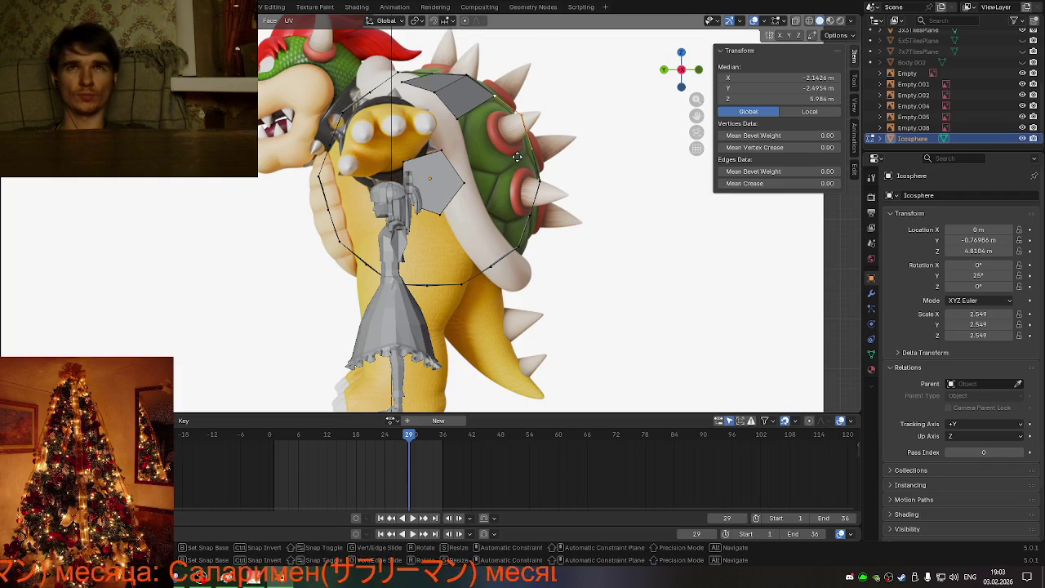
key("g")
key("x")
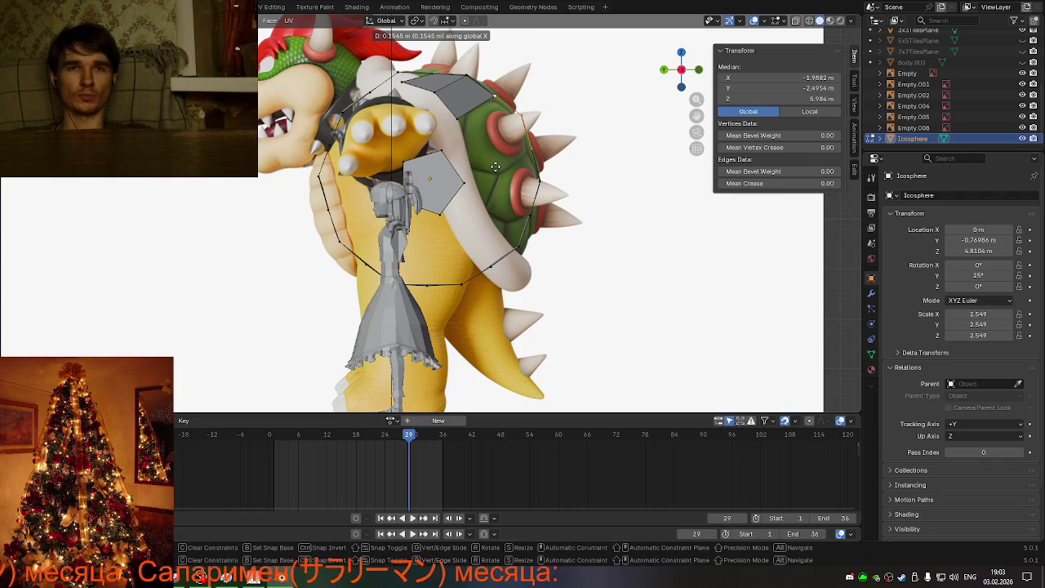
key("y")
left_click(465, 180)
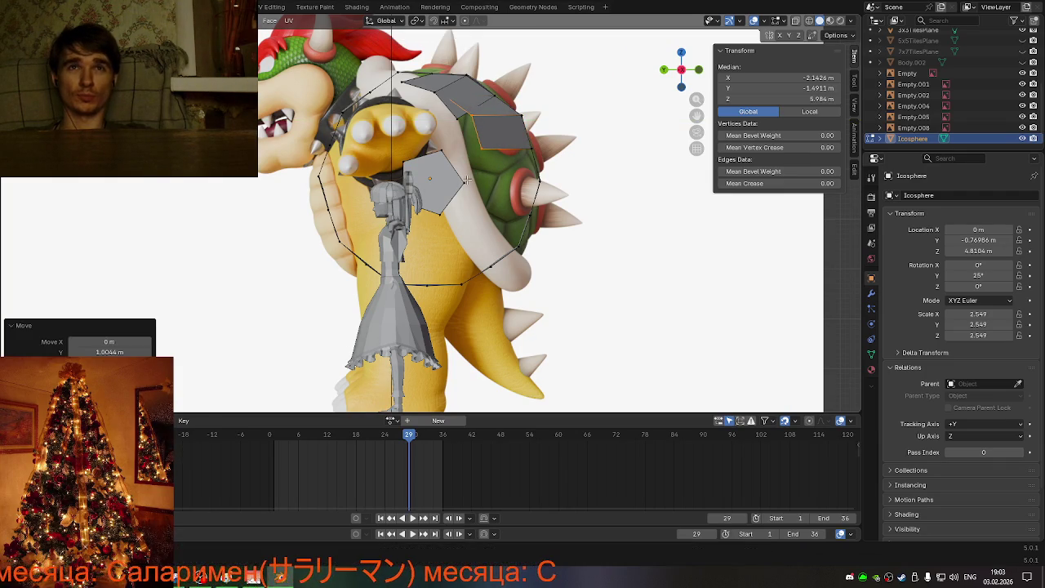
Step: Edge-slide the panel by 0.142, then nudge it −0.101 m in X and −0.148 m in Y
key("g")
key("z")
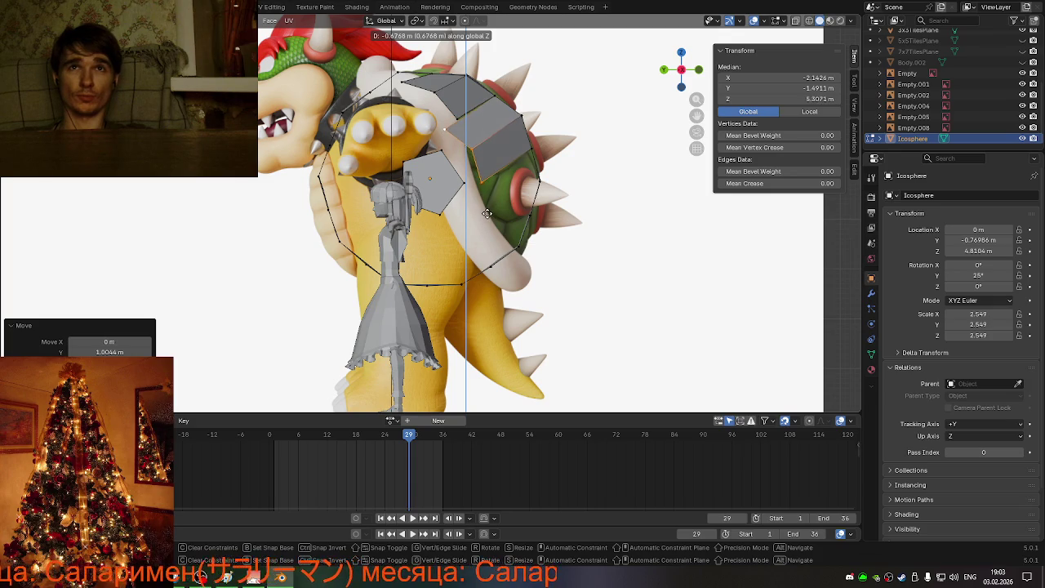
key("Escape")
key("g")
key("g")
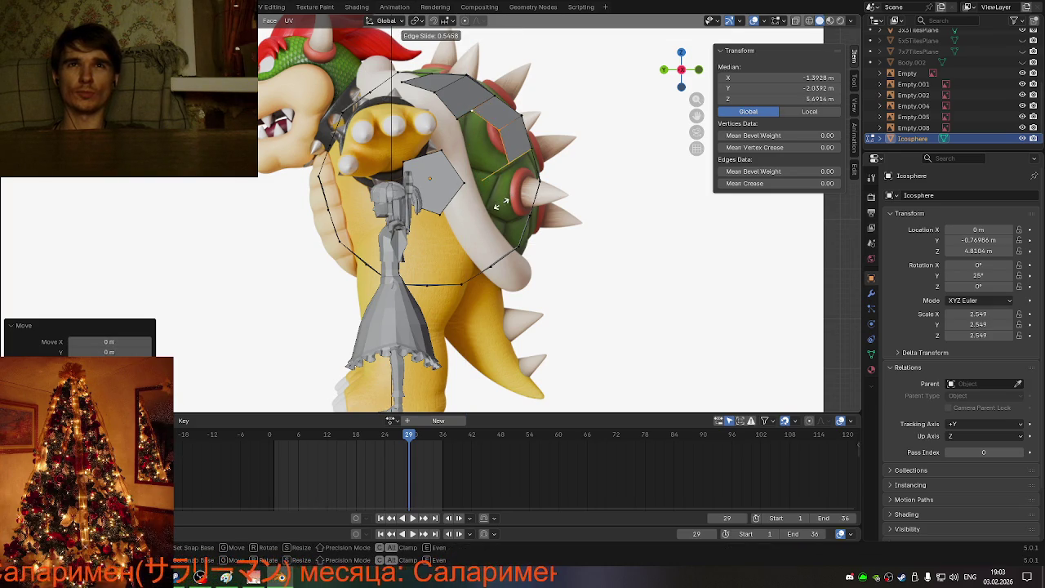
left_click(489, 208)
mouse_move(490, 208)
middle_mouse_down()
mouse_move(445, 239)
mouse_move(530, 219)
mouse_move(550, 142)
middle_mouse_up()
key("g")
left_click(553, 219)
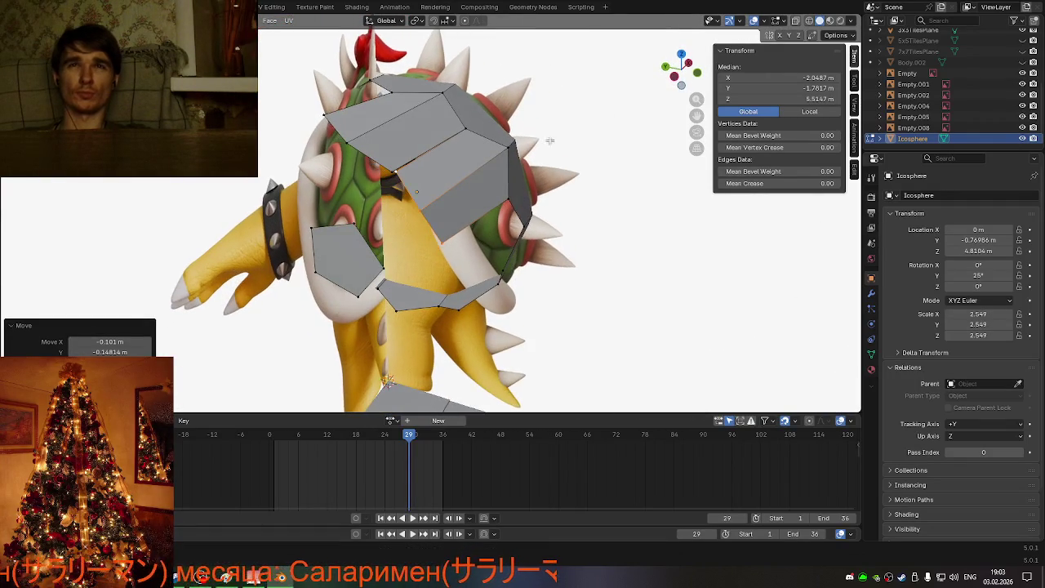
Step: Move a side panel's corner vertex onto the shell rim
left_click(676, 76)
left_click_drag(676, 76, 550, 128)
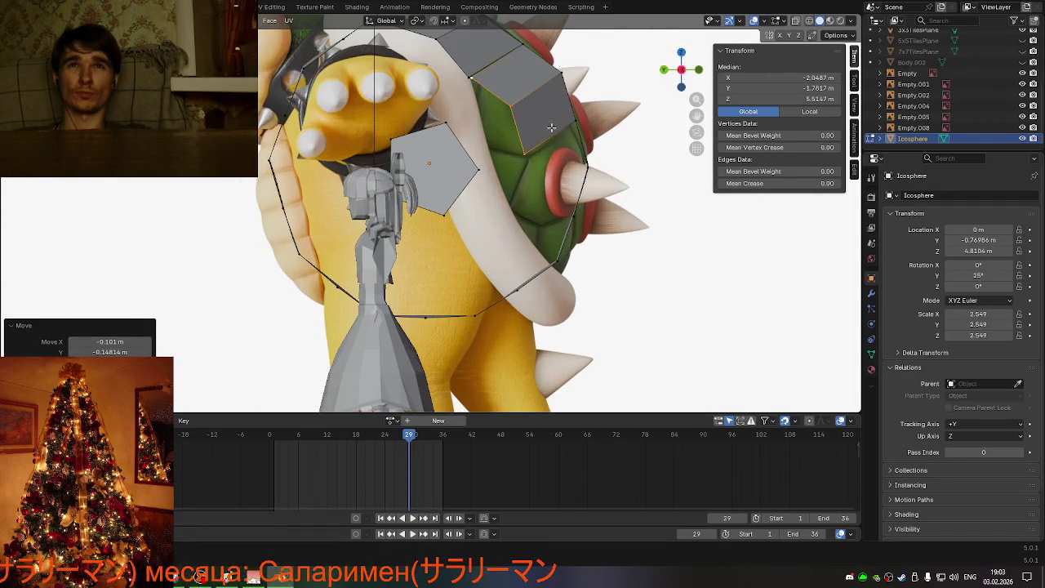
left_click(513, 106)
key("g")
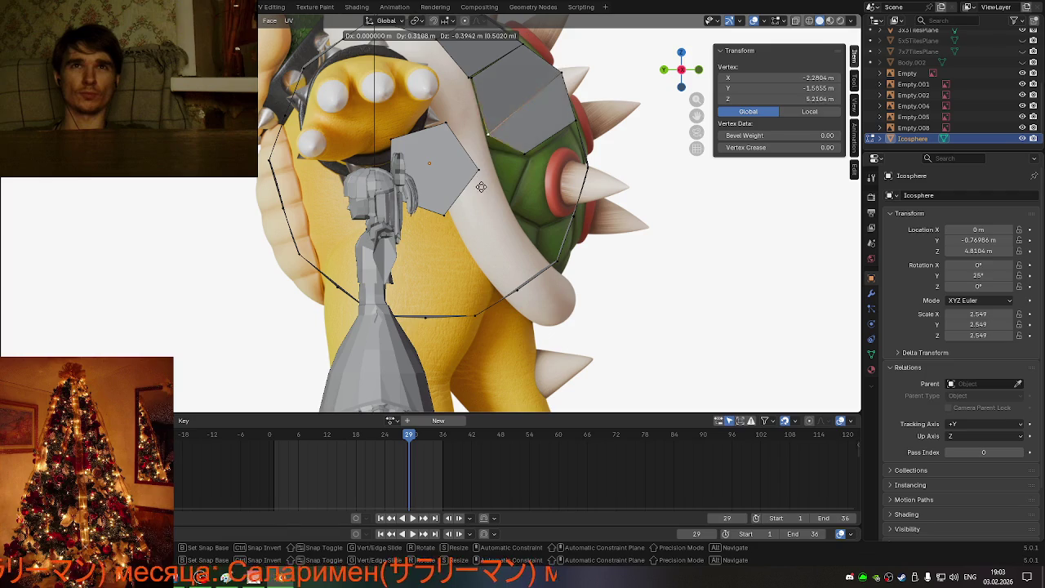
left_click(477, 202)
mouse_move(478, 202)
middle_mouse_down()
mouse_move(503, 213)
mouse_move(560, 193)
middle_mouse_up()
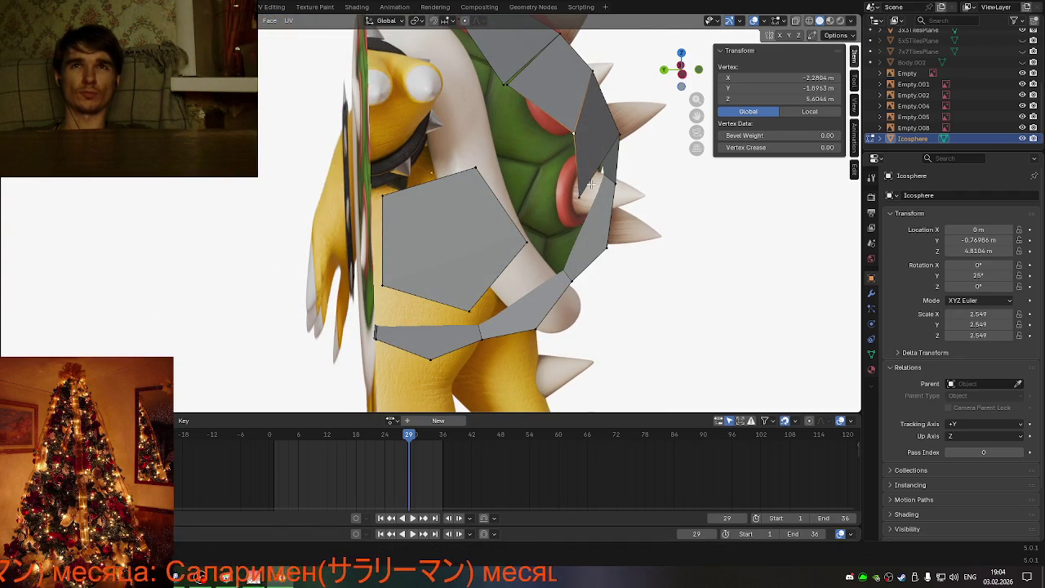
Step: Readjust and slightly nudge that vertex to follow the rim, then pick another panel vertex
key("g")
key("x")
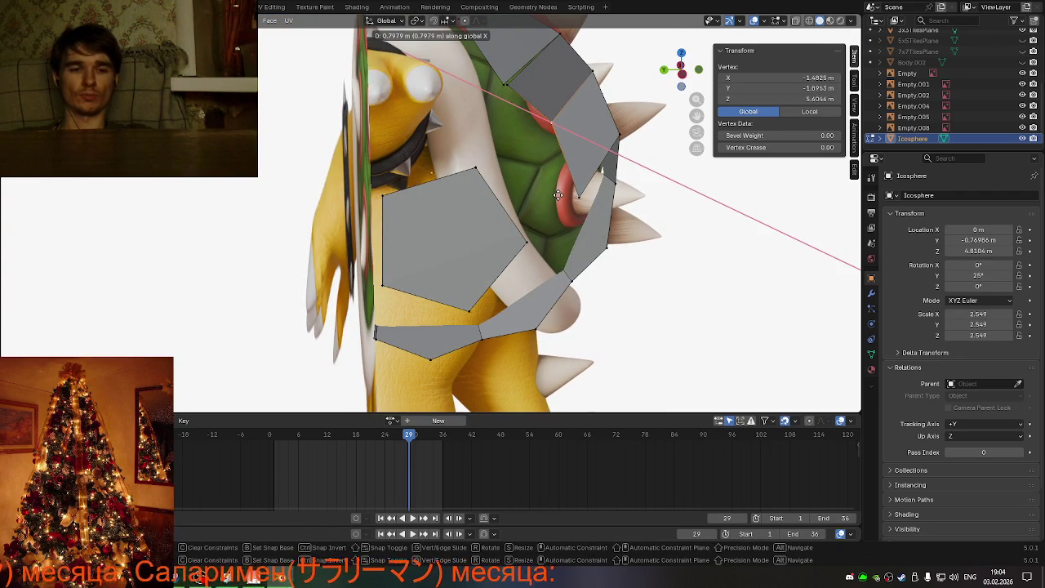
key("x")
key("x")
middle_click_drag(557, 195, 411, 258, "alt")
left_click(478, 225)
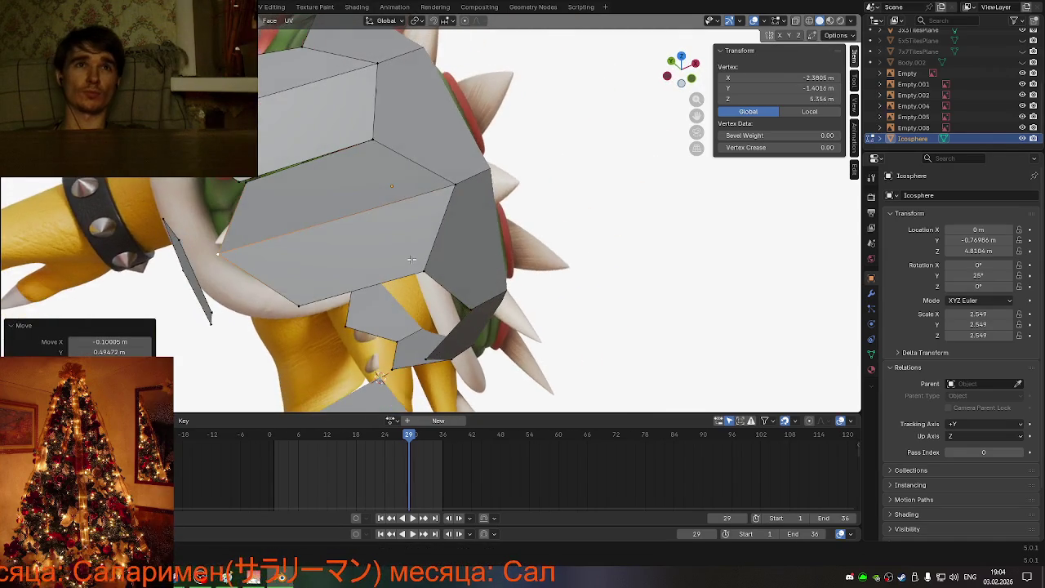
mouse_move(334, 253)
middle_mouse_down()
mouse_move(327, 241)
mouse_move(654, 64)
middle_mouse_up()
key("g")
left_click(327, 241)
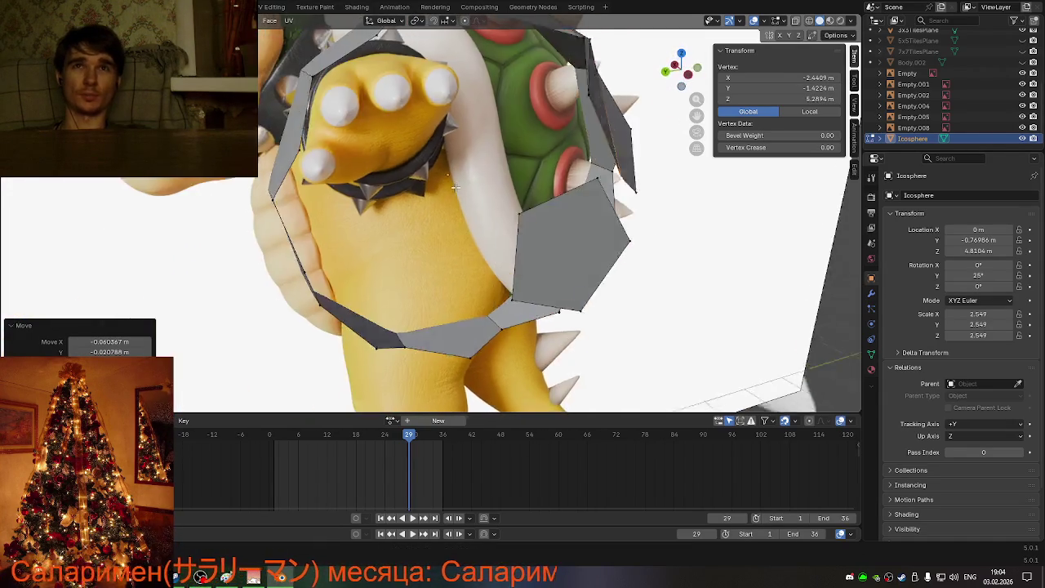
left_click(620, 52)
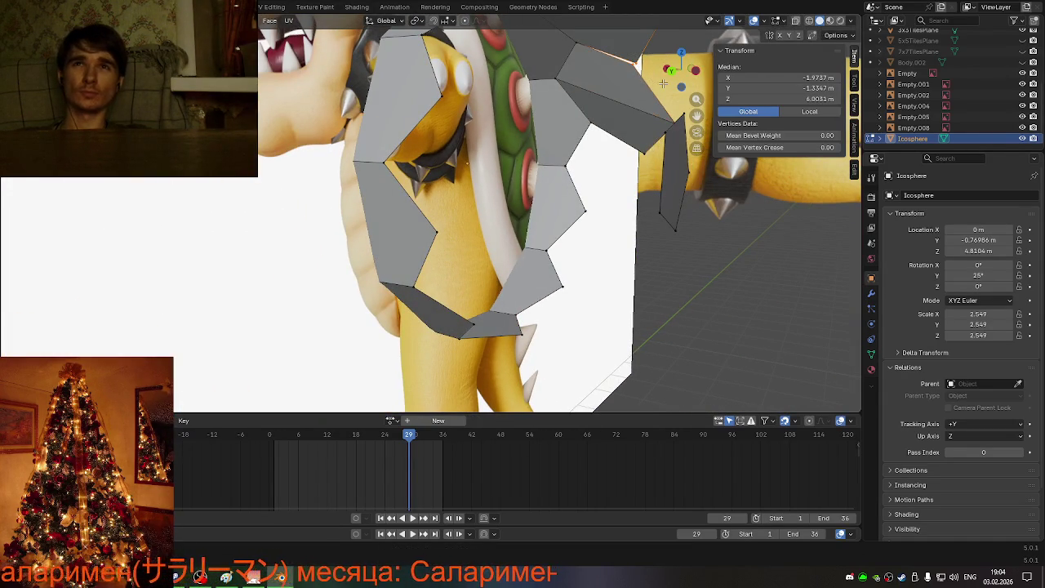
key("m")
mouse_move(679, 182)
middle_mouse_down()
mouse_move(389, 223)
mouse_move(402, 230)
middle_mouse_up()
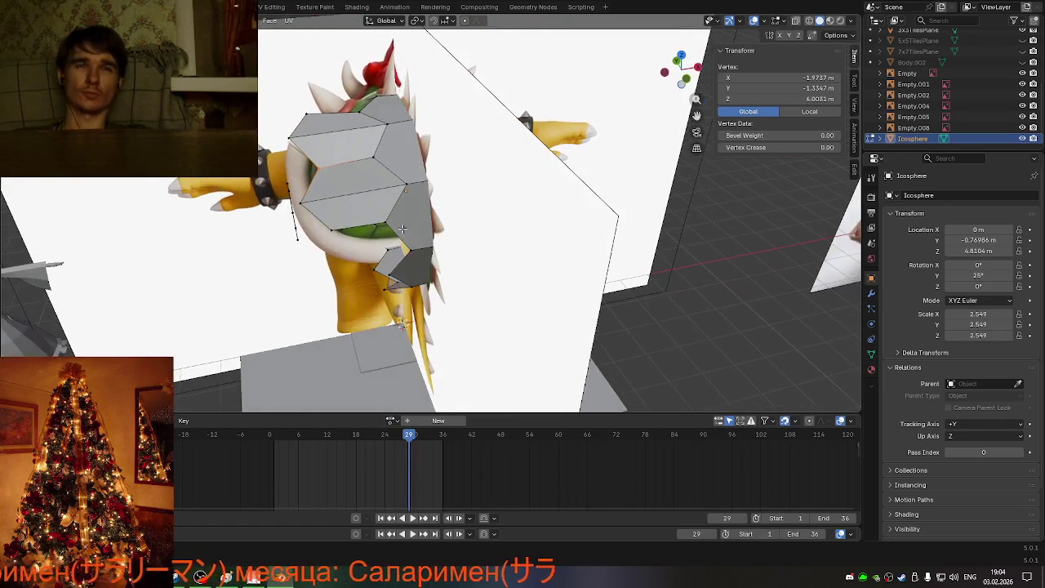
key("ctrl+r")
key("Escape")
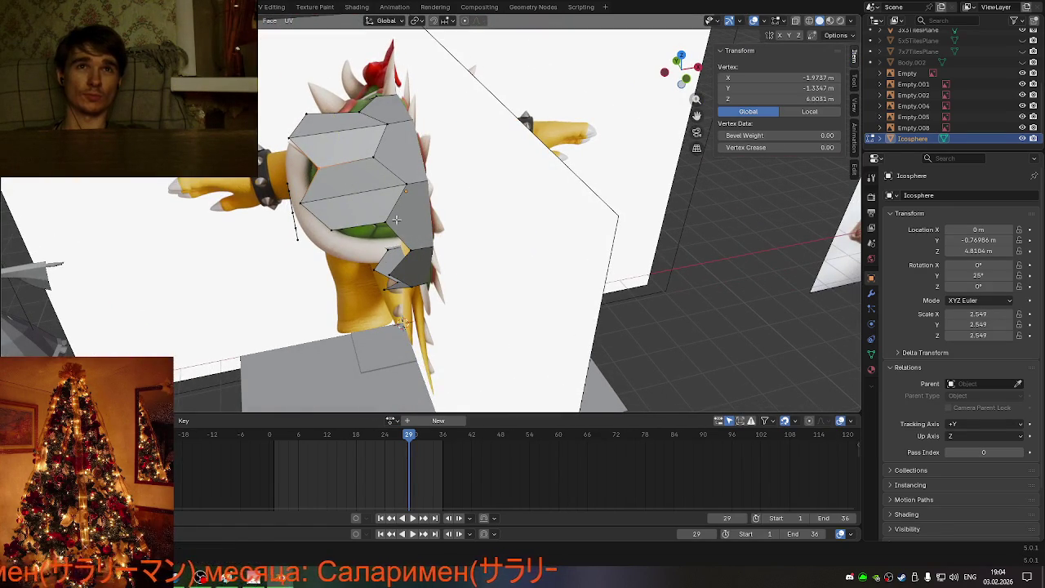
middle_click_drag(419, 252, 401, 226)
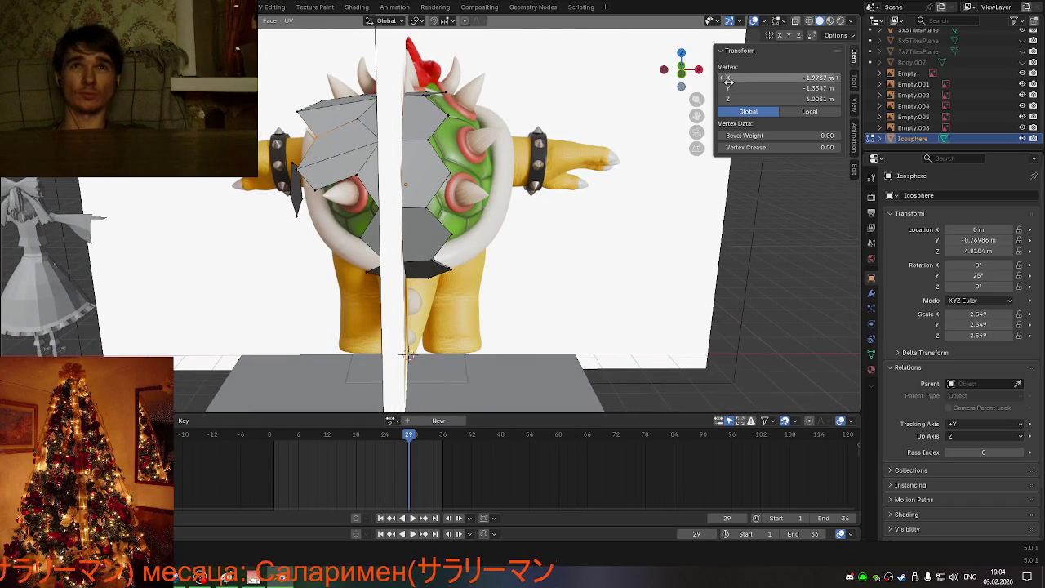
left_click(683, 78)
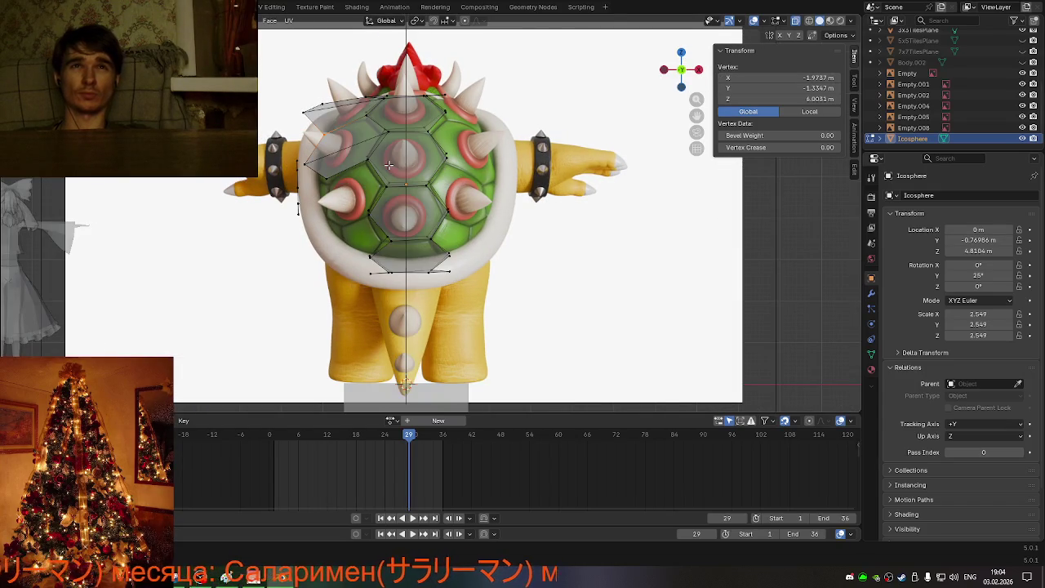
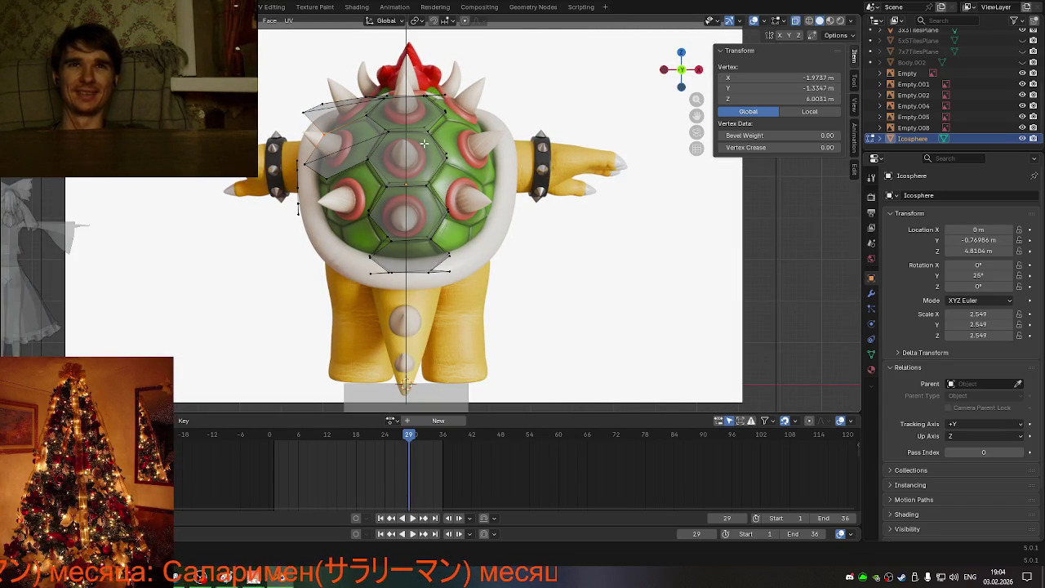
Step: Turn X-ray off and move two outer rim vertices along X around the shell's side
key("alt+z")
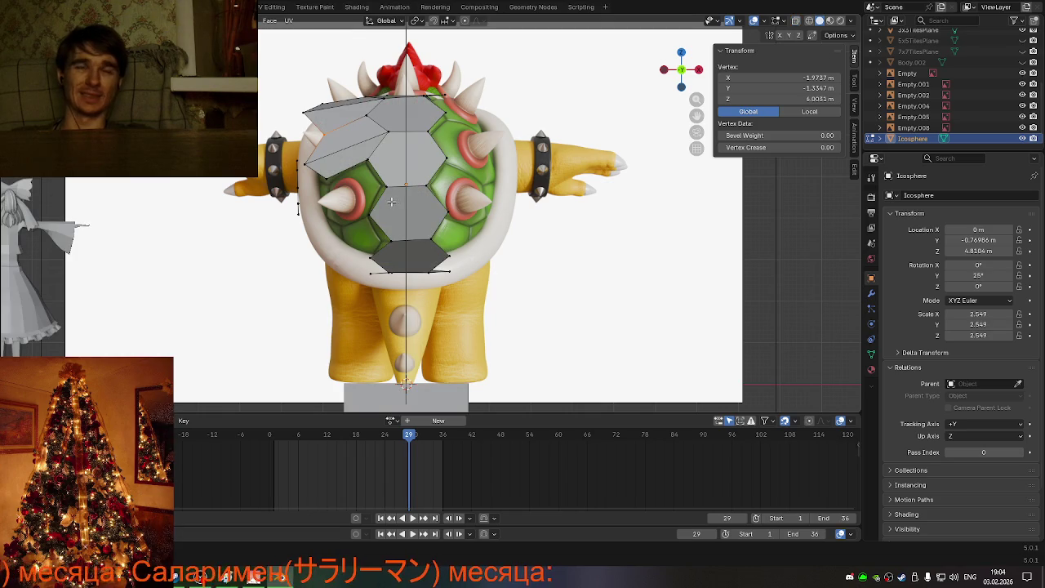
scroll(387, 199, "up", 2)
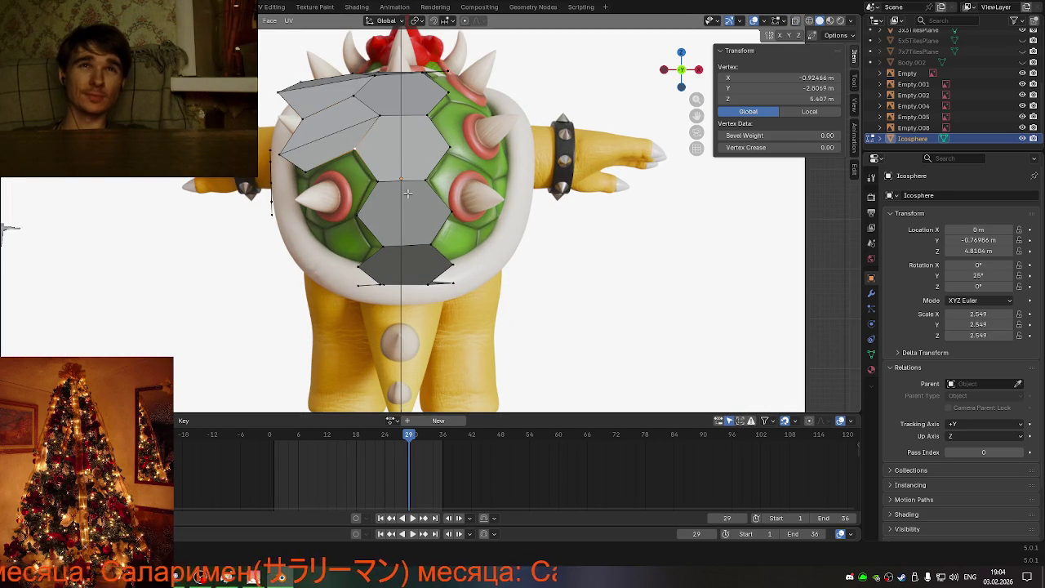
left_click(378, 182, "shift")
left_click(358, 222, "shift")
mouse_move(377, 253)
middle_mouse_down()
mouse_move(505, 265)
mouse_move(481, 261)
middle_mouse_up()
key("g")
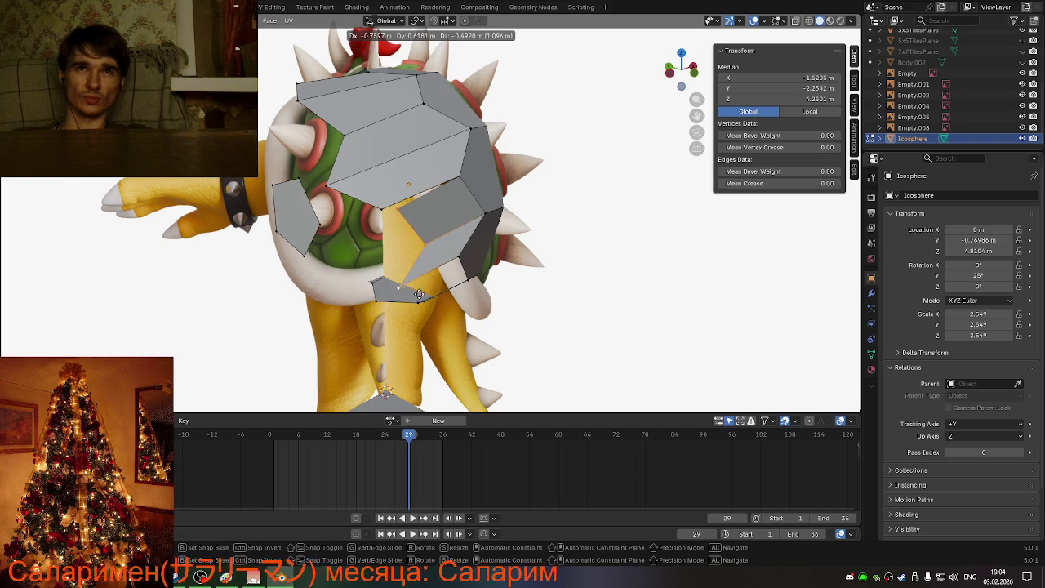
key("x")
left_click(406, 295)
Step: Move a single shell-edge vertex along X to follow the shell
mouse_move(406, 296)
middle_mouse_down()
mouse_move(389, 296)
mouse_move(337, 234)
middle_mouse_up()
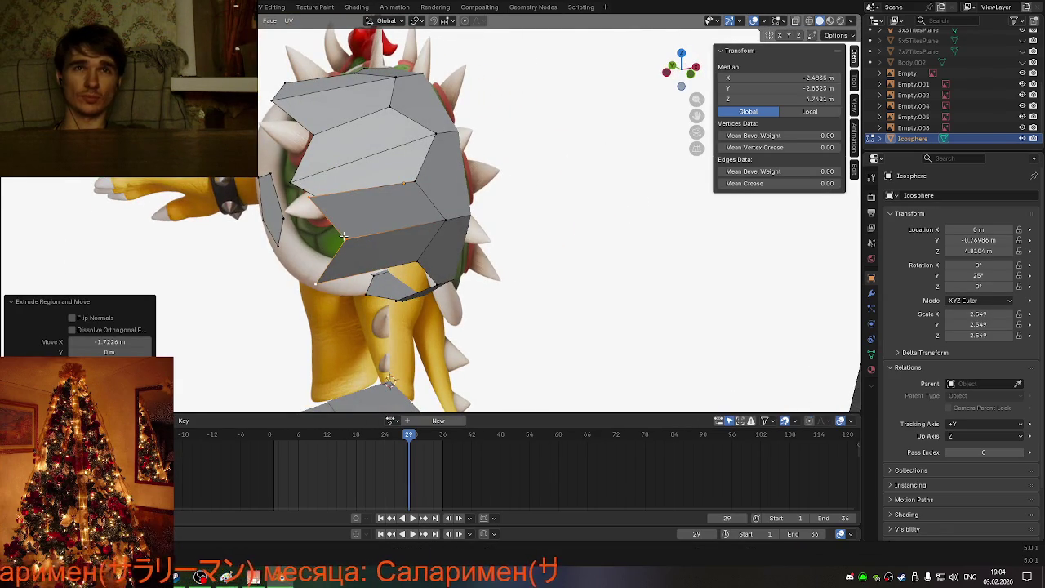
left_click(344, 236)
key("g")
key("x")
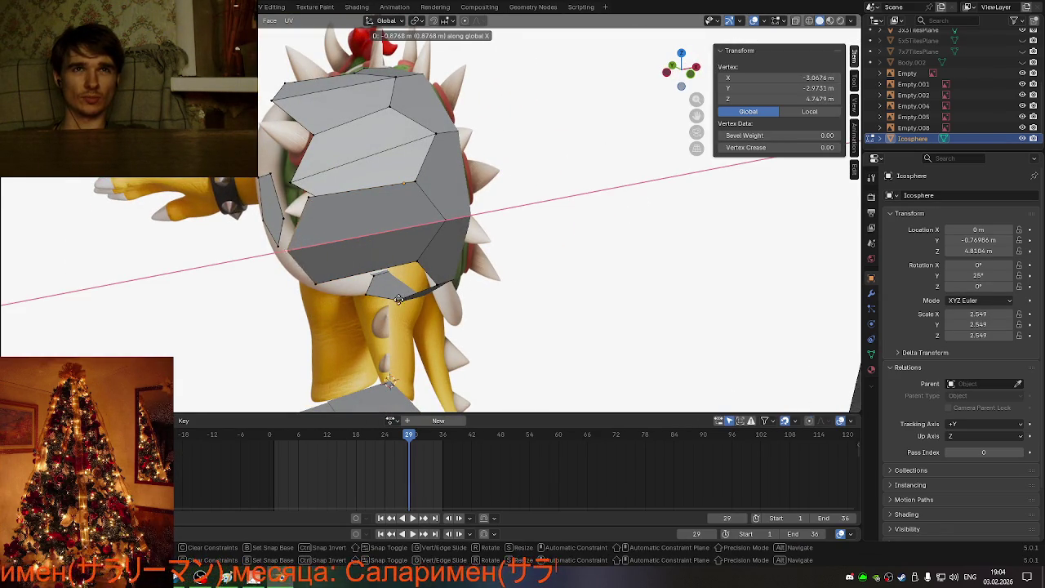
left_click(391, 301)
middle_click_drag(391, 301, 545, 261)
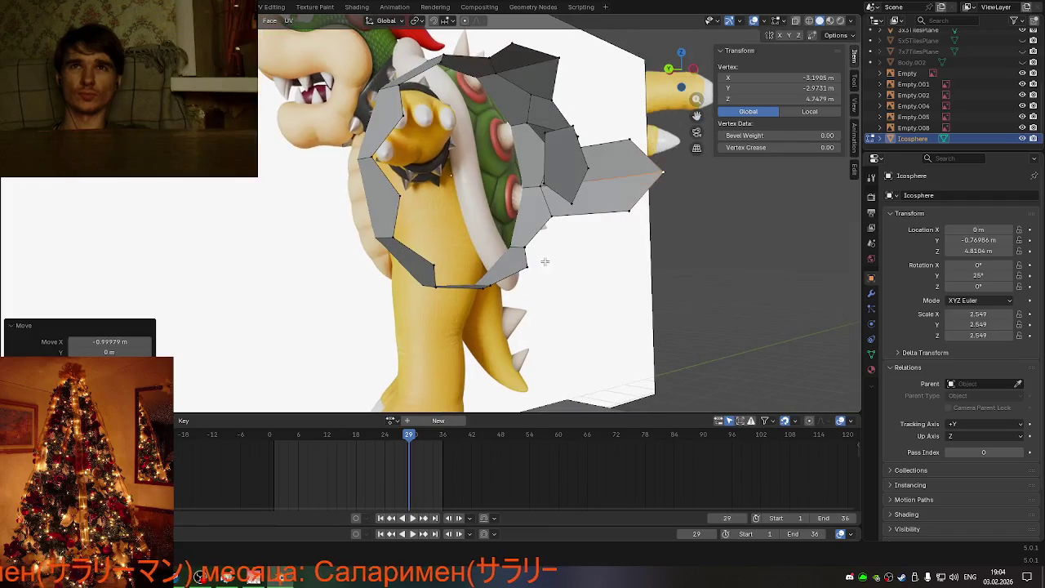
Step: From an aligned side view, extrude the selected side edge into a new face near the shell rim
left_click_drag(691, 219, 690, 220)
middle_click_drag(691, 220, 676, 275)
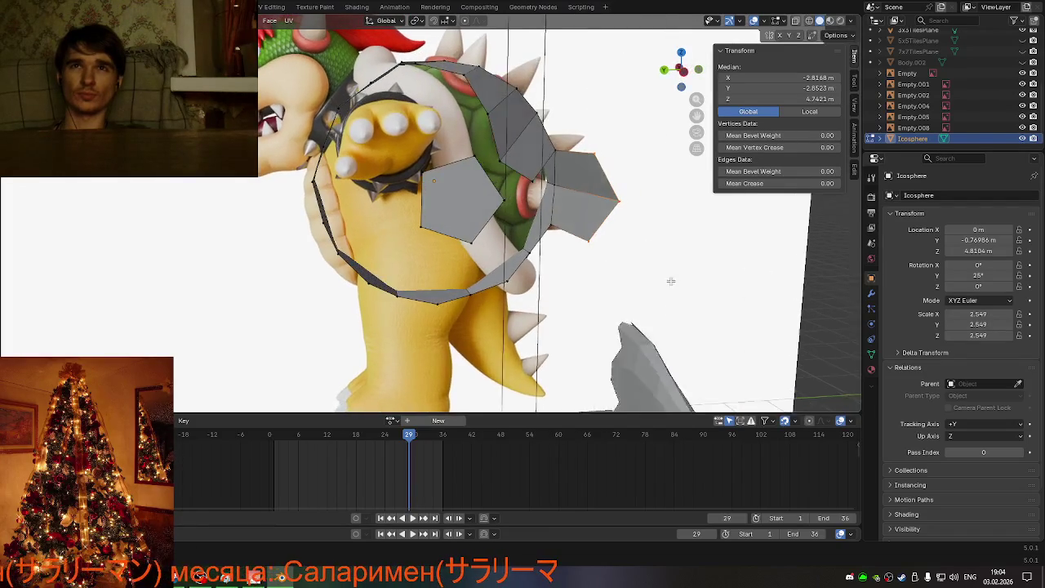
left_click(688, 73)
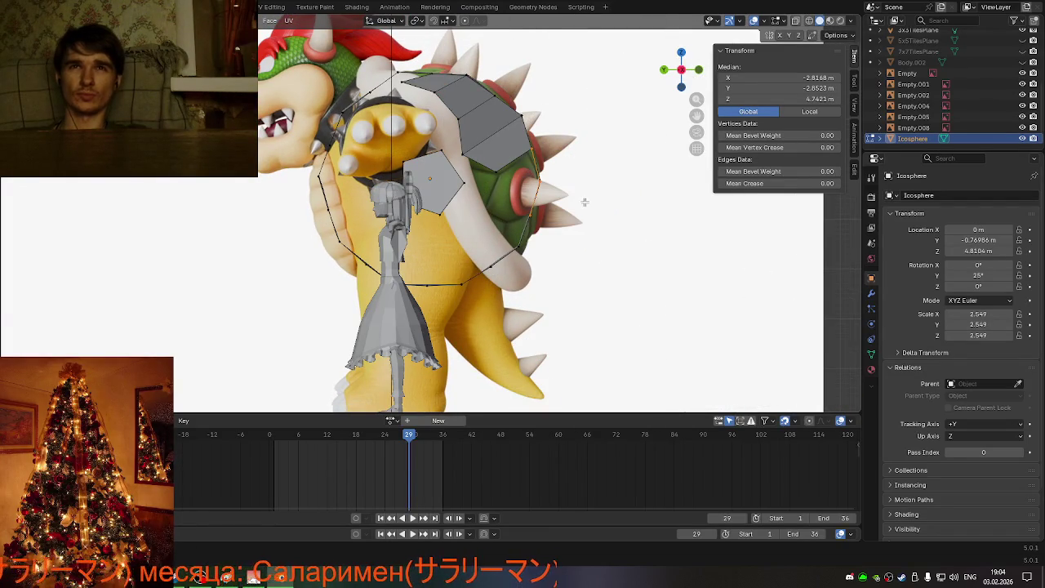
key("e")
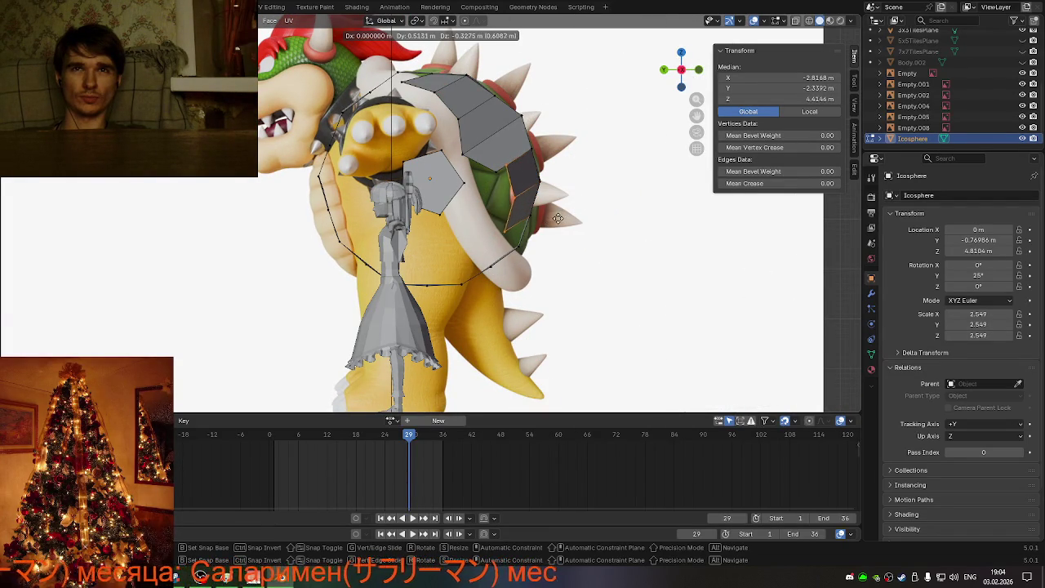
left_click(561, 213)
Step: Merge the new face's two vertices at last and reposition the merged vertex
left_click(506, 155)
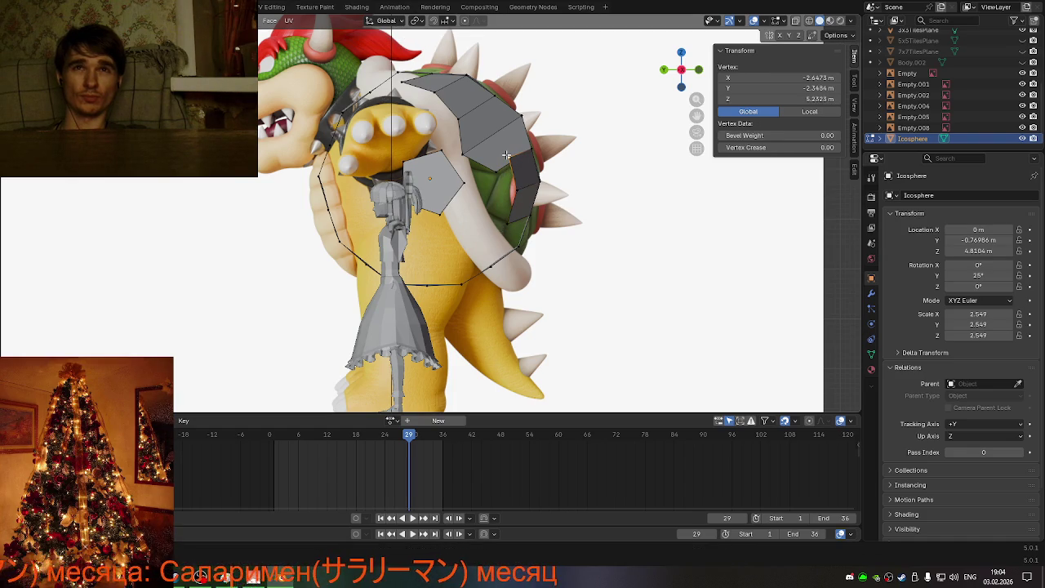
left_click(497, 172, "shift")
key("m")
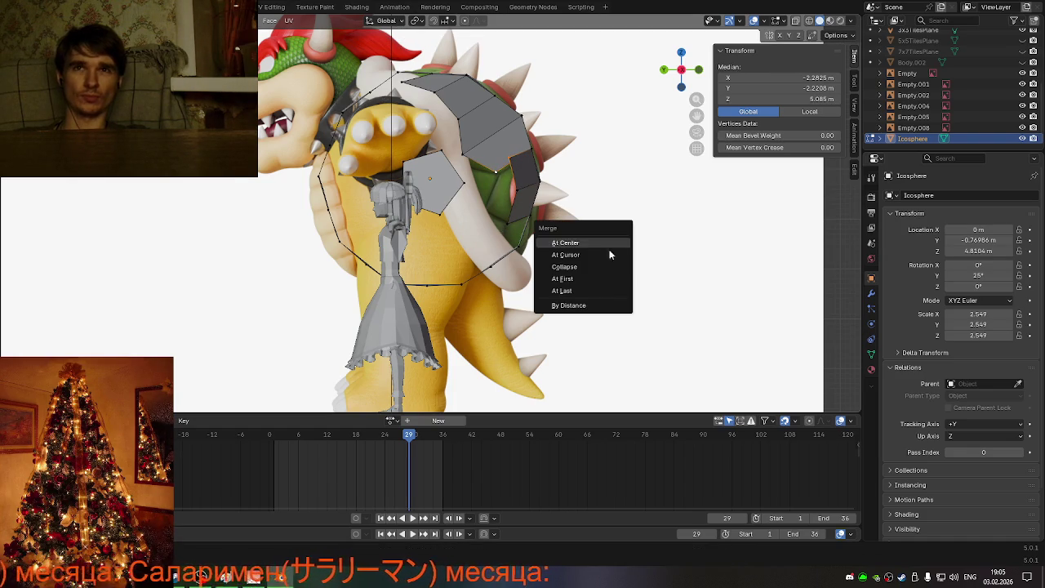
left_click(577, 284)
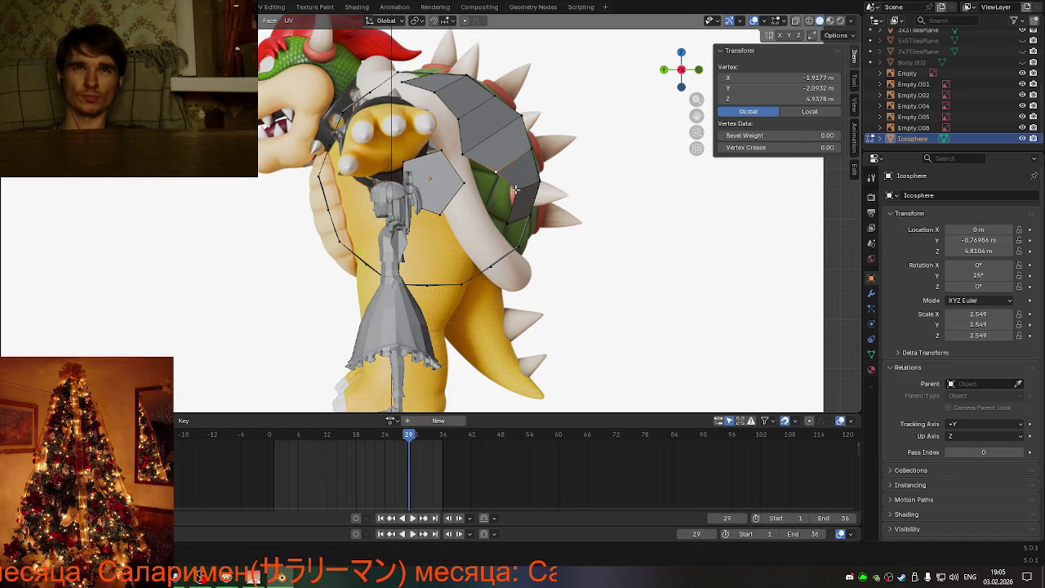
key("g")
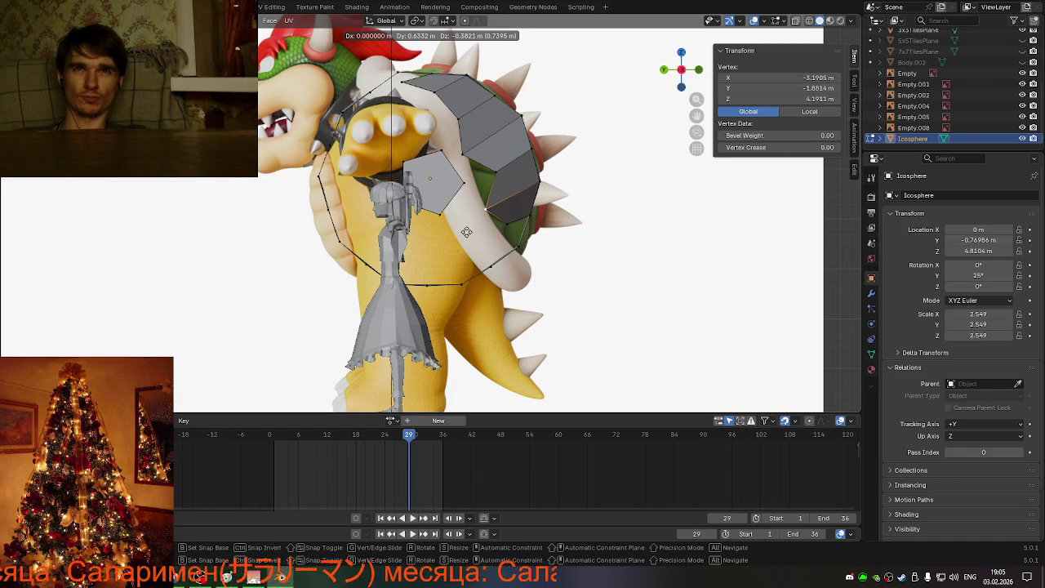
left_click(466, 232)
mouse_move(652, 268)
middle_mouse_down()
mouse_move(532, 274)
mouse_move(611, 268)
mouse_move(661, 249)
mouse_move(527, 287)
middle_mouse_up()
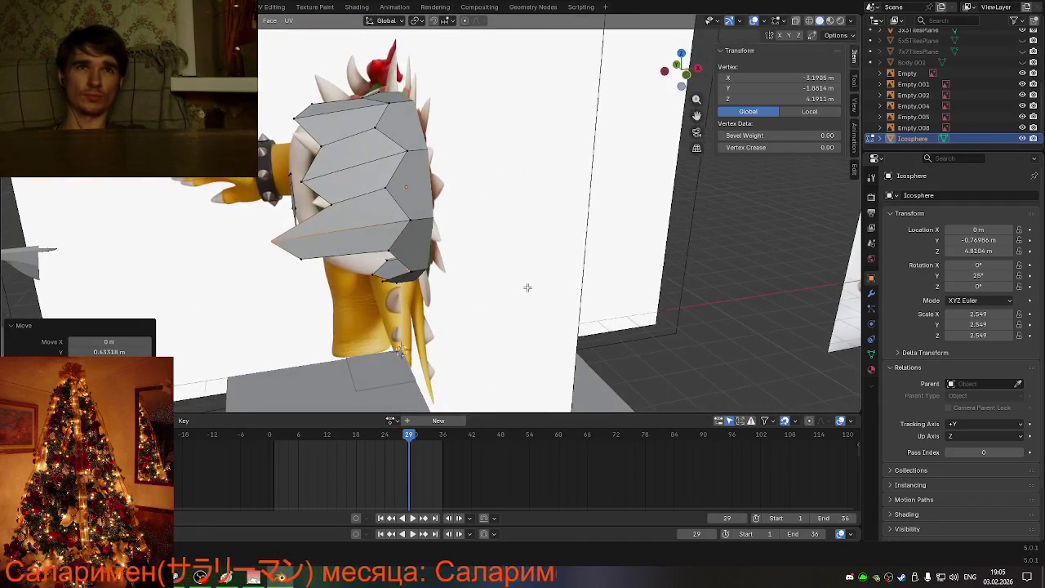
Step: Move the two selected vertices about 1.03 m along X
left_click(305, 277, "shift")
key("g")
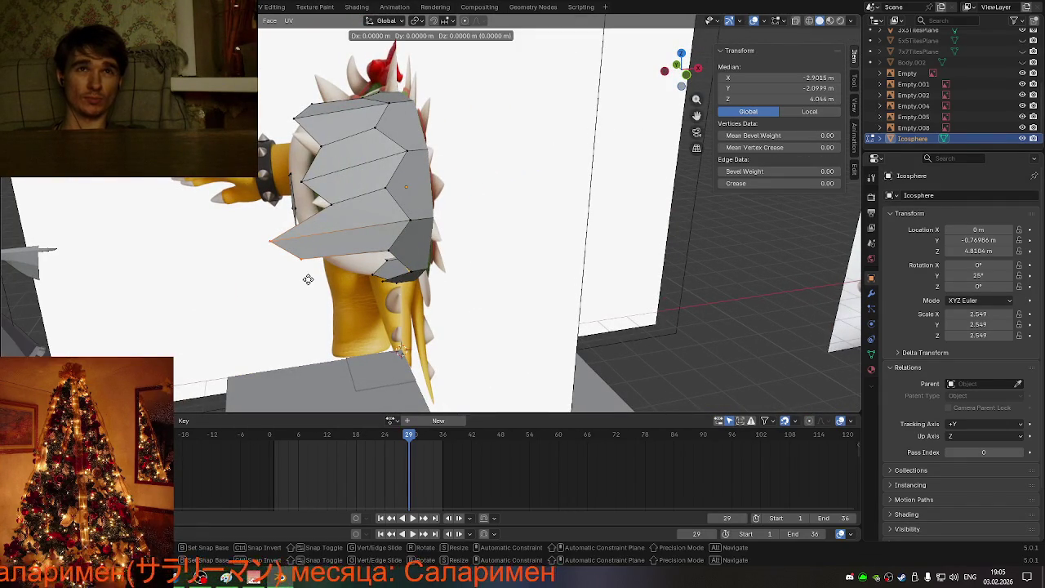
key("x")
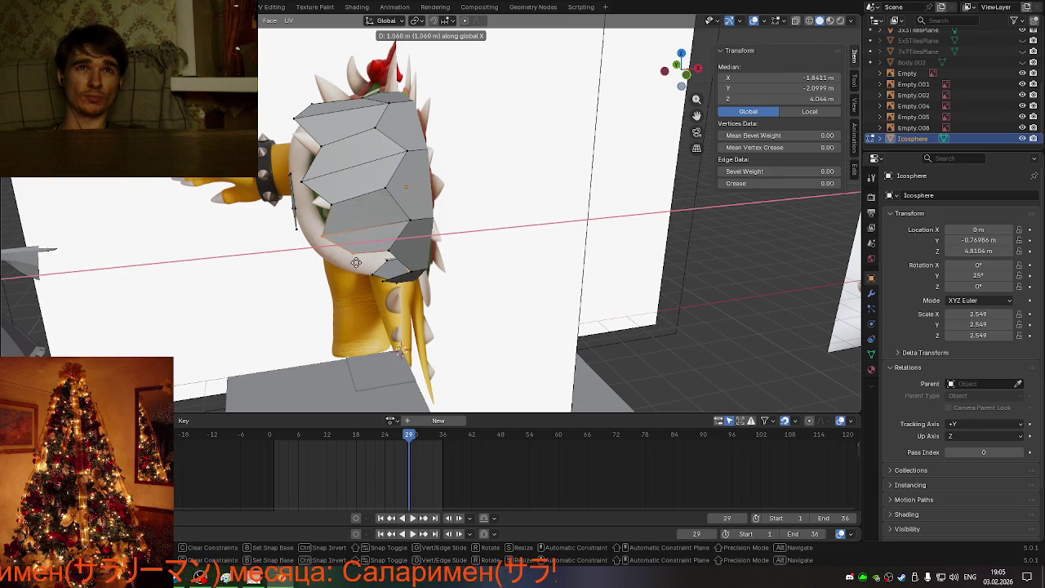
left_click(352, 262)
mouse_move(353, 262)
middle_mouse_down()
mouse_move(351, 240)
mouse_move(375, 216)
mouse_move(357, 244)
mouse_move(368, 298)
mouse_move(349, 215)
middle_mouse_up()
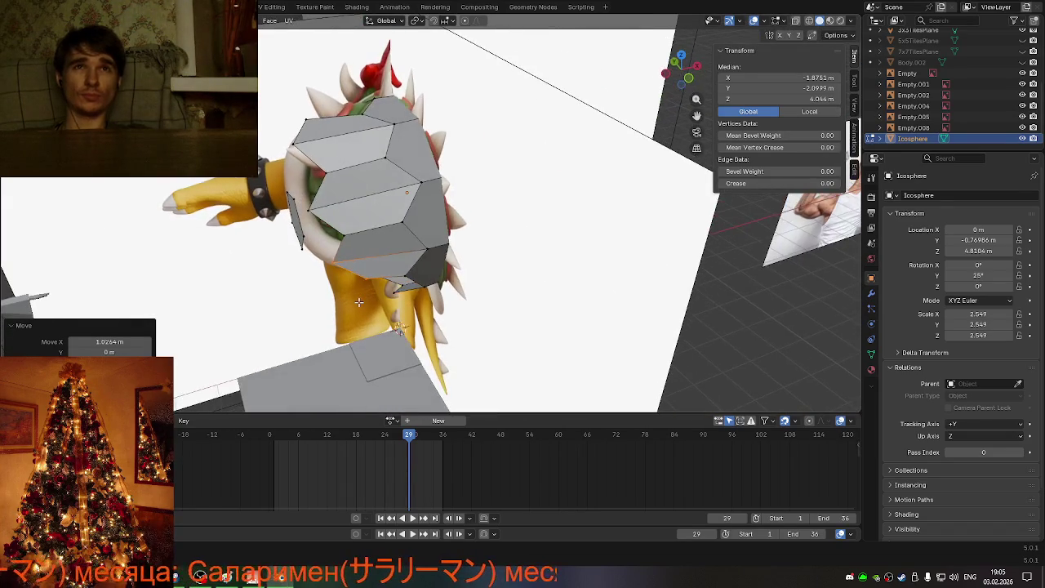
Step: Add a centred loop cut across the shell mesh and scale the new edge loop outward
key("ctrl+r")
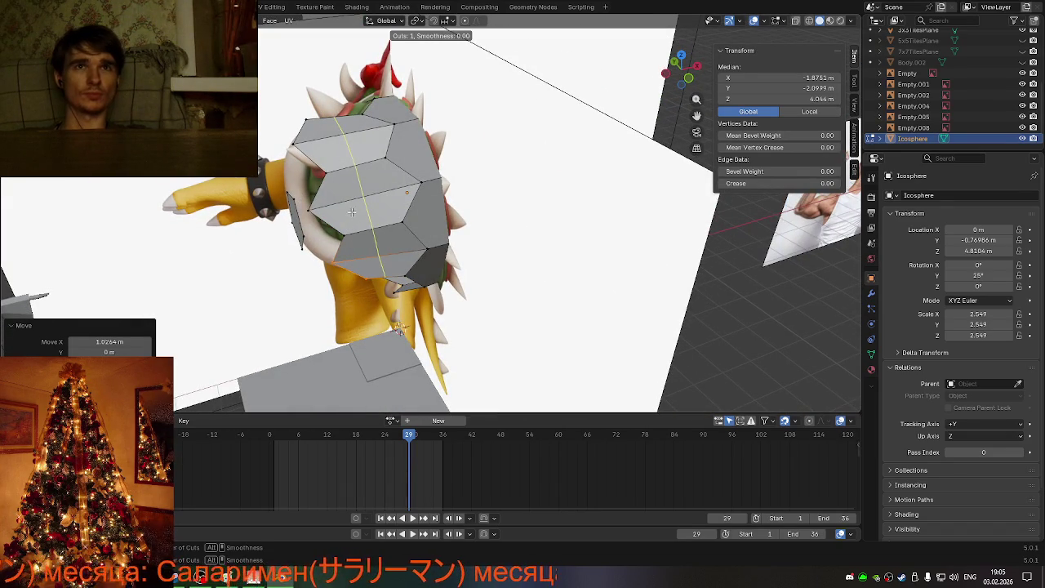
left_click(351, 211)
right_click(351, 211)
middle_click_drag(351, 212, 500, 235)
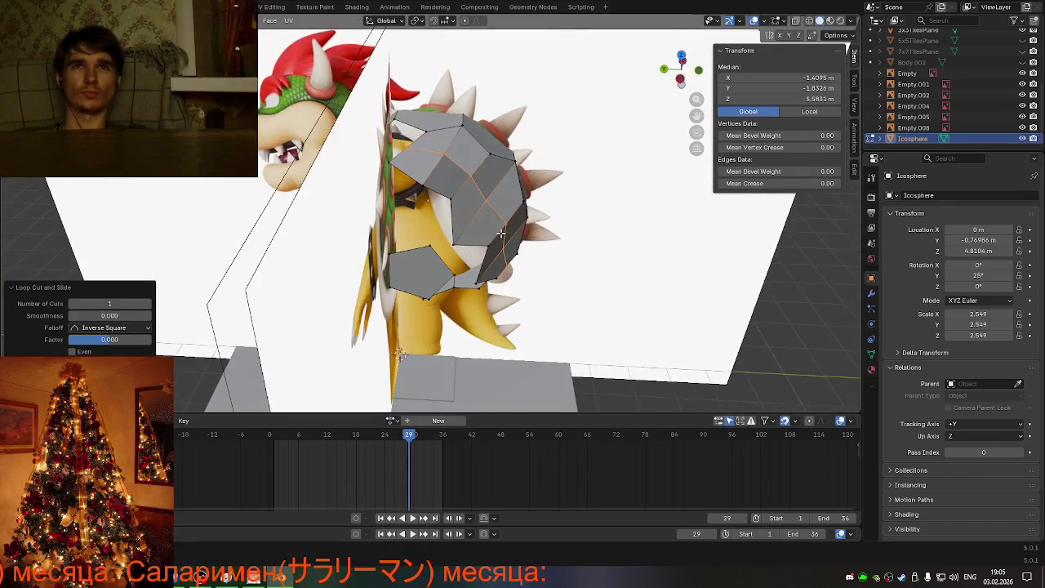
key("s")
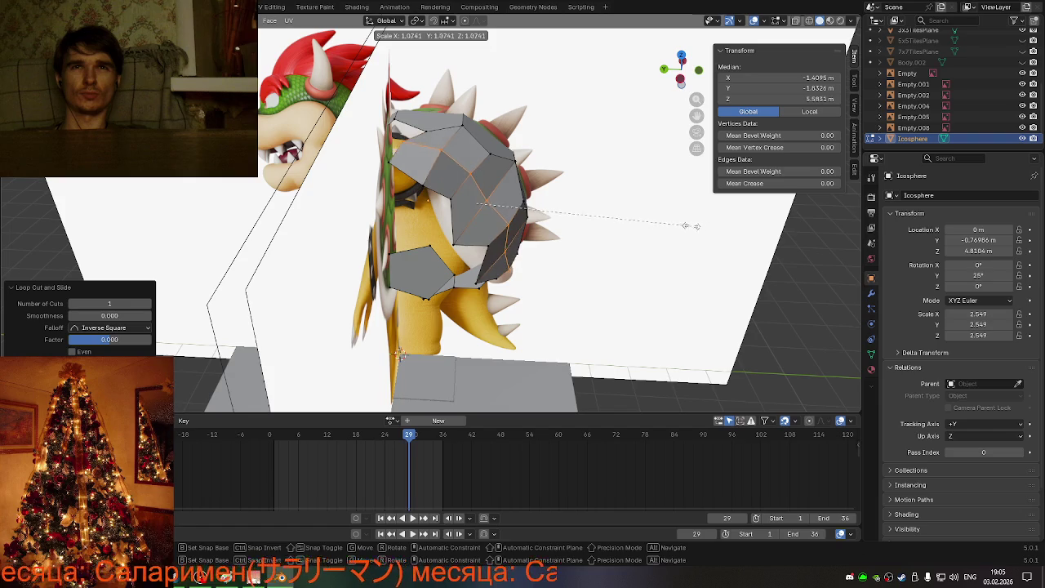
left_click(686, 225)
mouse_move(686, 225)
middle_mouse_down()
mouse_move(466, 194)
mouse_move(487, 201)
middle_mouse_up()
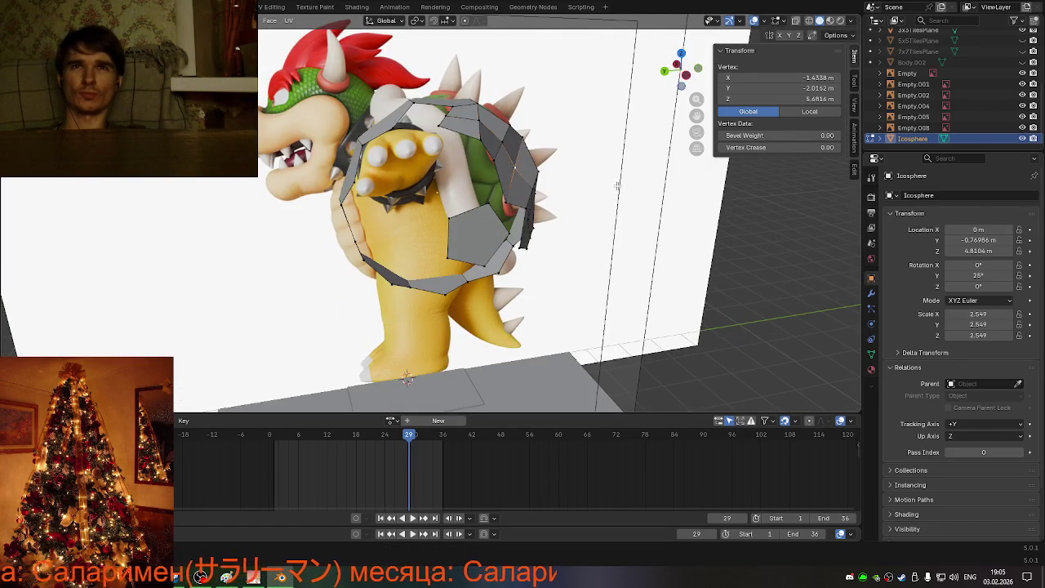
Step: Reposition three vertices onto Bowser's shell surface from the side
mouse_move(617, 186)
middle_mouse_down()
mouse_move(609, 170)
mouse_move(588, 204)
mouse_move(498, 206)
mouse_move(613, 236)
mouse_move(501, 228)
mouse_move(487, 215)
middle_mouse_up()
key("g")
left_click(614, 166)
key("g")
left_click(623, 233)
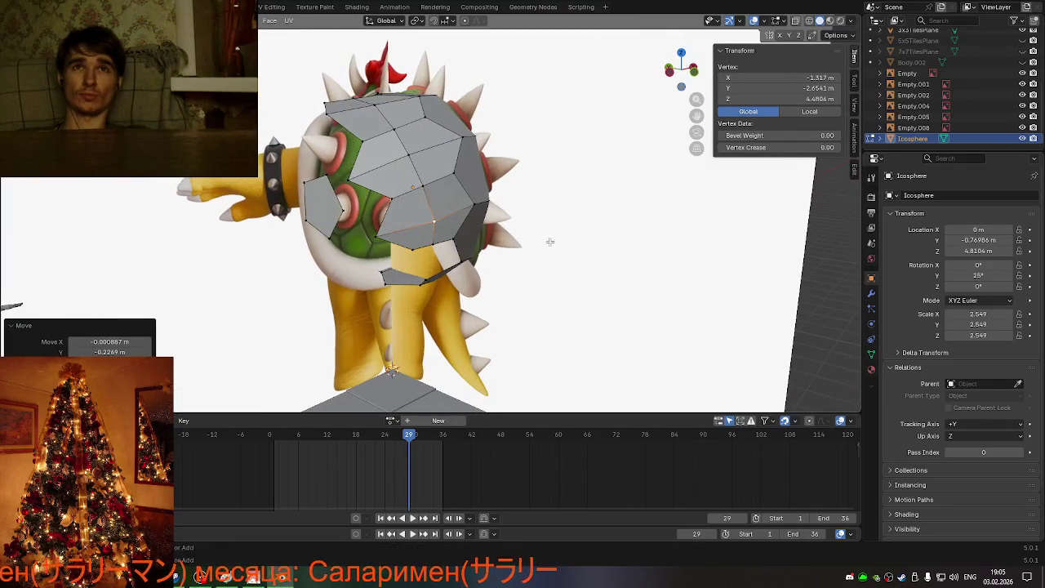
key("g")
mouse_move(548, 239)
middle_mouse_down()
mouse_move(574, 239)
mouse_move(481, 192)
mouse_move(506, 200)
middle_mouse_up()
left_click(587, 234)
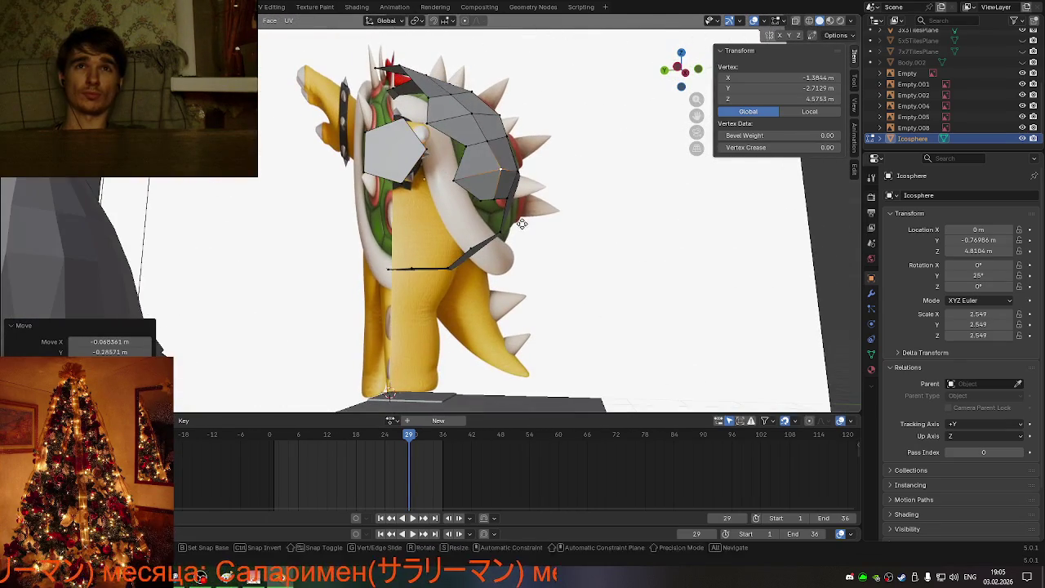
Step: Vertex-slide two edge vertices to follow the shell's lower curve
key("shift+v")
left_click(515, 217)
middle_click_drag(515, 217, 424, 283)
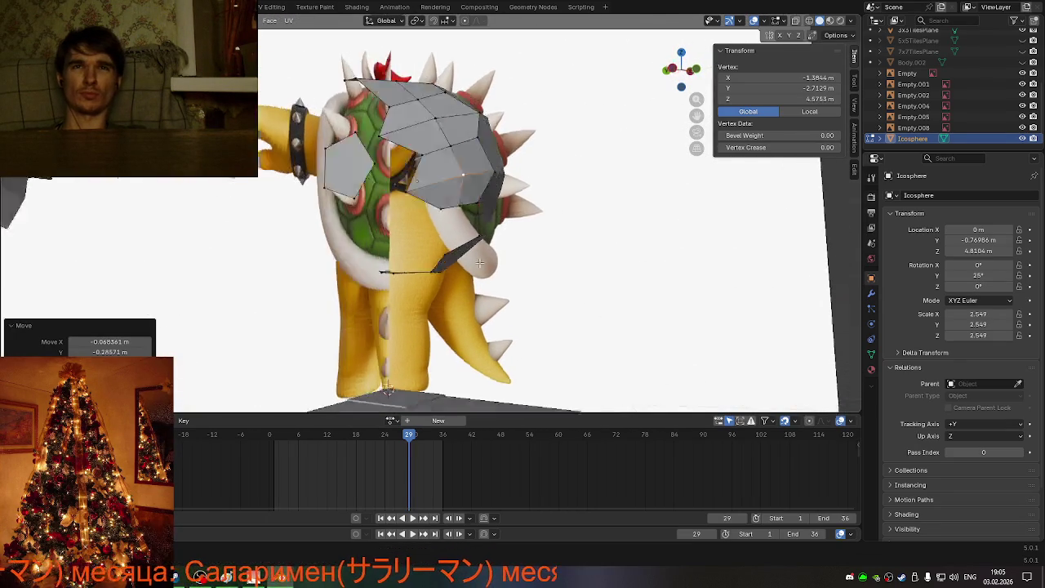
key("shift+v")
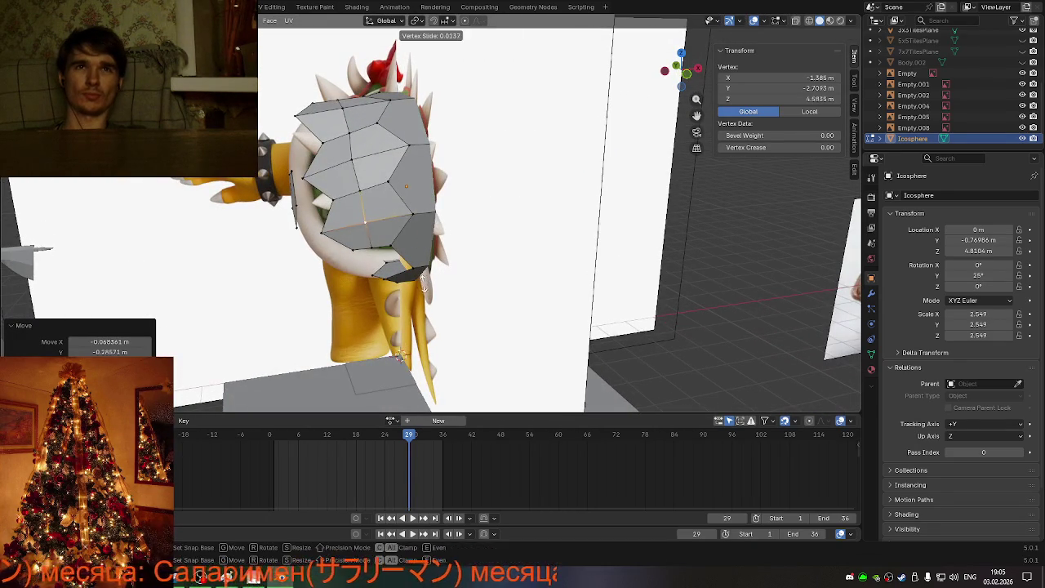
left_click(421, 277)
mouse_move(421, 277)
middle_mouse_down()
mouse_move(604, 246)
mouse_move(625, 226)
mouse_move(606, 198)
mouse_move(474, 280)
mouse_move(412, 256)
middle_mouse_up()
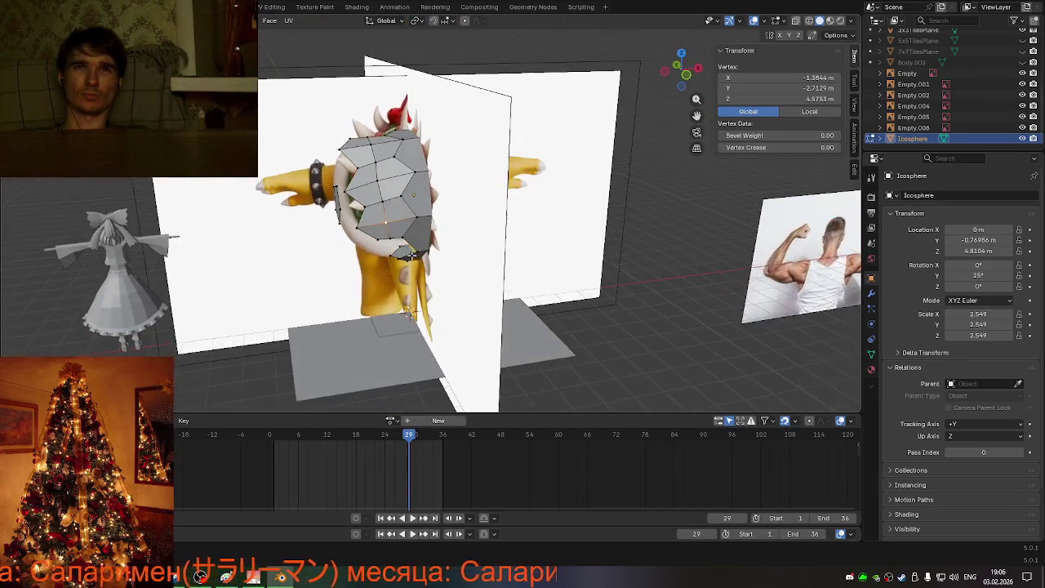
Step: In the back view, start a Z move on two vertices, then cancel it
left_click(686, 75)
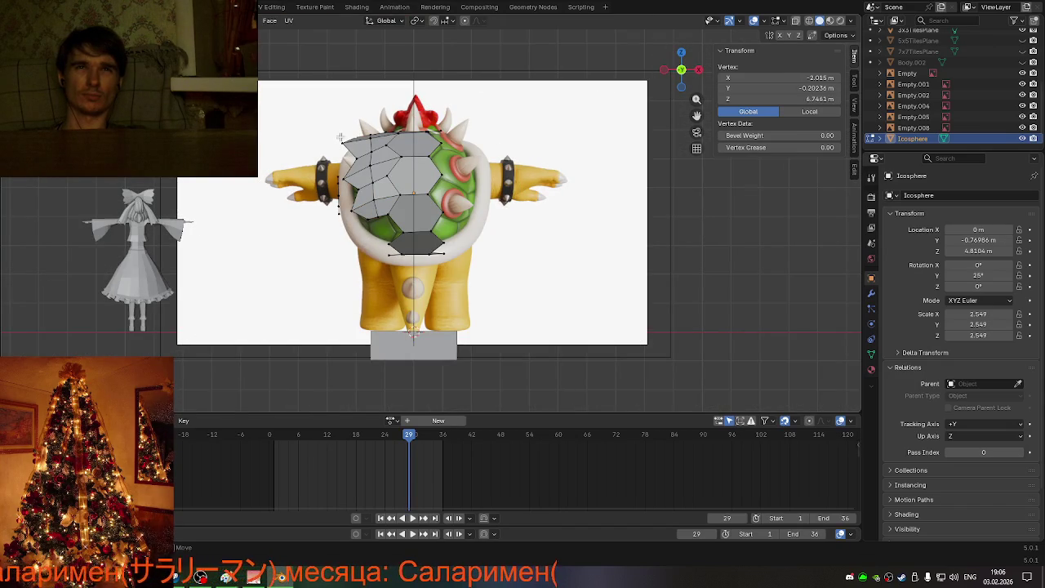
left_click(360, 150, "shift")
key("g")
key("z")
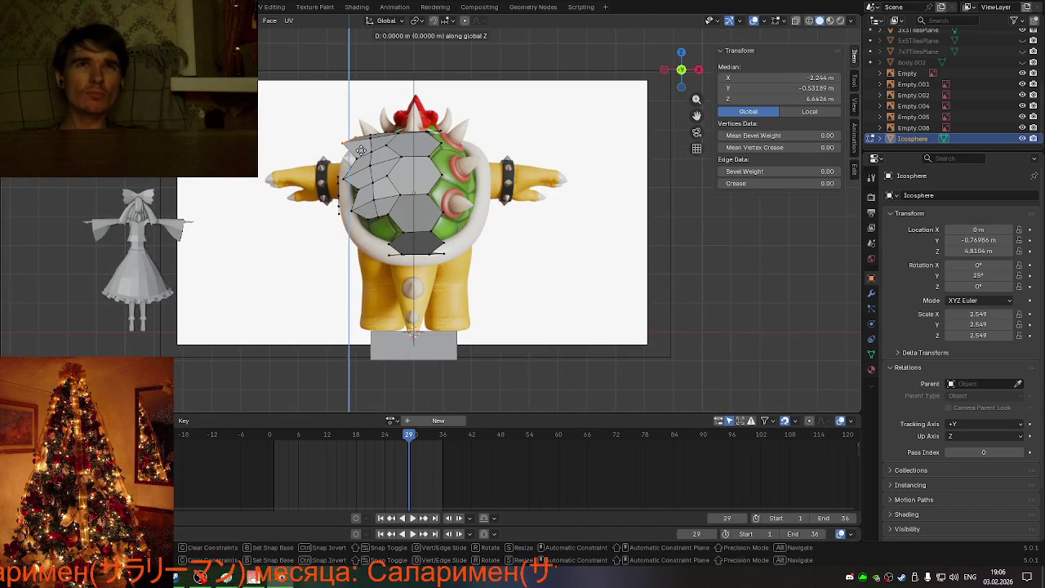
right_click(367, 172)
middle_click_drag(367, 172, 512, 186)
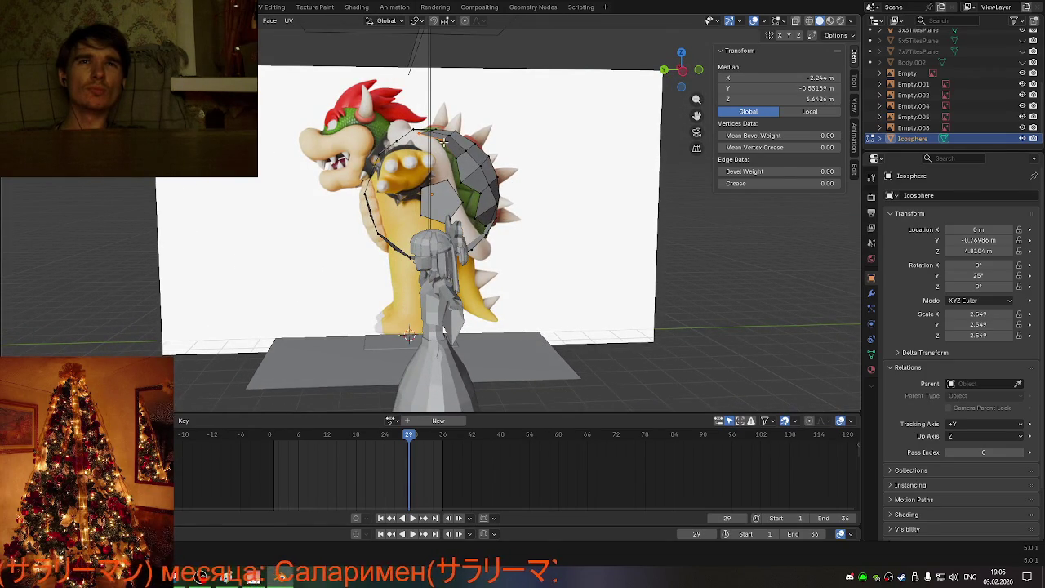
Step: Box-select the left rim in the back view and edge-slide the top edges along the mesh
left_click(442, 141)
mouse_move(442, 142)
middle_mouse_down()
mouse_move(395, 226)
mouse_move(595, 136)
middle_mouse_up()
left_click(686, 81)
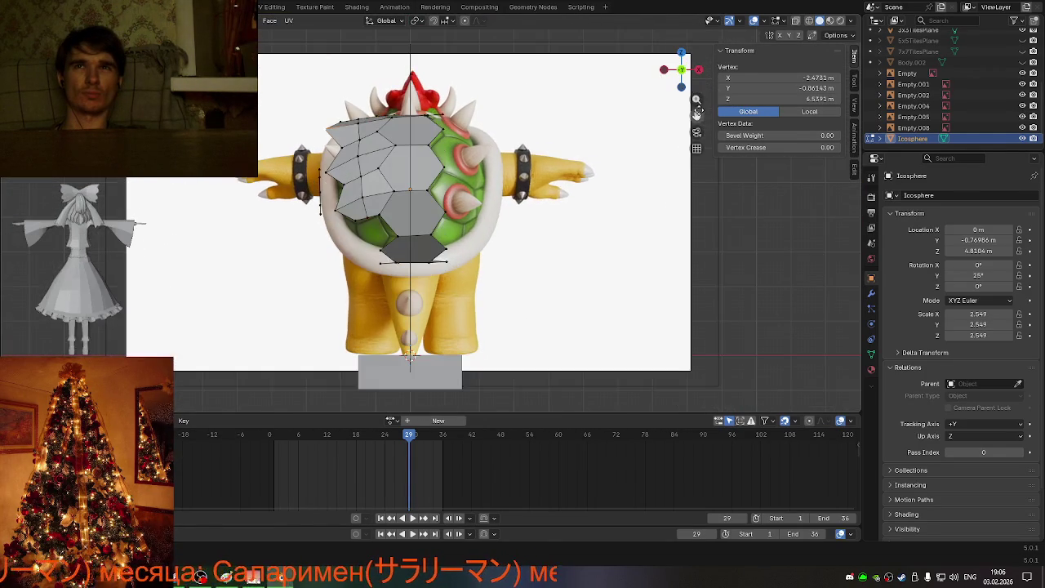
scroll(403, 226, "up", 3)
scroll(403, 227, "up", 2)
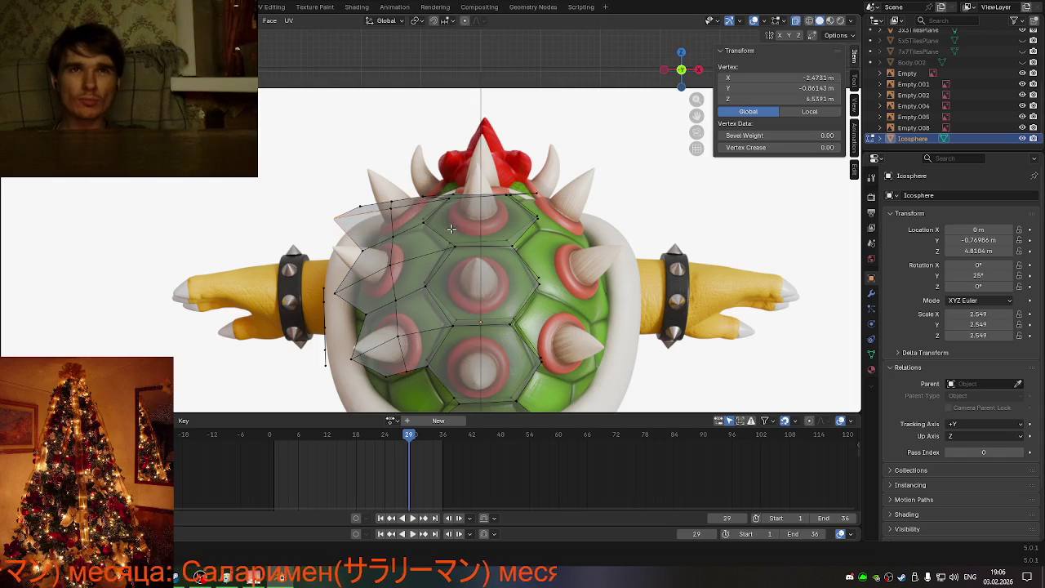
left_click_drag(328, 170, 387, 290)
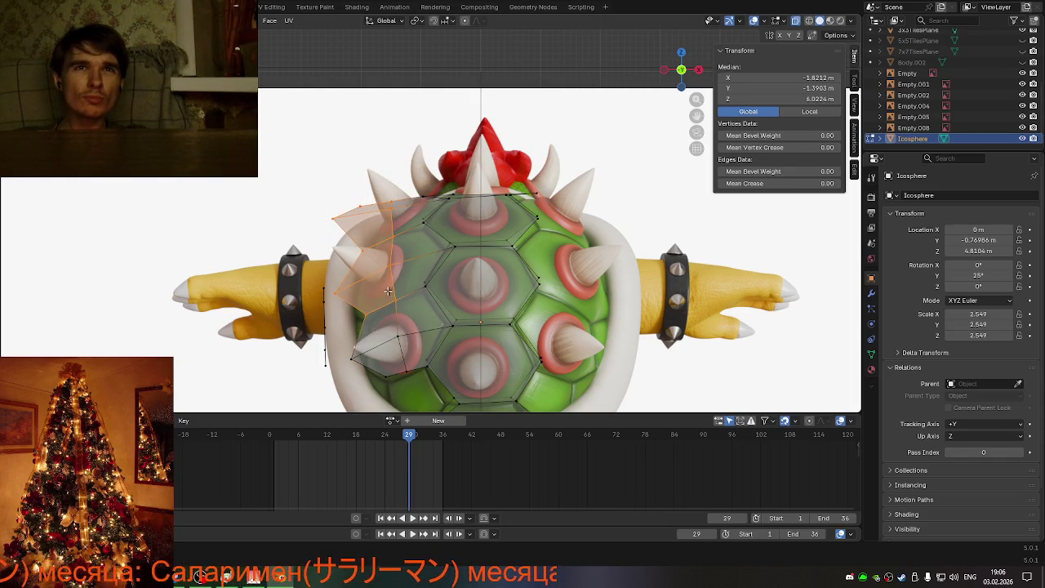
left_click_drag(401, 227, 401, 228)
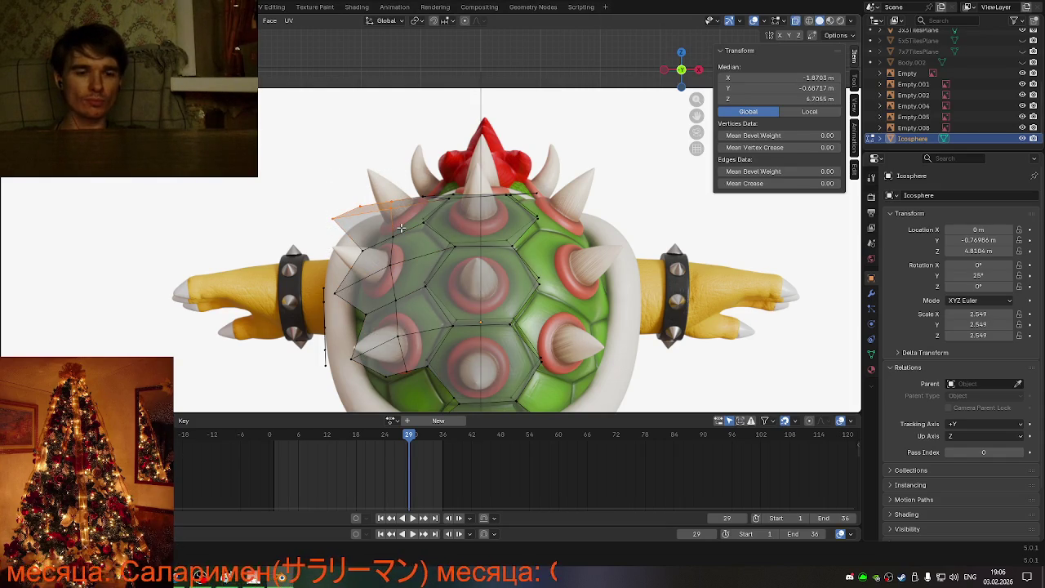
key("g")
key("g")
left_click(406, 224)
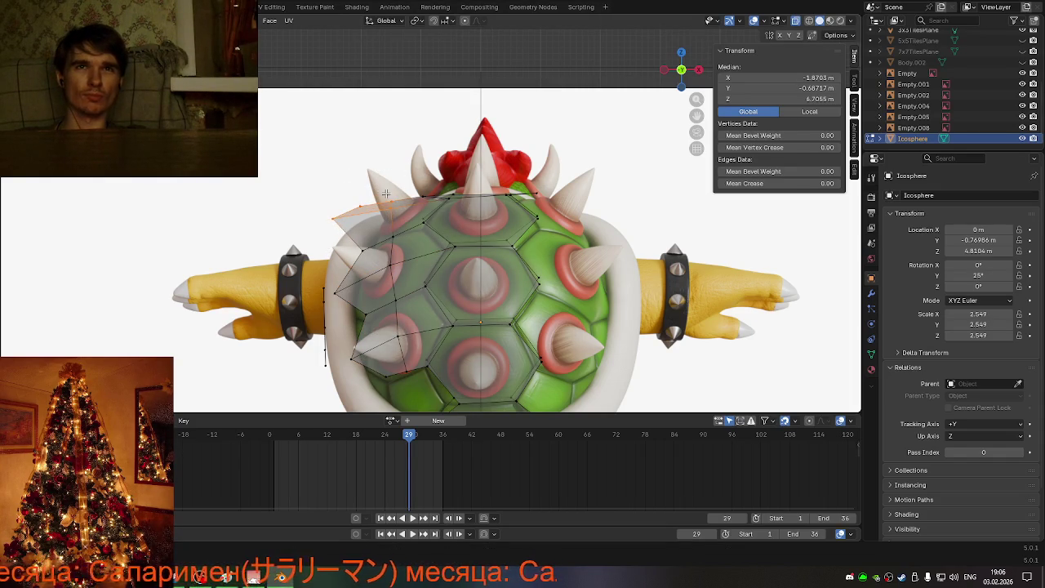
left_click(387, 202)
key("g")
key("g")
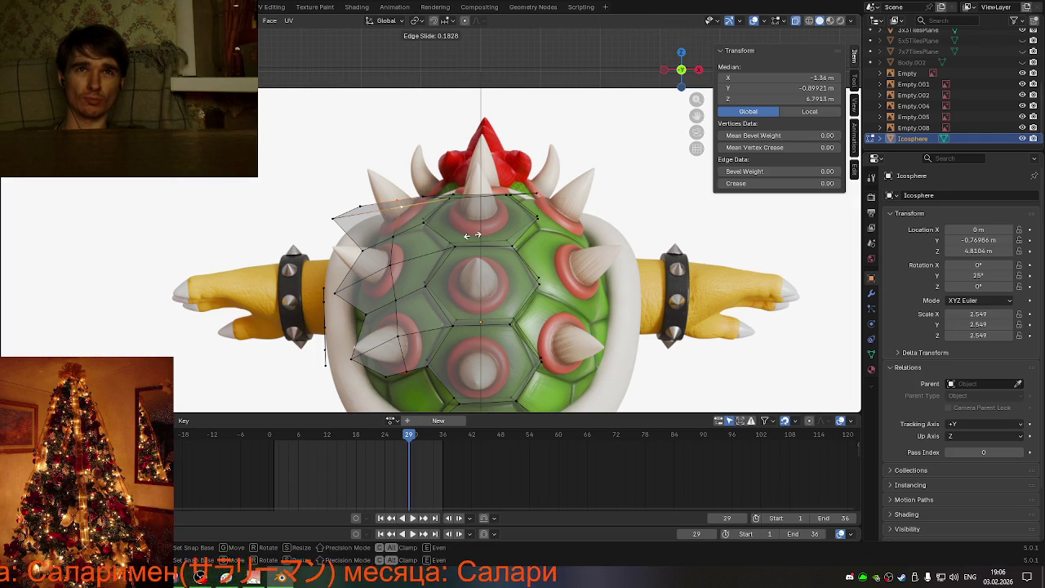
left_click(471, 235)
Step: Move a top-left vertex along Z, undoing and redoing it to a better height
mouse_move(336, 216)
left_mouse_down()
mouse_move(364, 244)
mouse_move(365, 226)
left_mouse_up()
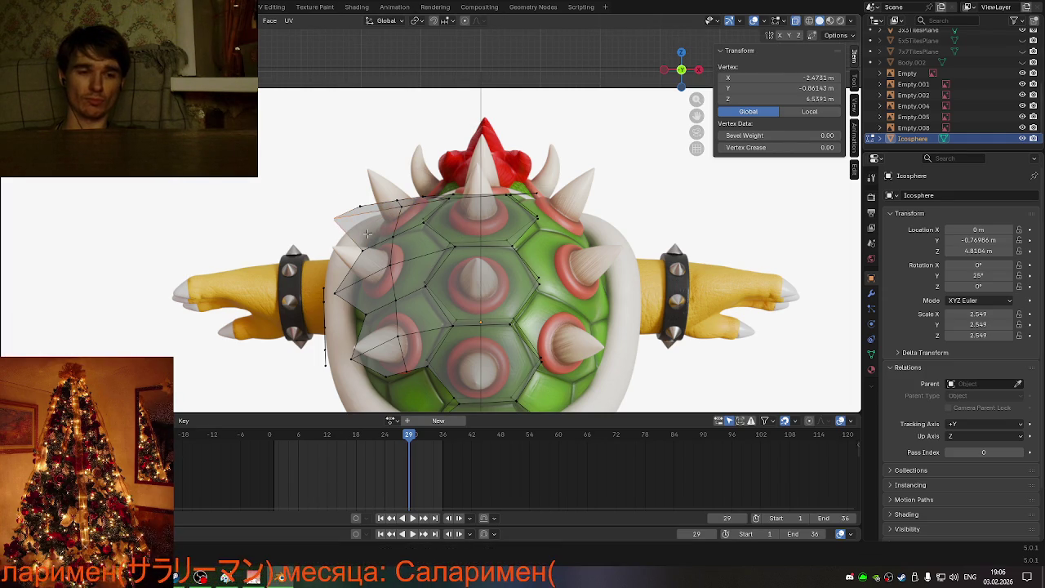
key("g")
key("z")
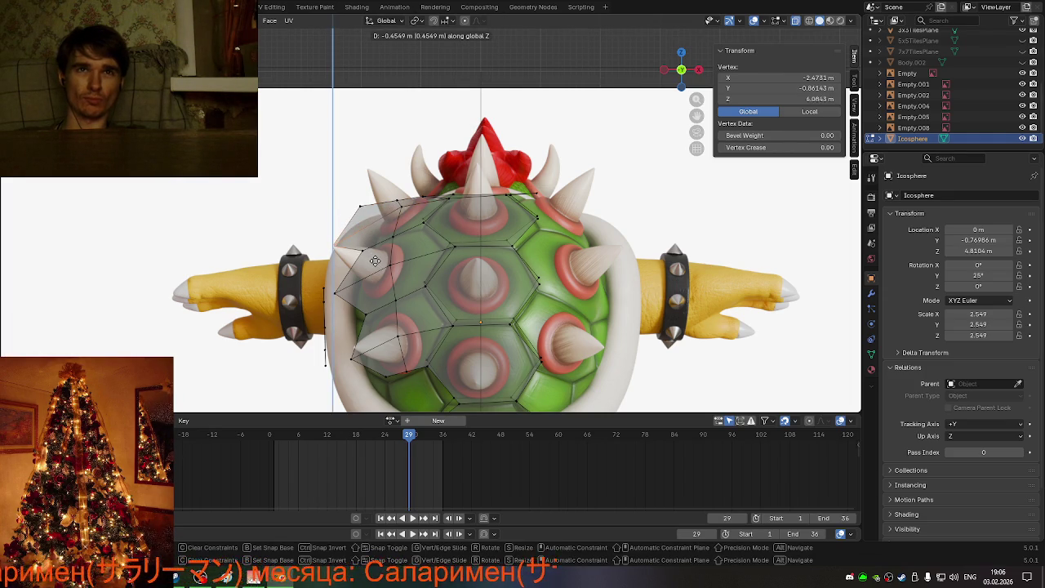
left_click(375, 260)
key("ctrl+z")
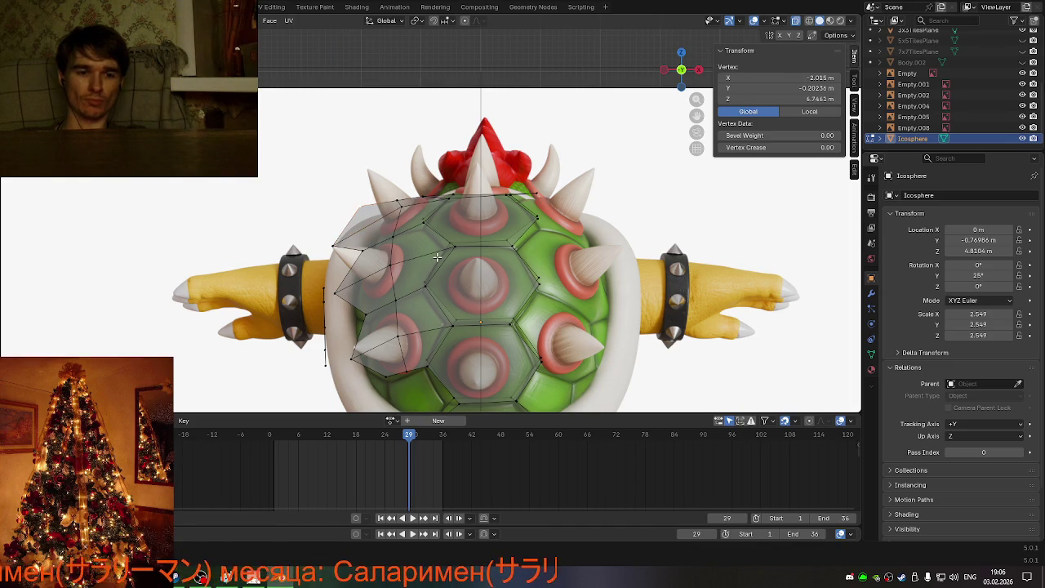
key("g")
key("z")
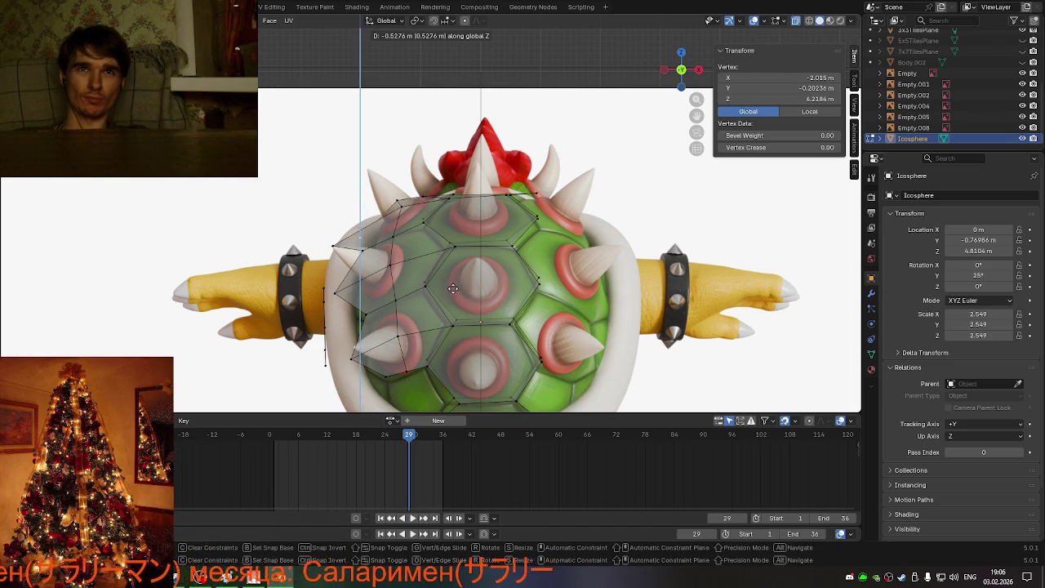
left_click(452, 288)
middle_click_drag(452, 288, 577, 298)
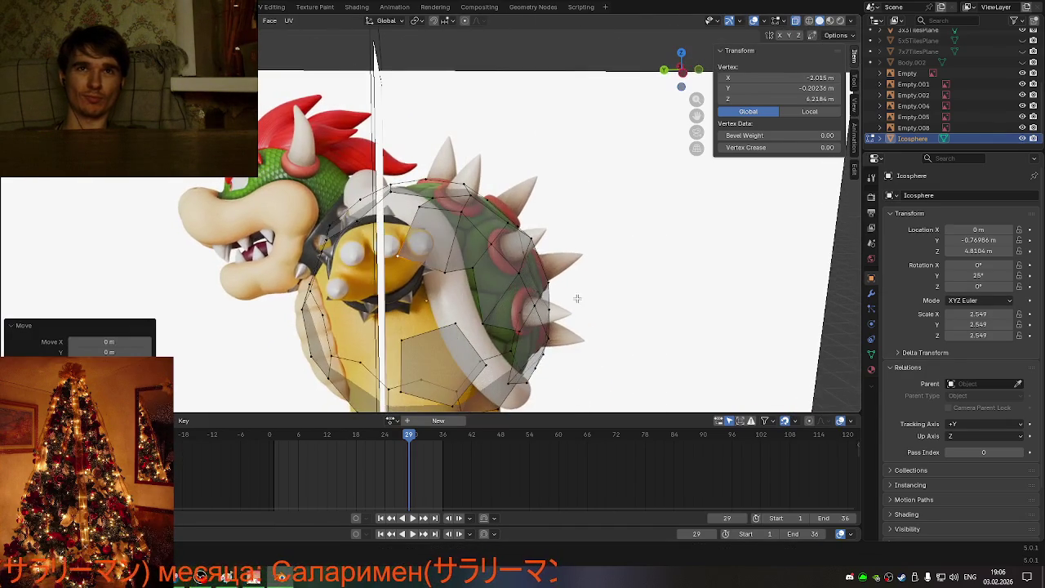
Step: Slide the vertex step by step along its edge to the edge's end
key("g")
key("g")
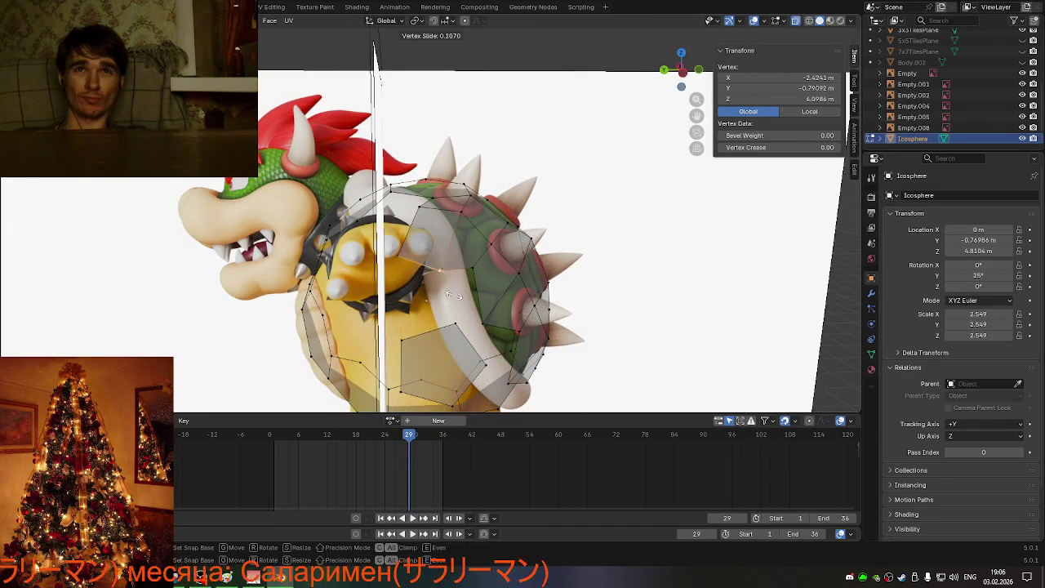
left_click(442, 288)
middle_click_drag(441, 288, 455, 271)
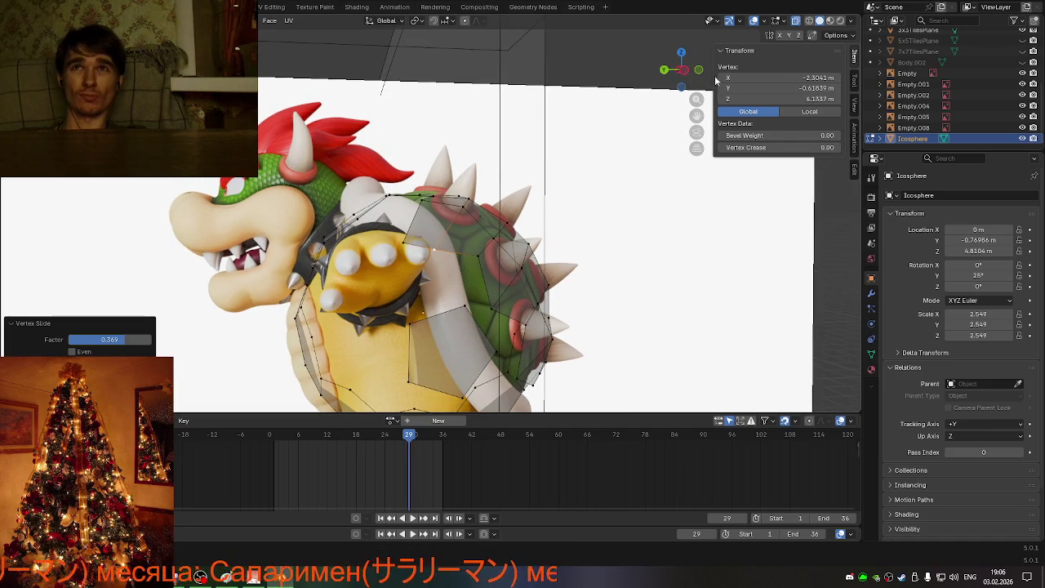
scroll(387, 249, "up", 3)
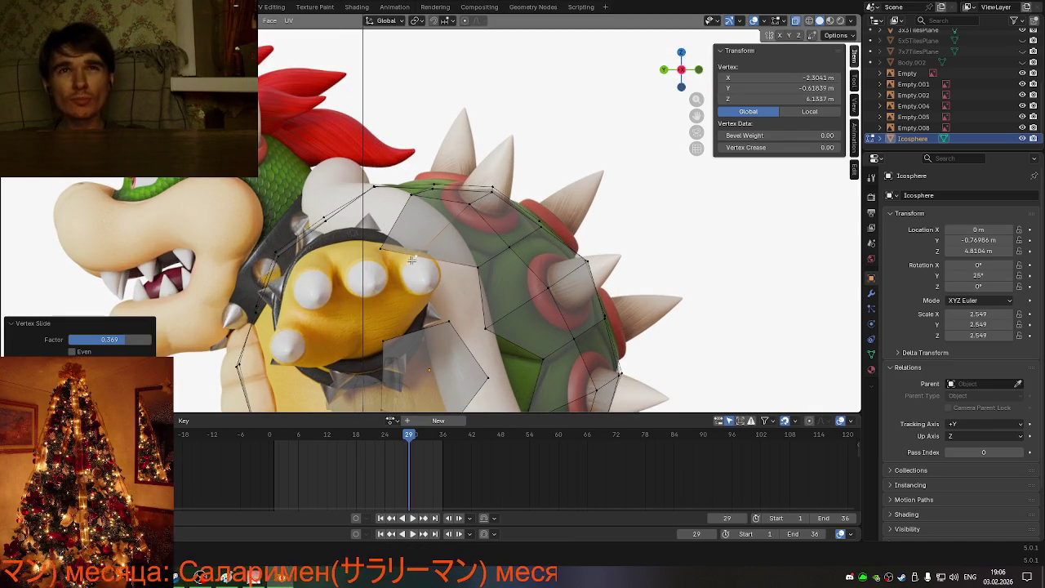
key("g")
key("g")
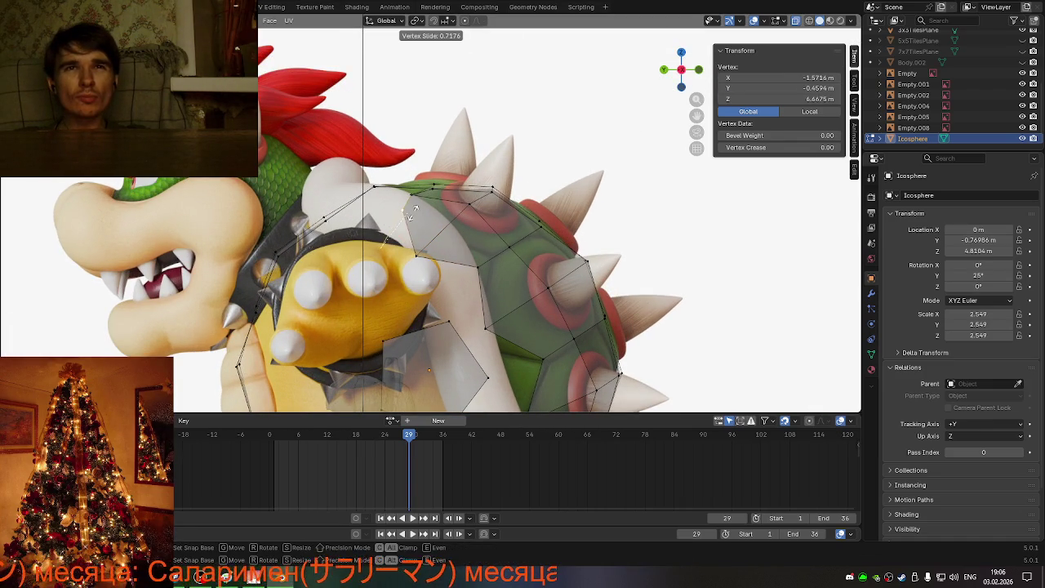
left_click(410, 215)
key("g")
key("g")
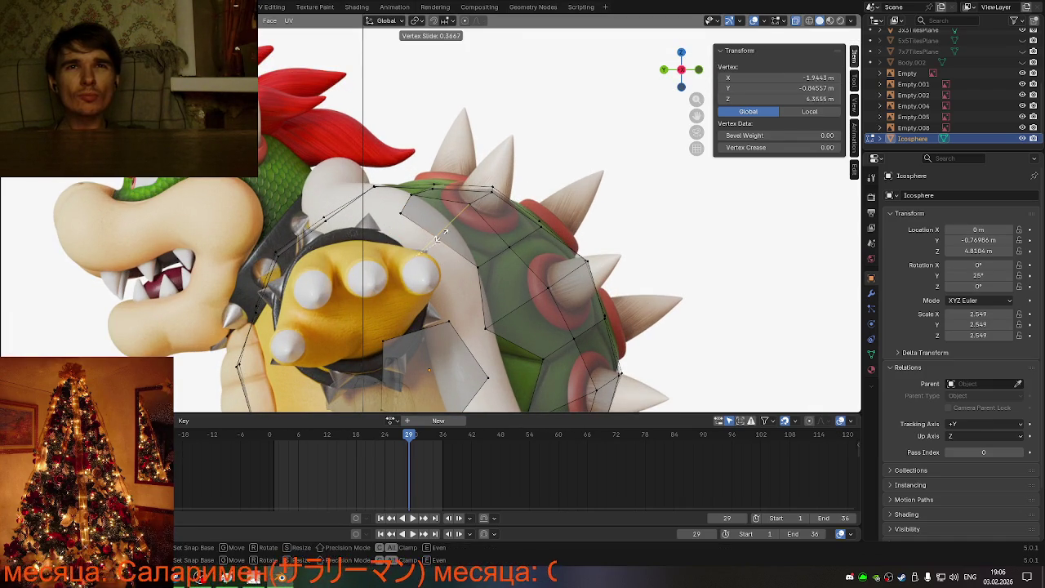
left_click(444, 233)
key("g")
key("g")
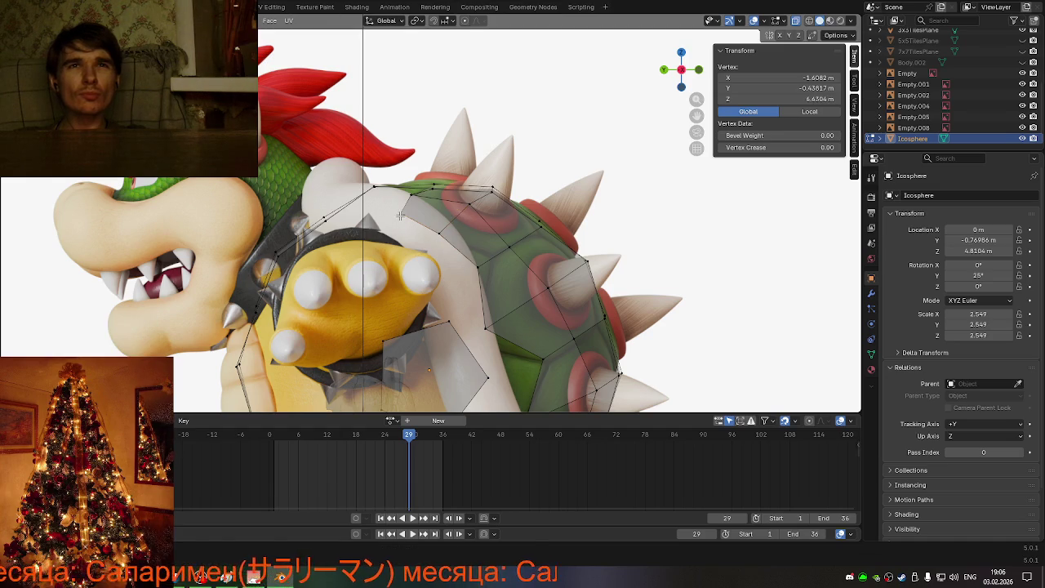
left_click(425, 193)
Step: Slide and move another vertex to fit the shell, then check from the back view
key("g")
key("g")
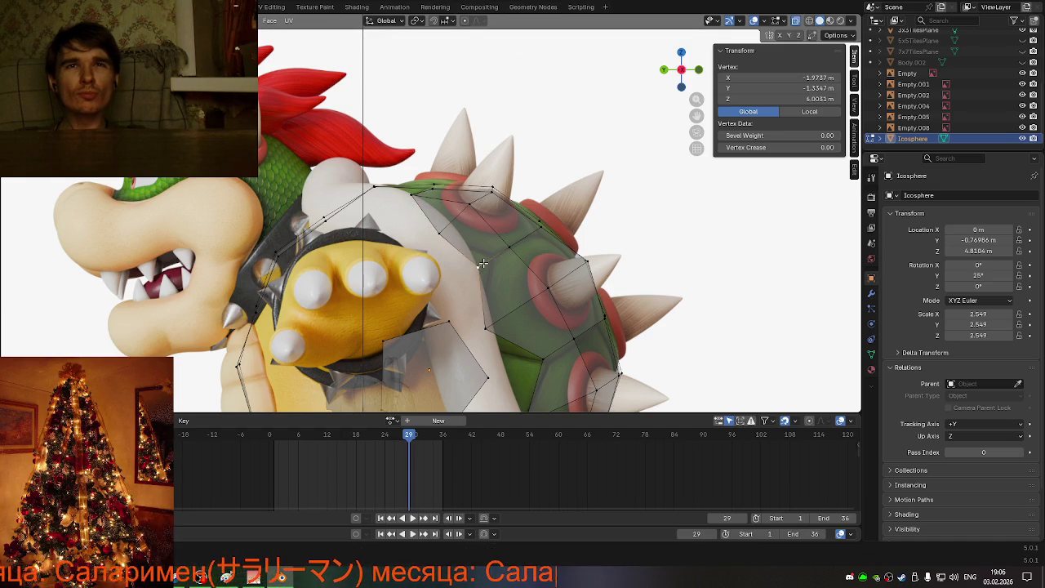
left_click(495, 253)
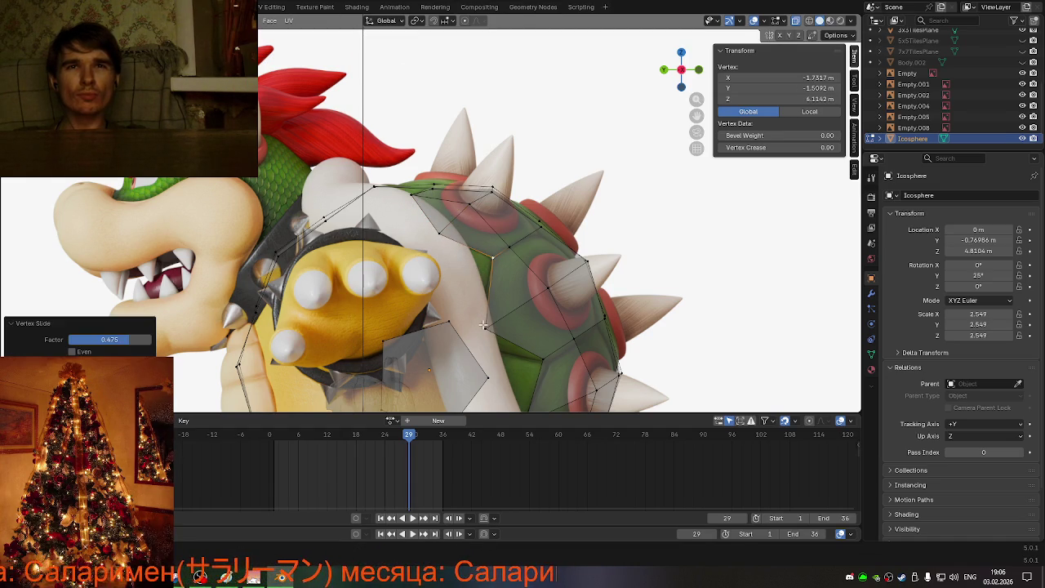
key("g")
left_click(493, 334)
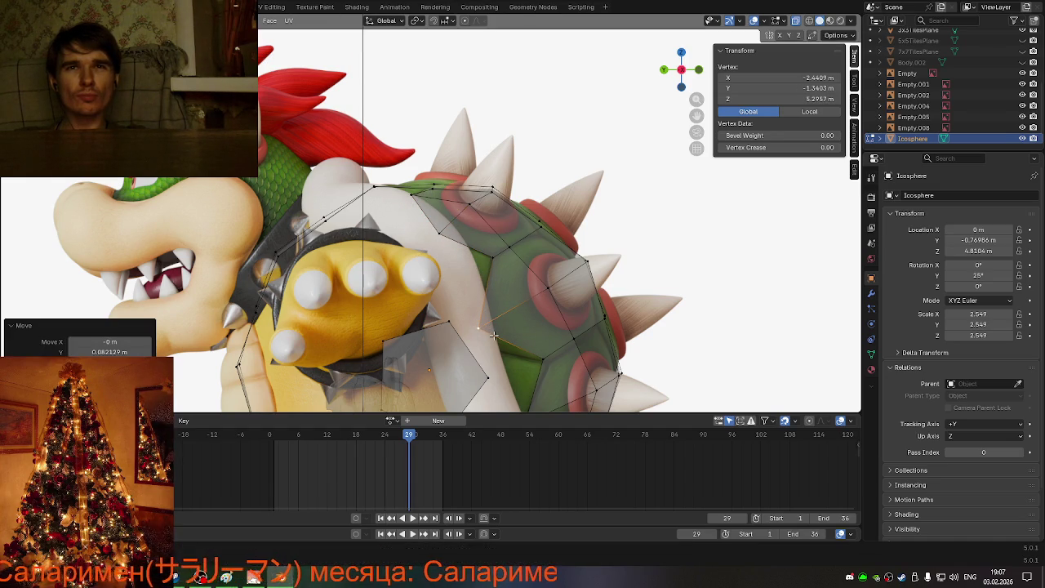
key("g")
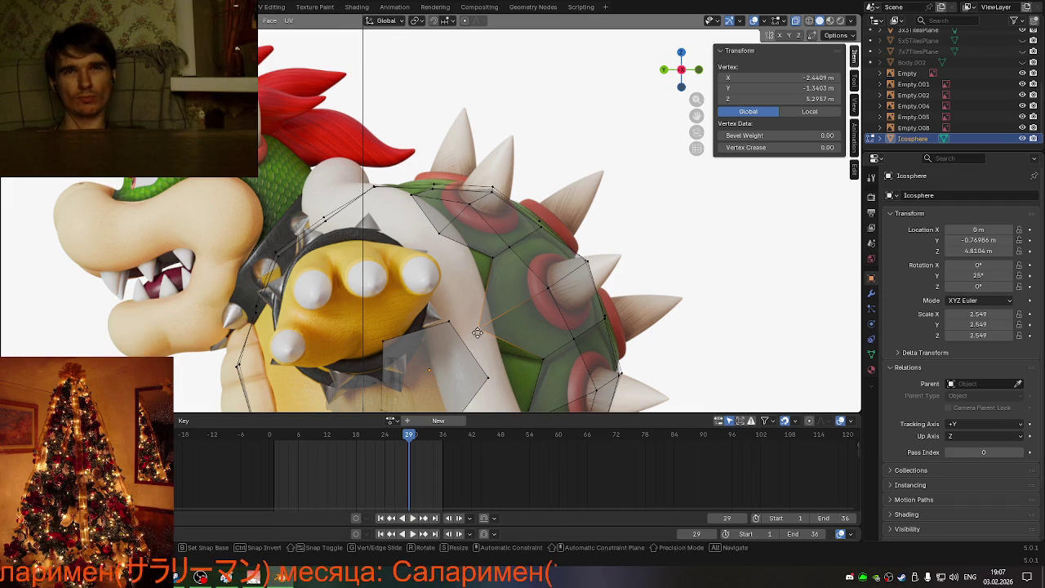
left_click(467, 355)
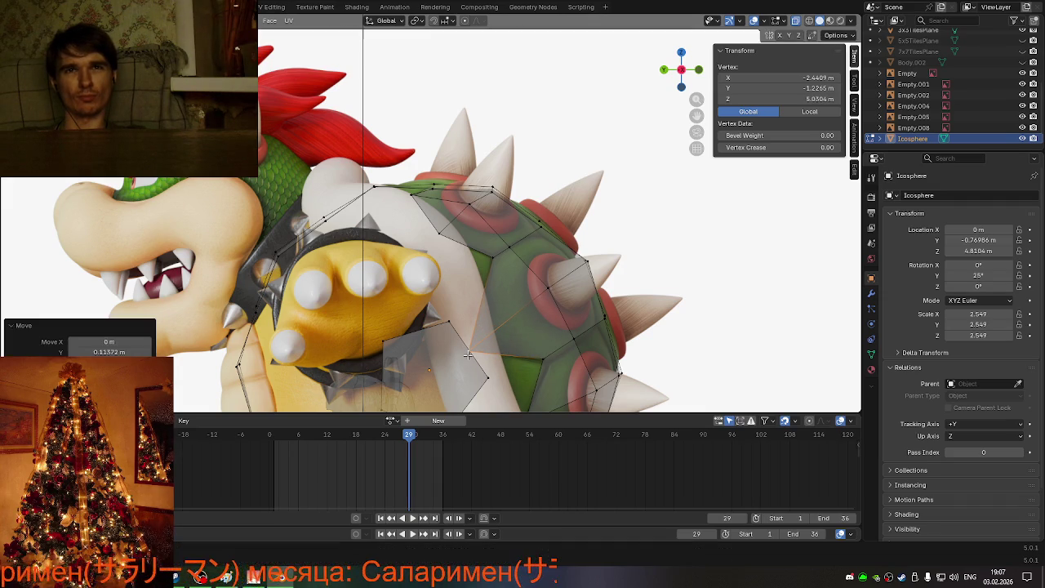
mouse_move(466, 355)
middle_mouse_down()
mouse_move(365, 363)
mouse_move(552, 221)
middle_mouse_up()
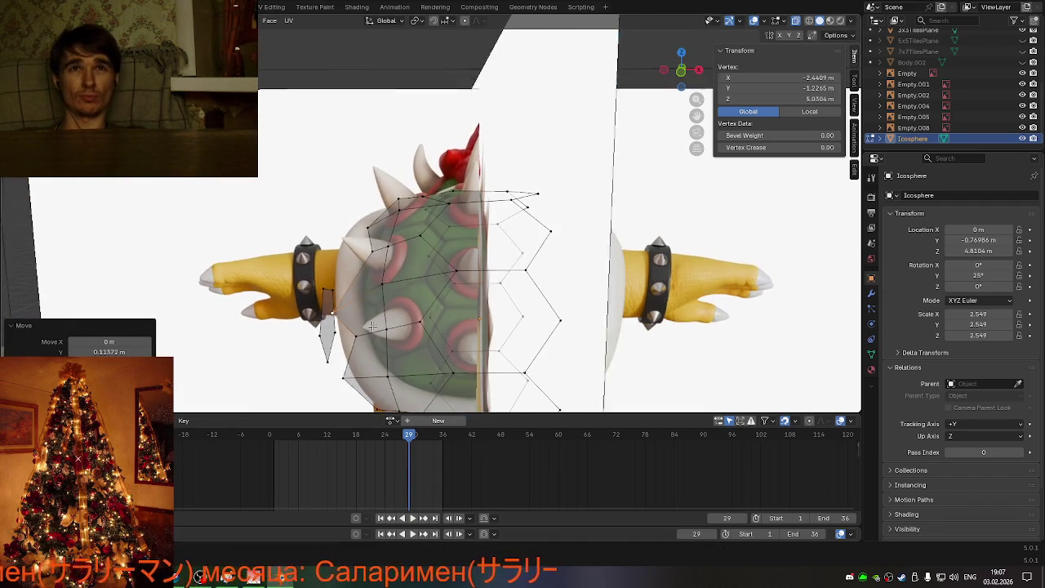
left_click(681, 70)
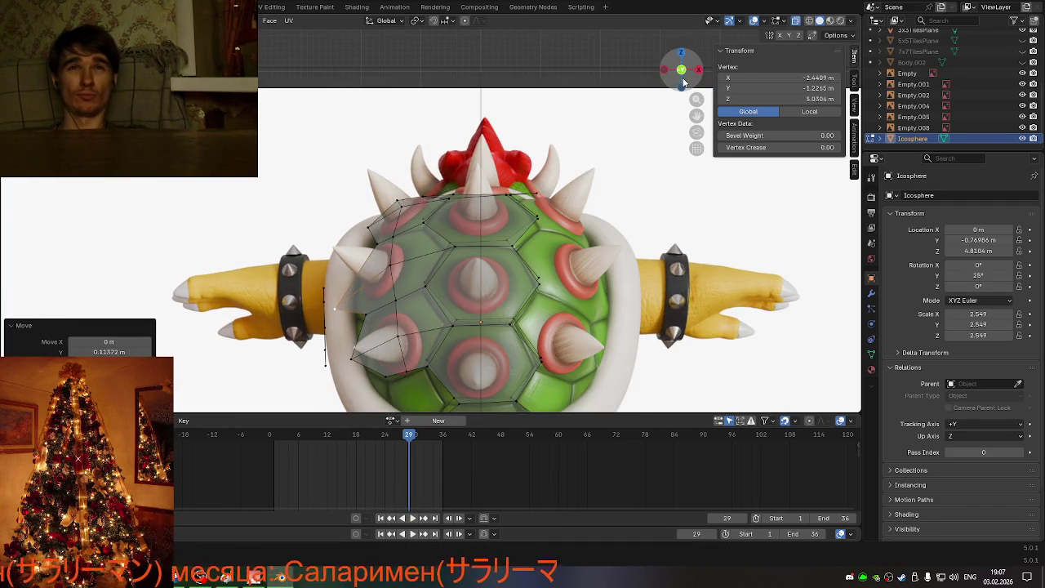
left_click(396, 200)
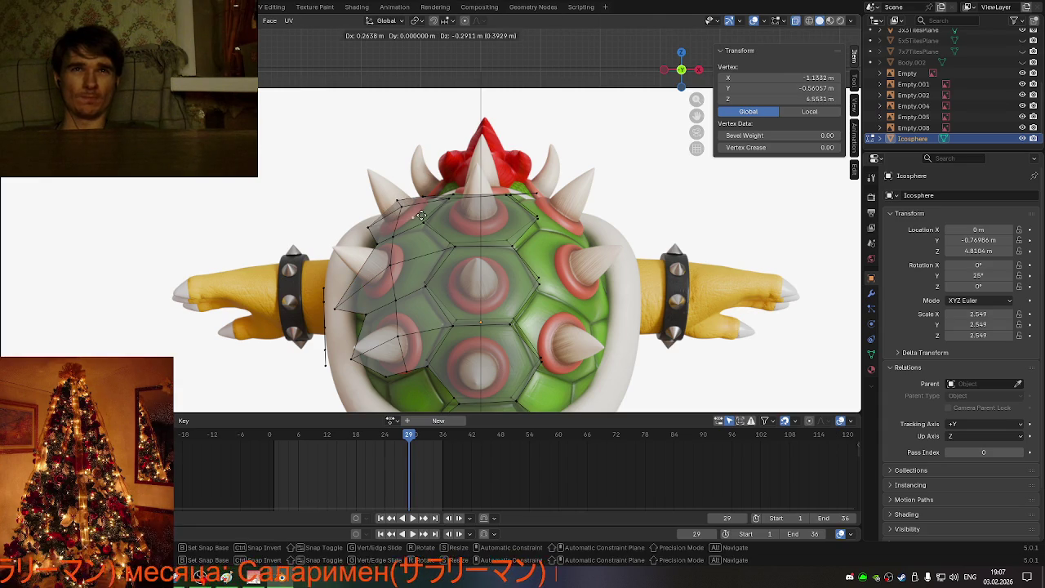
mouse_move(421, 212)
middle_mouse_down()
mouse_move(499, 232)
mouse_move(494, 249)
middle_mouse_up()
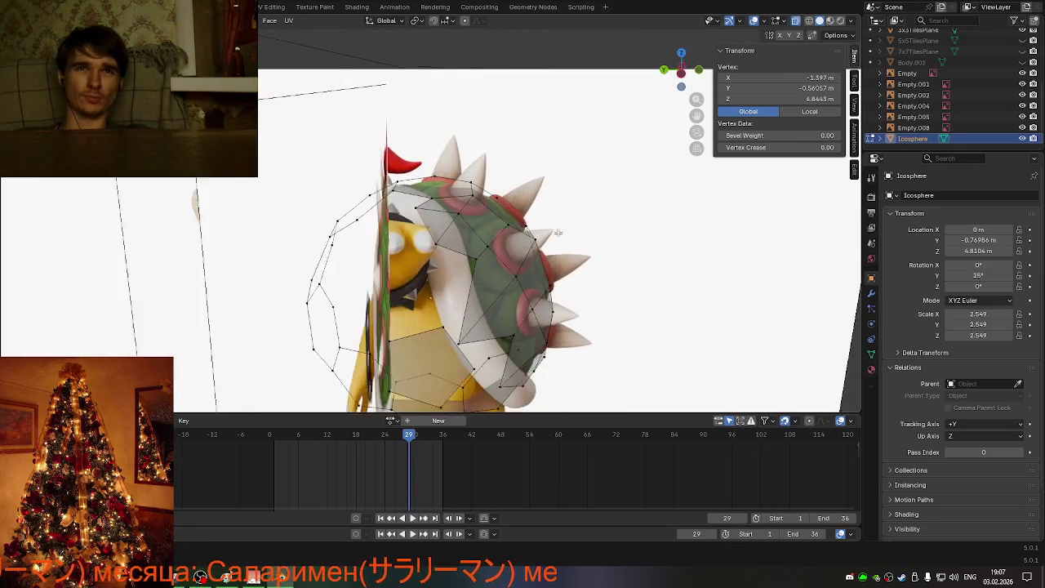
Step: Merge overlapping vertices across the whole mesh, then clear the selection
key("a")
key("m")
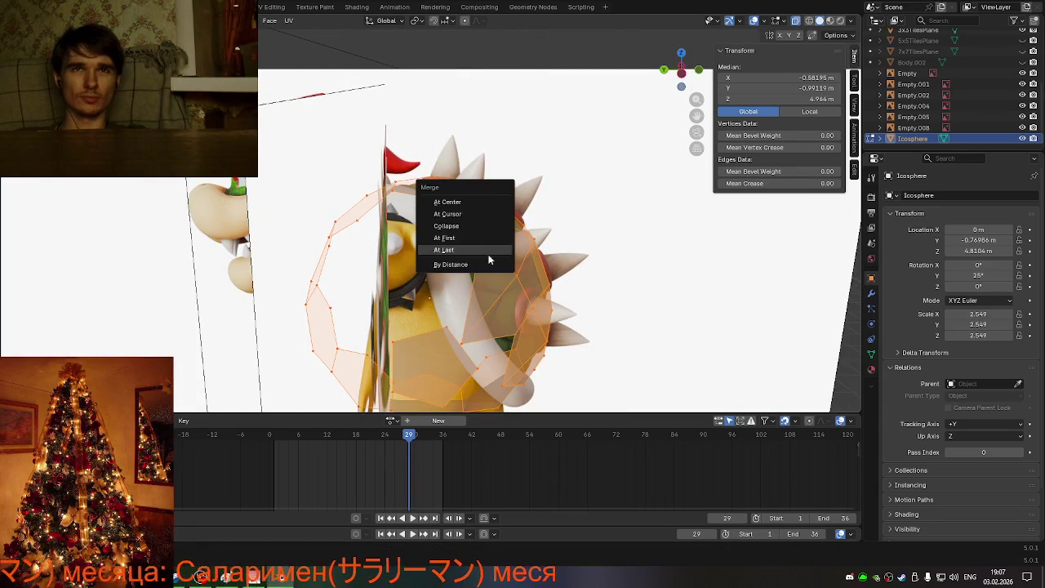
left_click(494, 249)
key("alt+a")
mouse_move(495, 248)
middle_mouse_down()
mouse_move(524, 243)
mouse_move(503, 225)
middle_mouse_up()
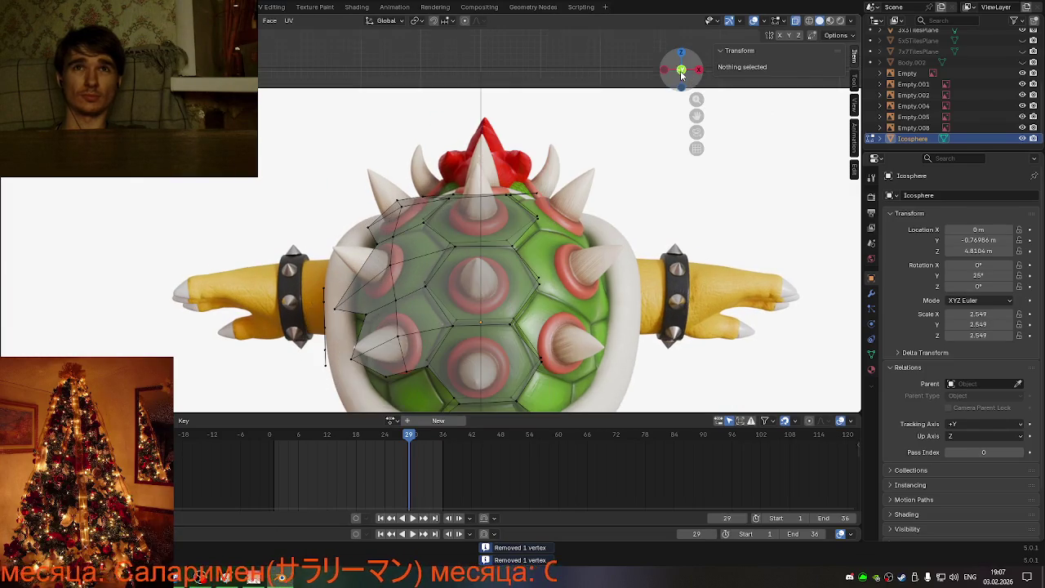
Step: Lower the shell's top-left vertex along Z
left_click(395, 198)
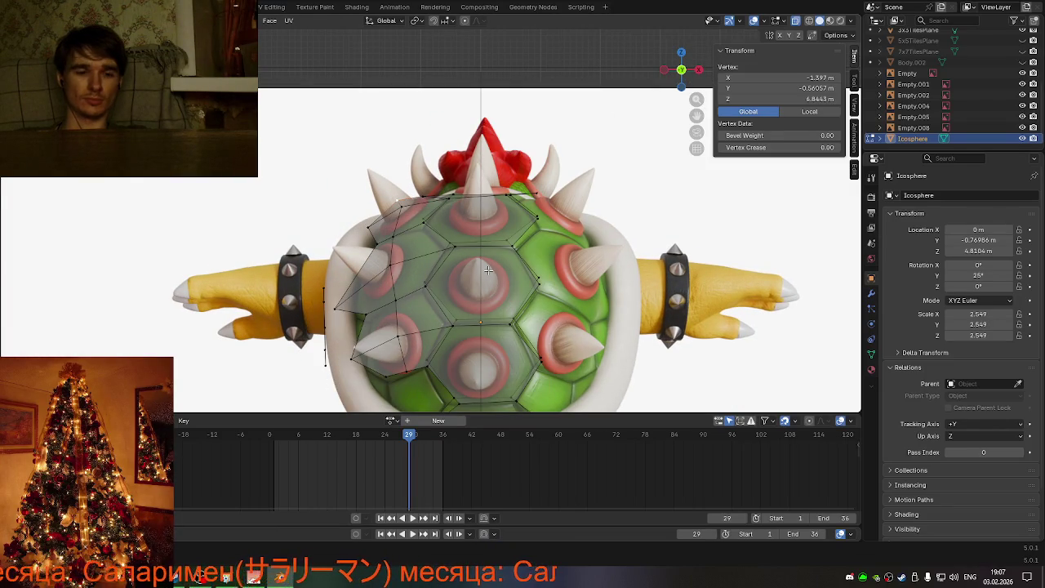
key("g")
key("z")
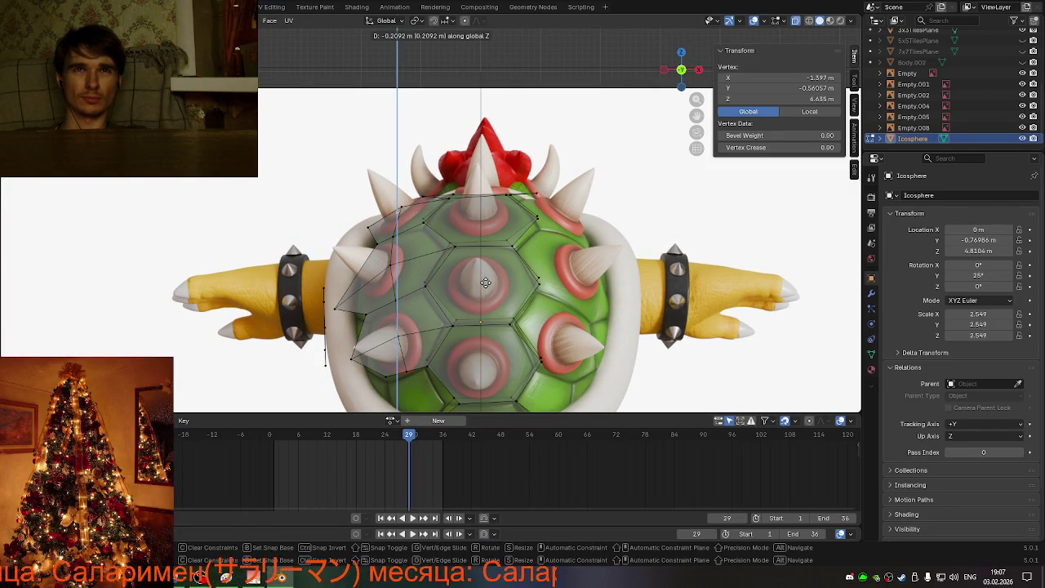
left_click(484, 282)
mouse_move(413, 218)
middle_mouse_down()
mouse_move(507, 254)
mouse_move(491, 215)
middle_mouse_up()
Step: In the side view, move the selected vertex along the Y axis
left_click(506, 254)
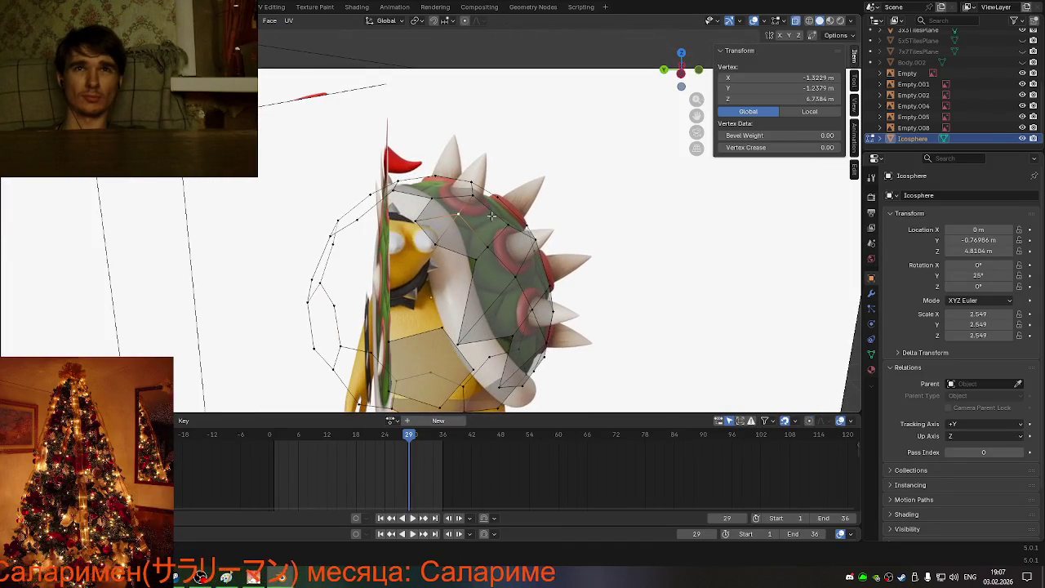
left_click(681, 75)
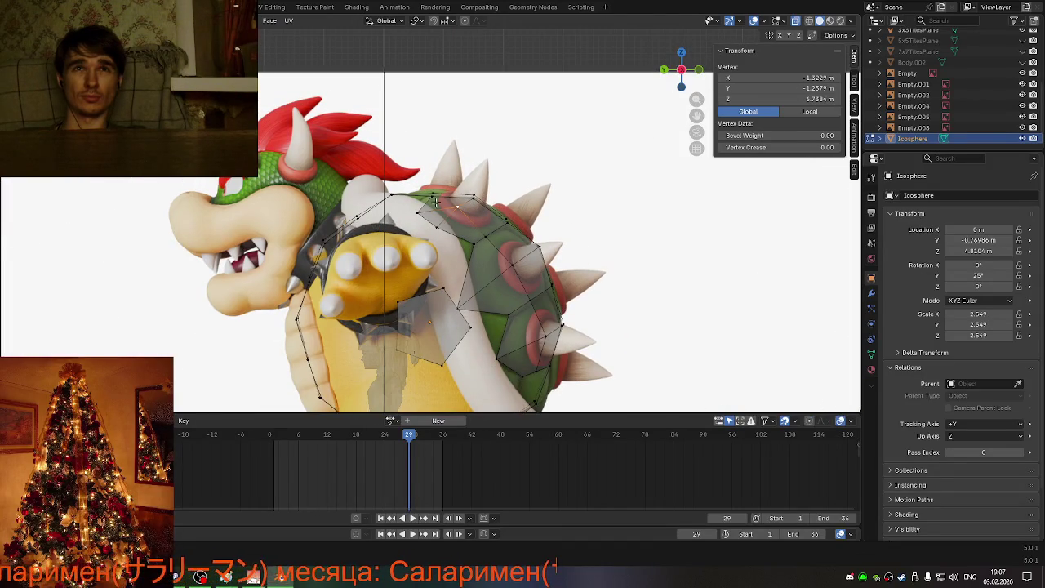
key("g")
key("x")
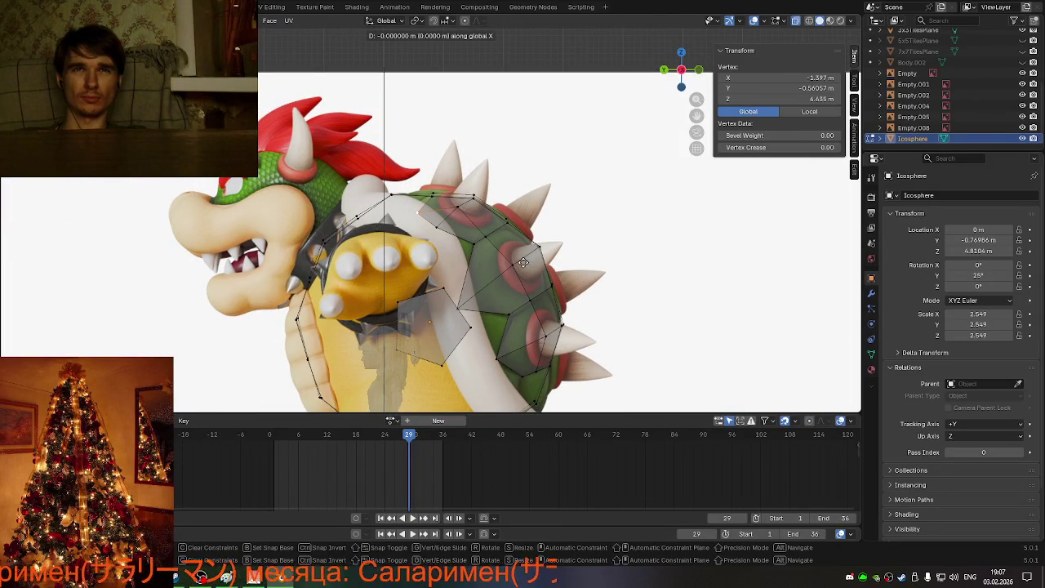
key("y")
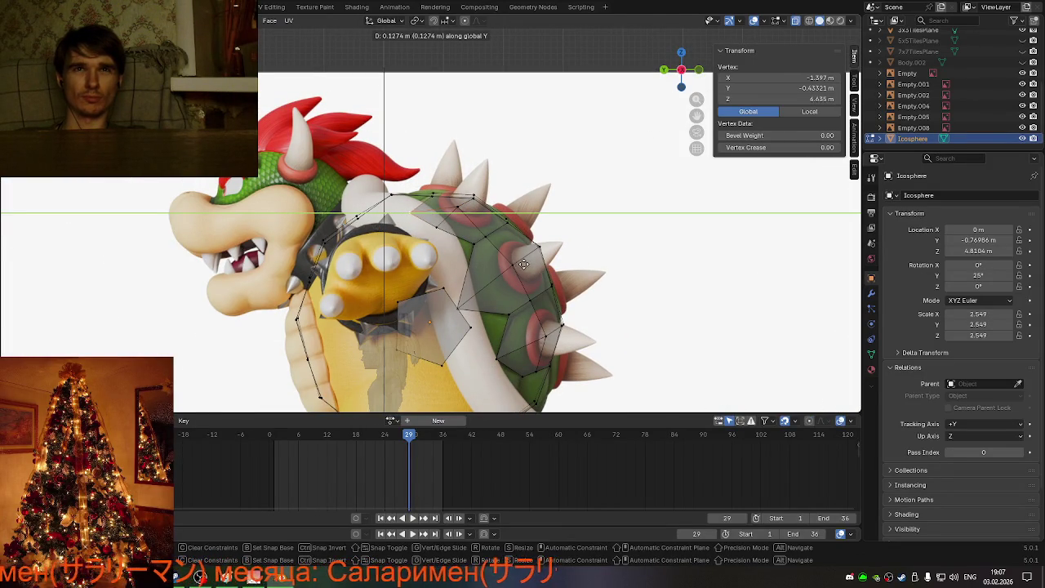
left_click(518, 263)
mouse_move(517, 262)
middle_mouse_down()
mouse_move(496, 300)
mouse_move(446, 292)
mouse_move(425, 326)
mouse_move(396, 262)
mouse_move(433, 307)
mouse_move(407, 256)
mouse_move(420, 262)
middle_mouse_up()
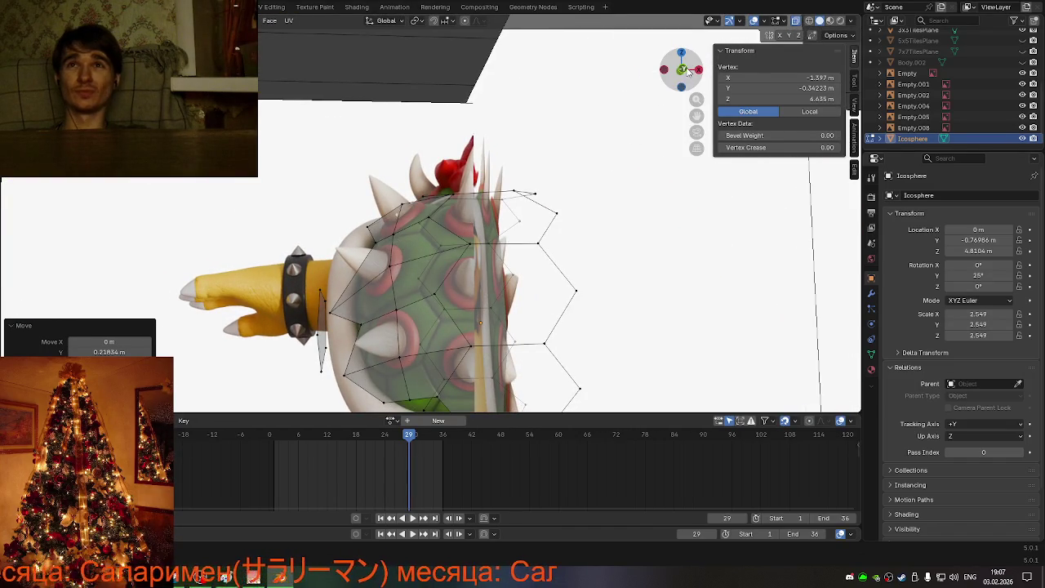
Step: Select the two upper-edge vertices in the straight-on view and scale them apart
left_click(688, 71)
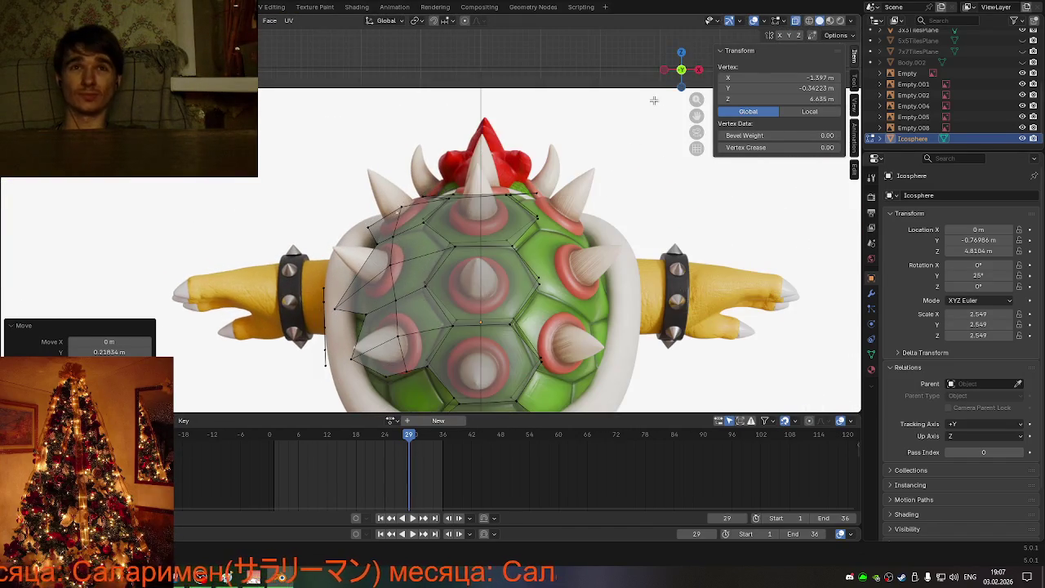
left_click(458, 247)
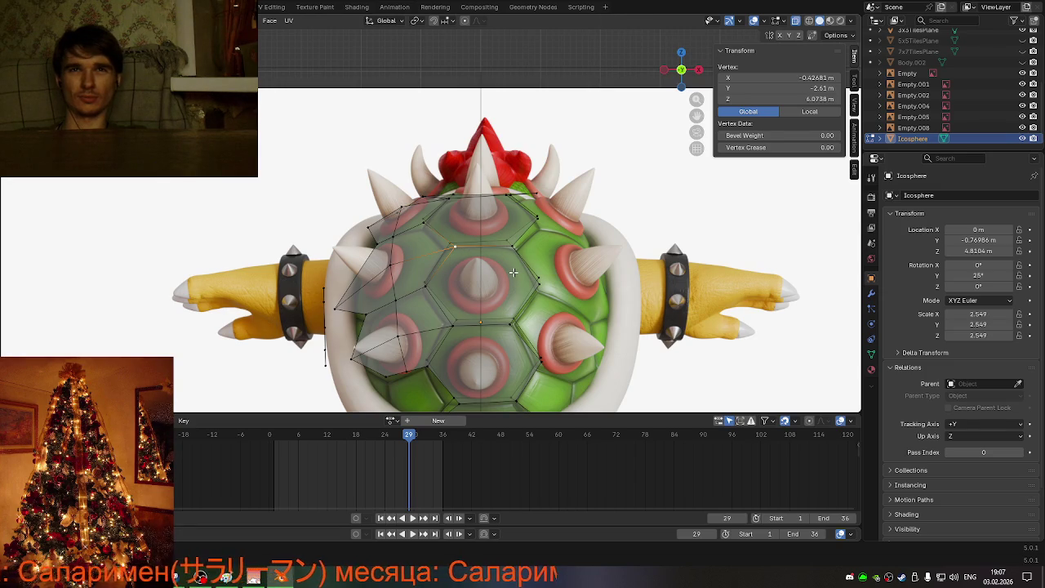
left_click(516, 251, "shift")
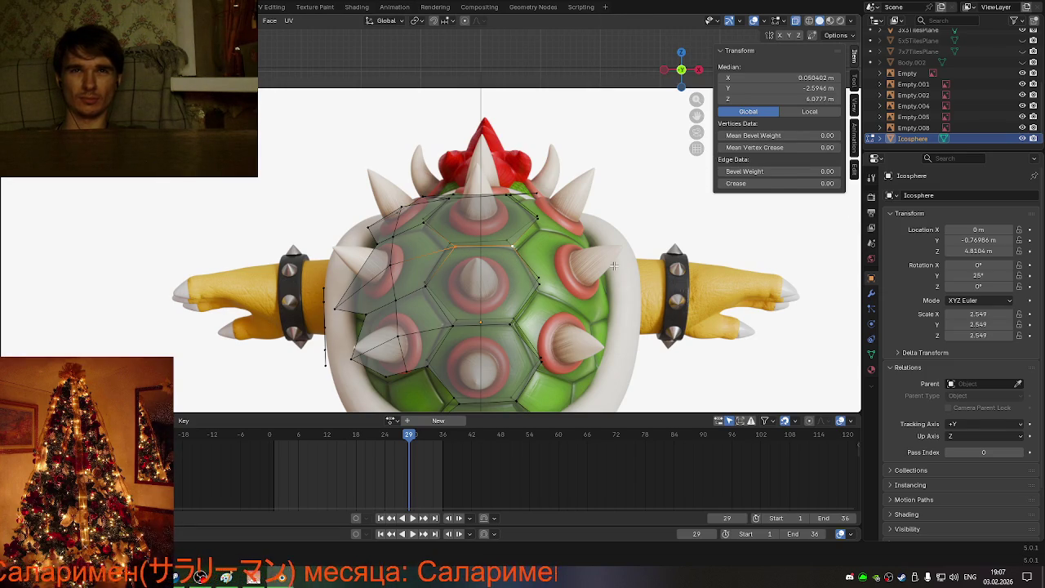
key("s")
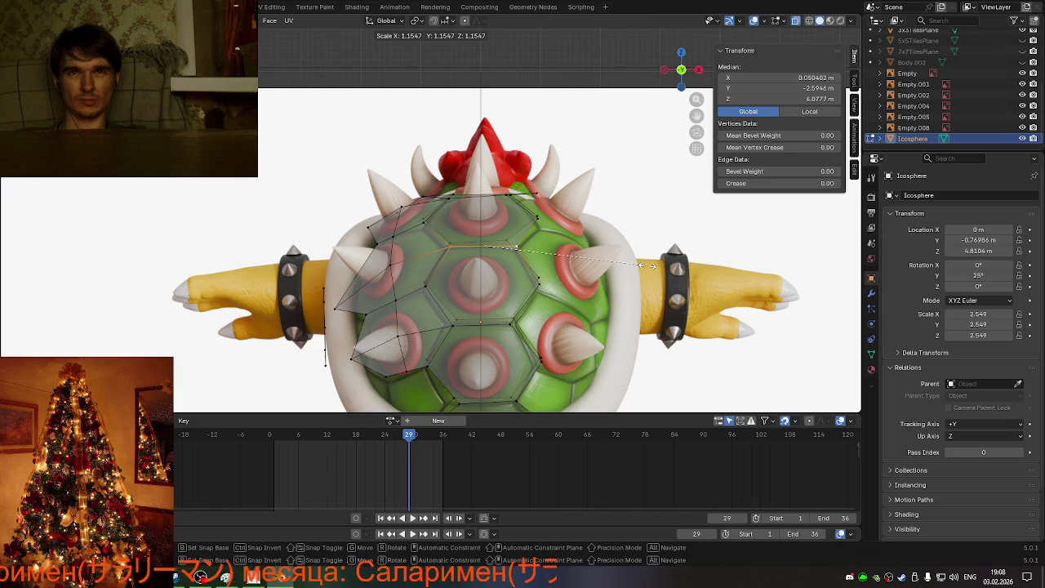
left_click(647, 266)
middle_click_drag(625, 275, 467, 304)
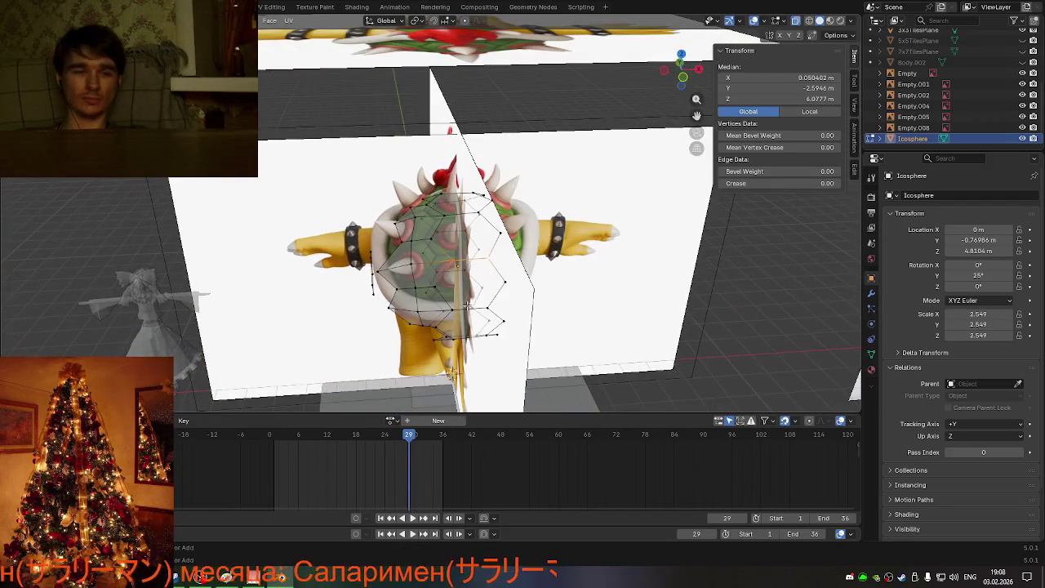
Step: Cancel two loop-cut attempts, clear the selection and align to a straight front view
key("ctrl+r")
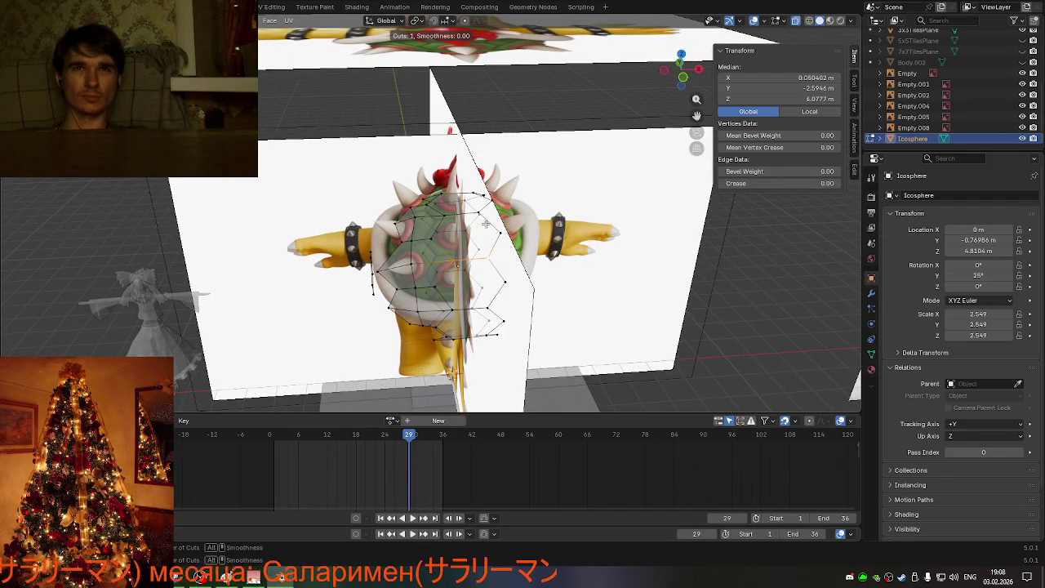
right_click(516, 286)
middle_click_drag(566, 307, 504, 316)
key("alt+a")
scroll(530, 310, "up", 3)
key("ctrl+r")
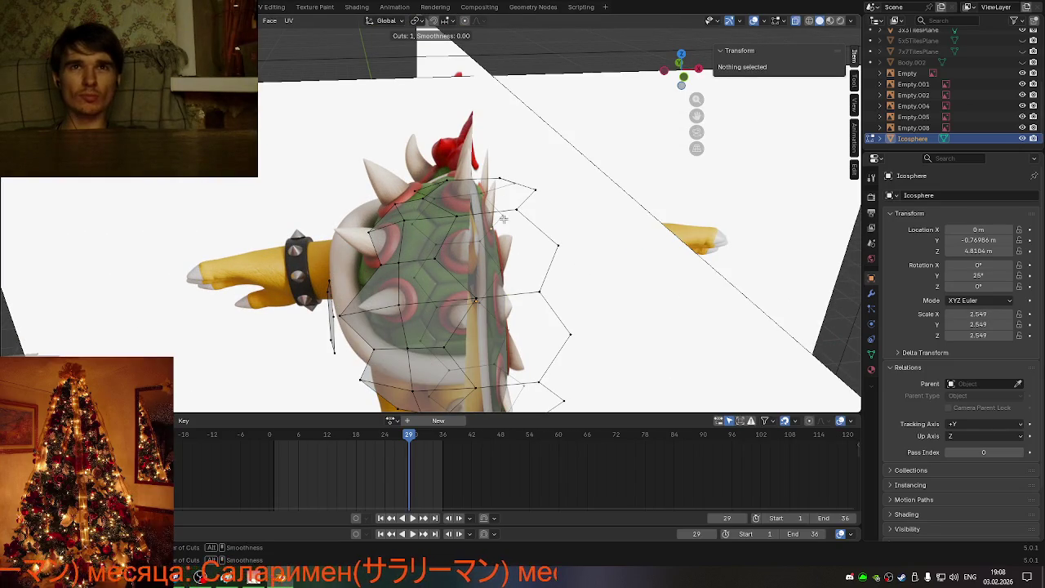
right_click(497, 296)
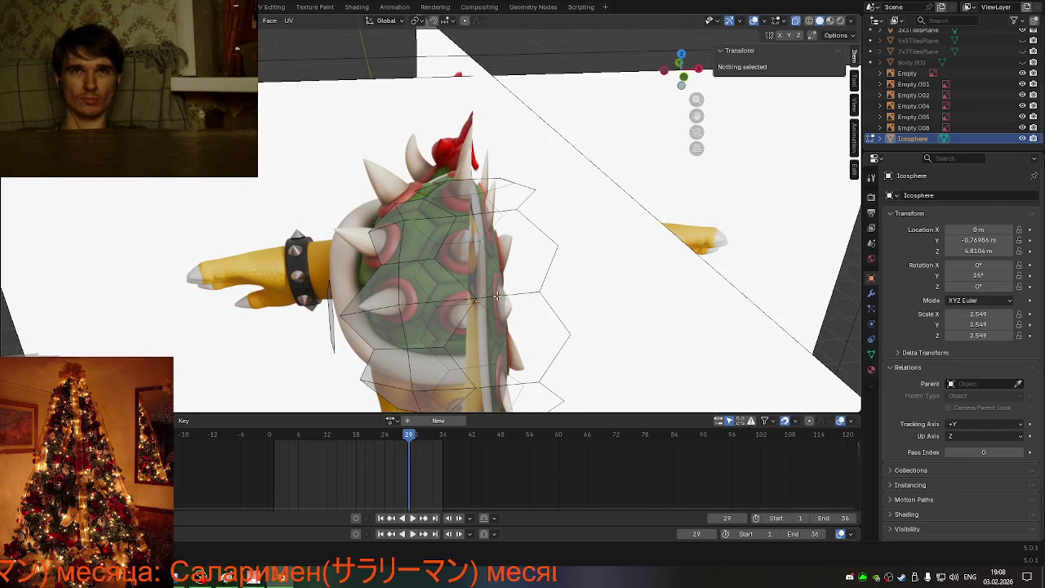
key("KP_1")
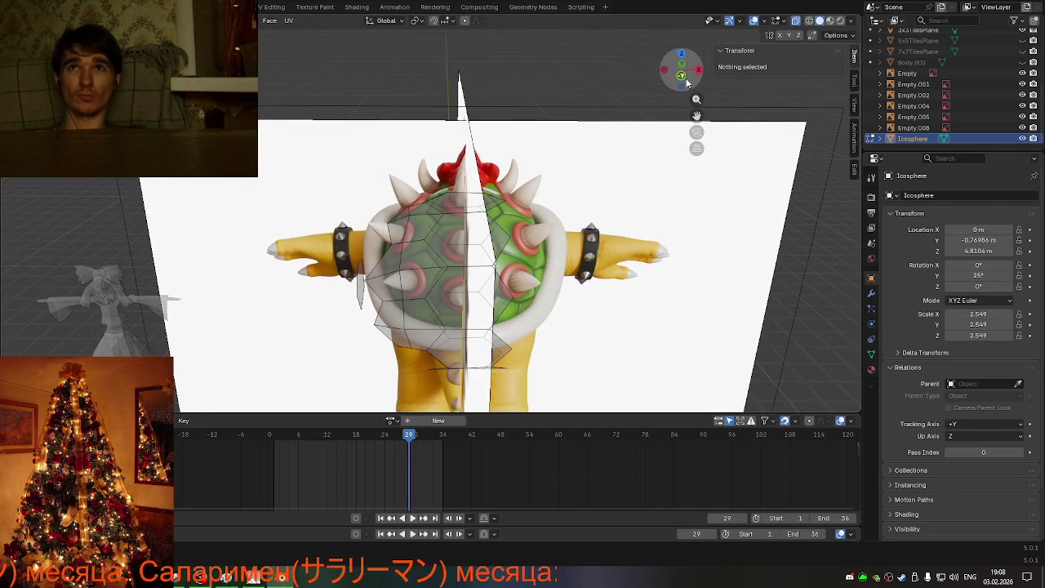
left_click(687, 79)
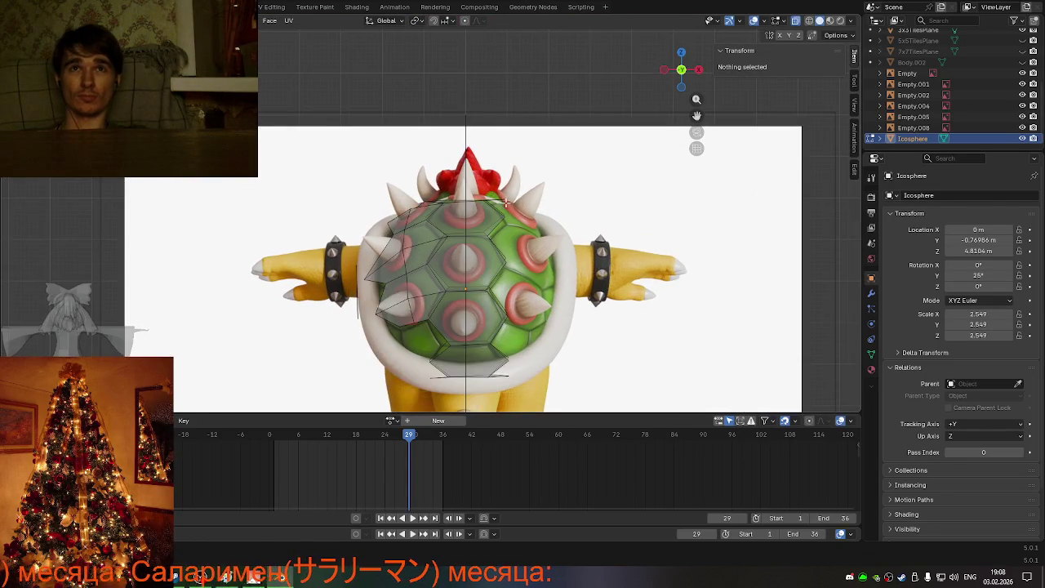
Step: Select the edge loop down the shell's centre and subdivide it
left_click(483, 398, "alt")
middle_click_drag(526, 298, 482, 245)
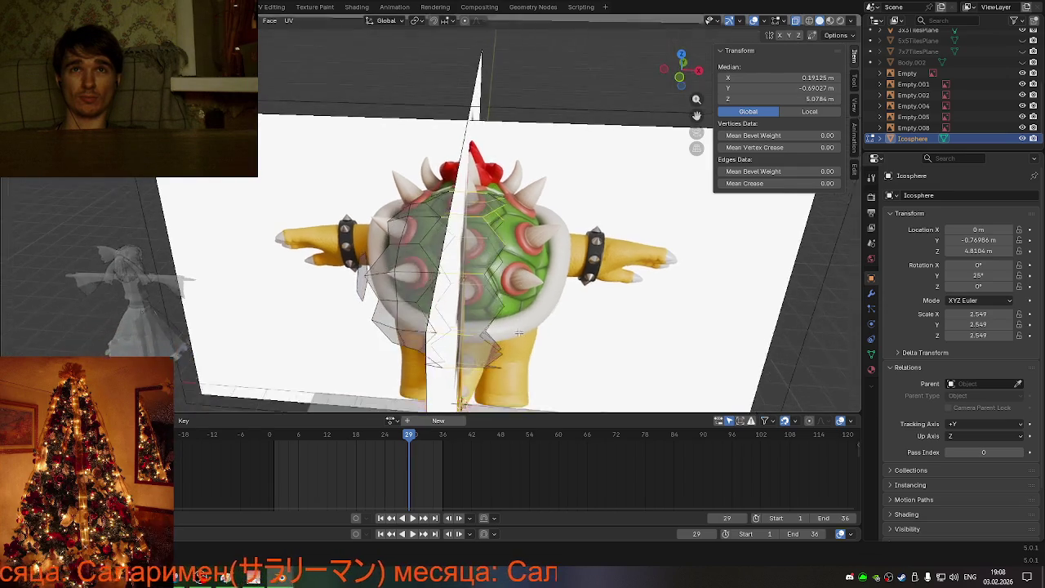
right_click(467, 222)
left_click(468, 222)
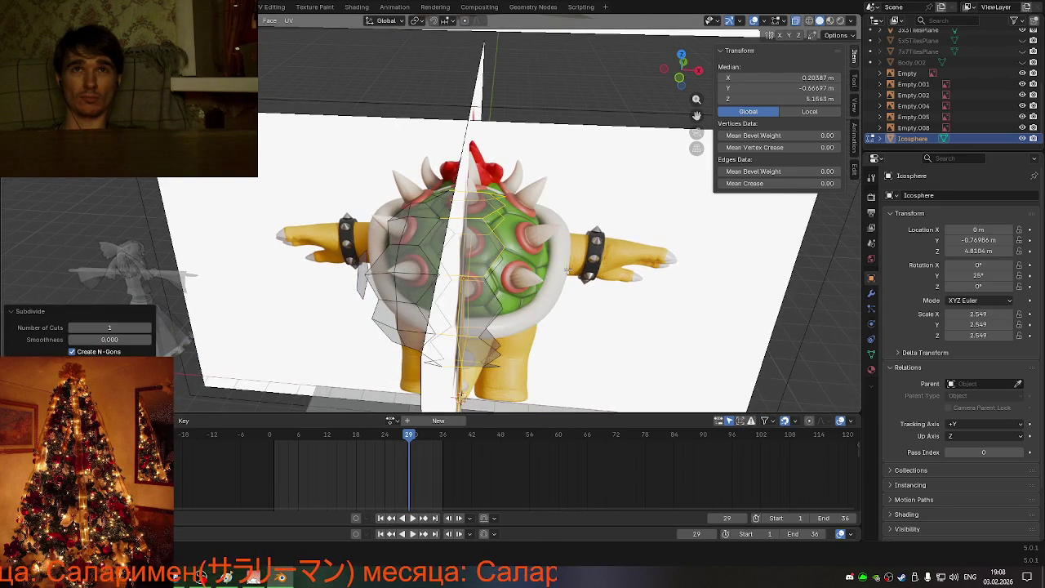
mouse_move(568, 271)
middle_mouse_down()
mouse_move(572, 221)
mouse_move(544, 269)
mouse_move(526, 267)
middle_mouse_up()
Step: From a straight front view, box-select the vertices right of centre and delete them
scroll(527, 267, "down", 1)
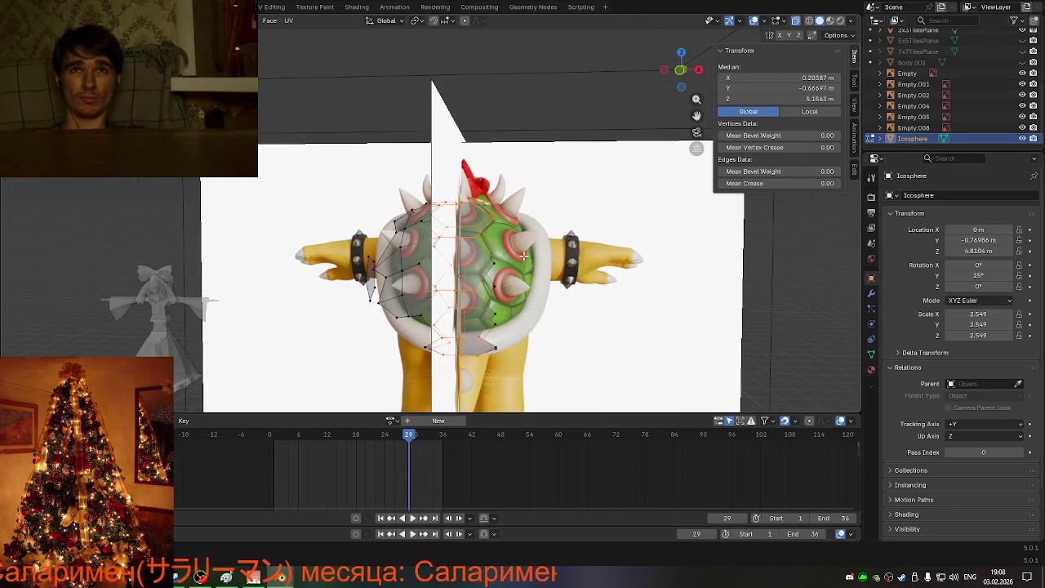
scroll(518, 249, "down", 1)
left_click(680, 71)
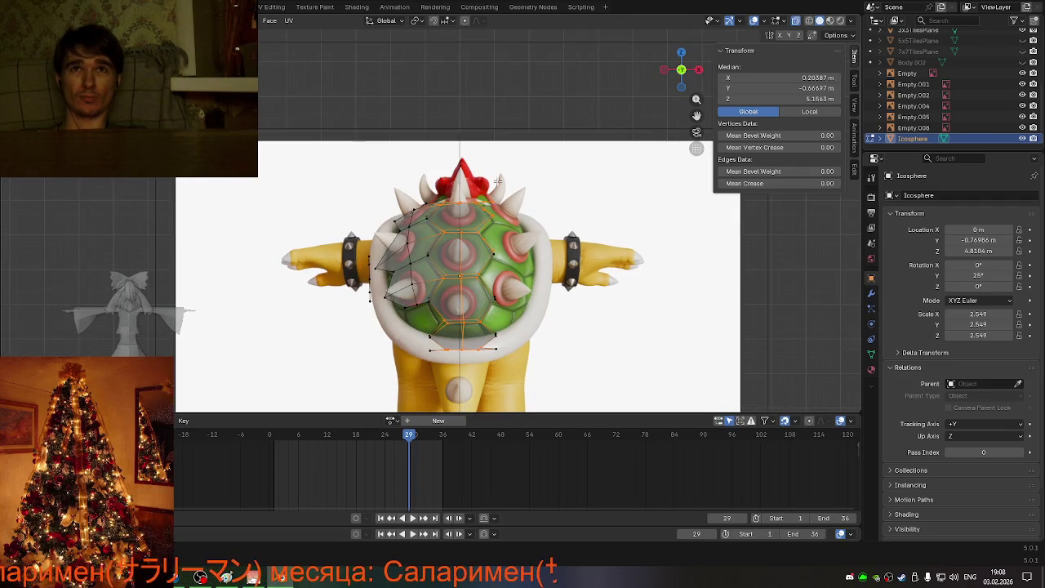
left_click_drag(548, 387, 548, 386)
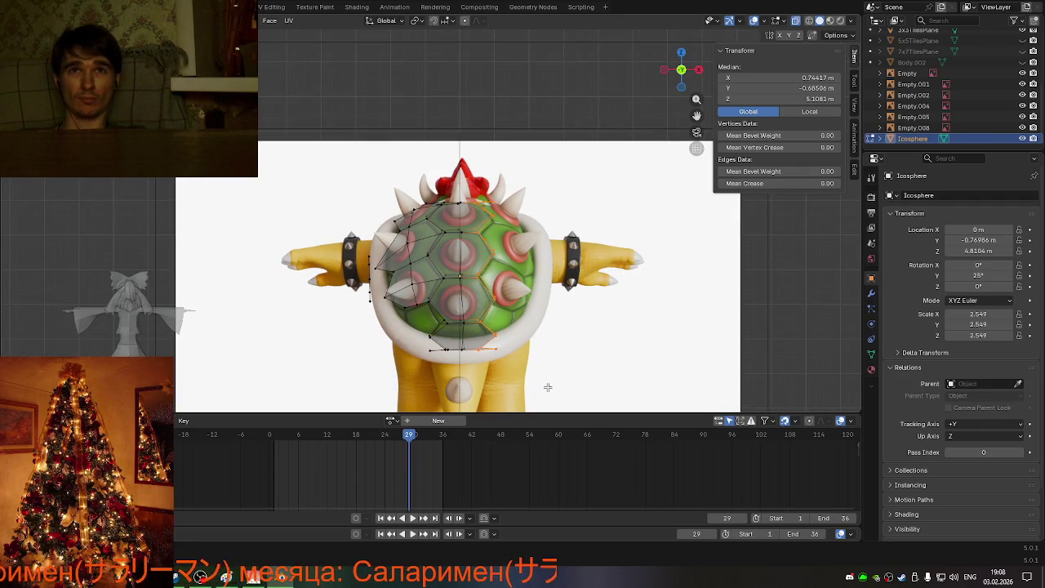
key("x")
left_click(537, 358)
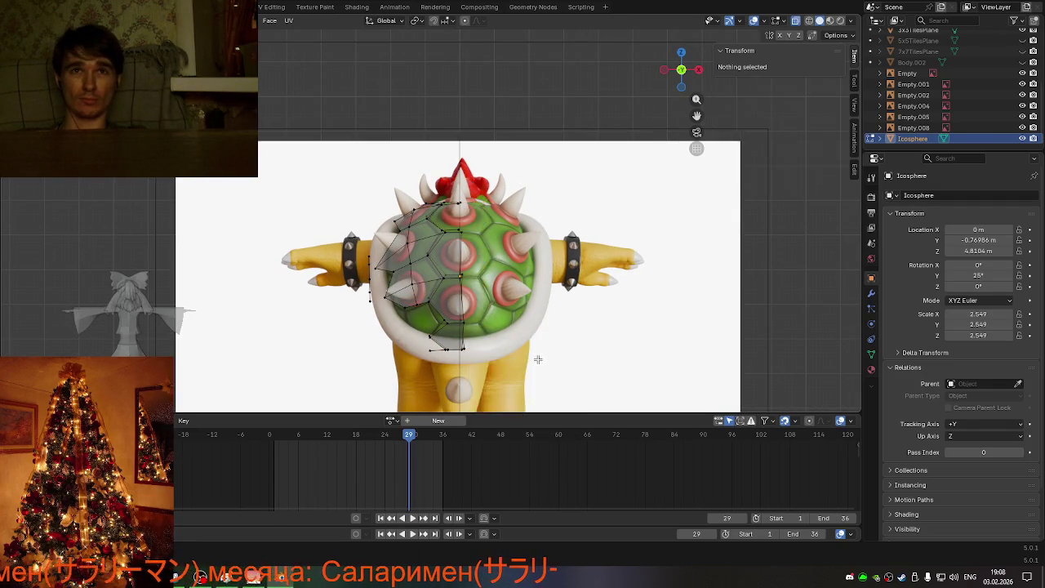
mouse_move(537, 358)
middle_mouse_down()
mouse_move(576, 310)
mouse_move(548, 327)
mouse_move(520, 381)
middle_mouse_up()
Step: From the back view, add a Mirror modifier to the icosphere via the 'mi' search
key("ctrl+KP_1")
left_click(871, 293)
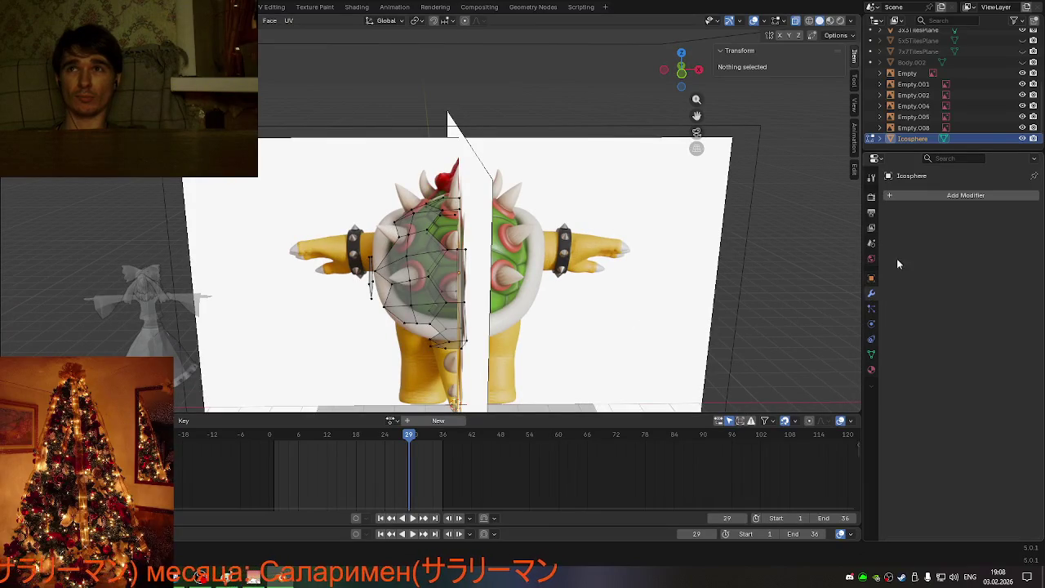
left_click(945, 194)
type("m")
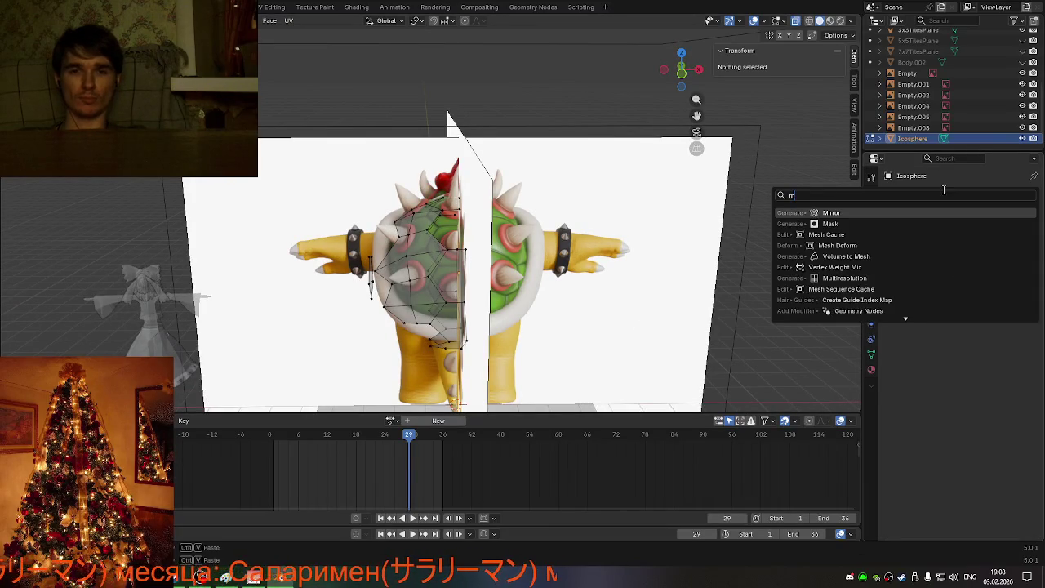
type("i")
left_click(899, 215)
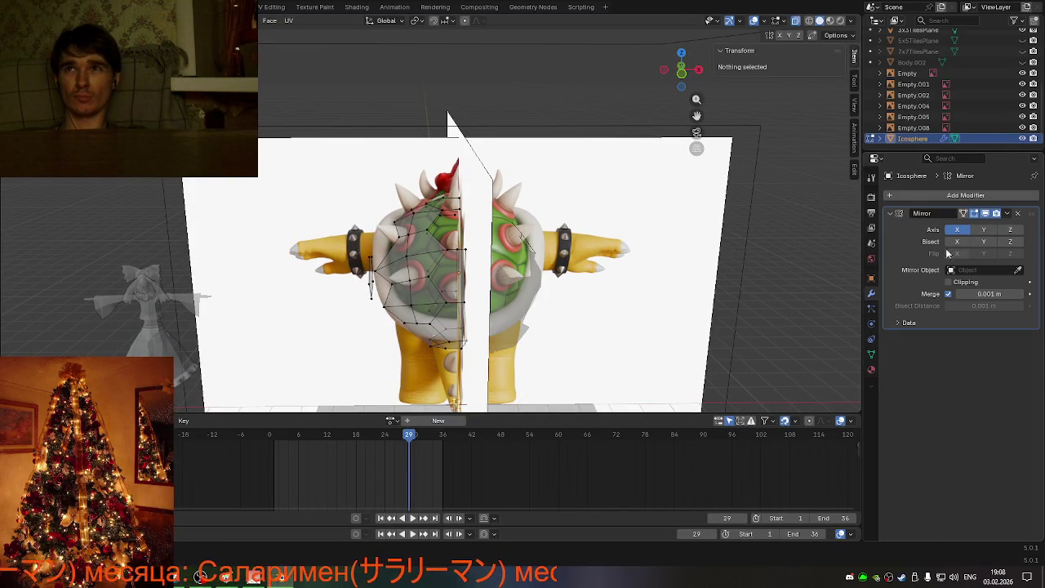
Step: Try the Y and Z mirror axes, then settle on mirroring across X
middle_click_drag(634, 310, 782, 259)
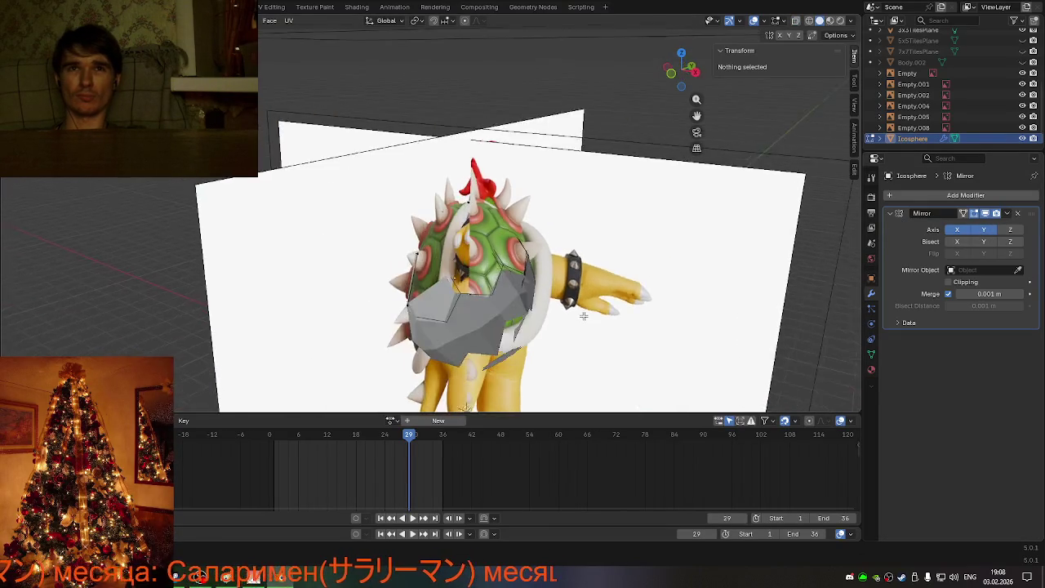
left_click(983, 230)
key("KP_1")
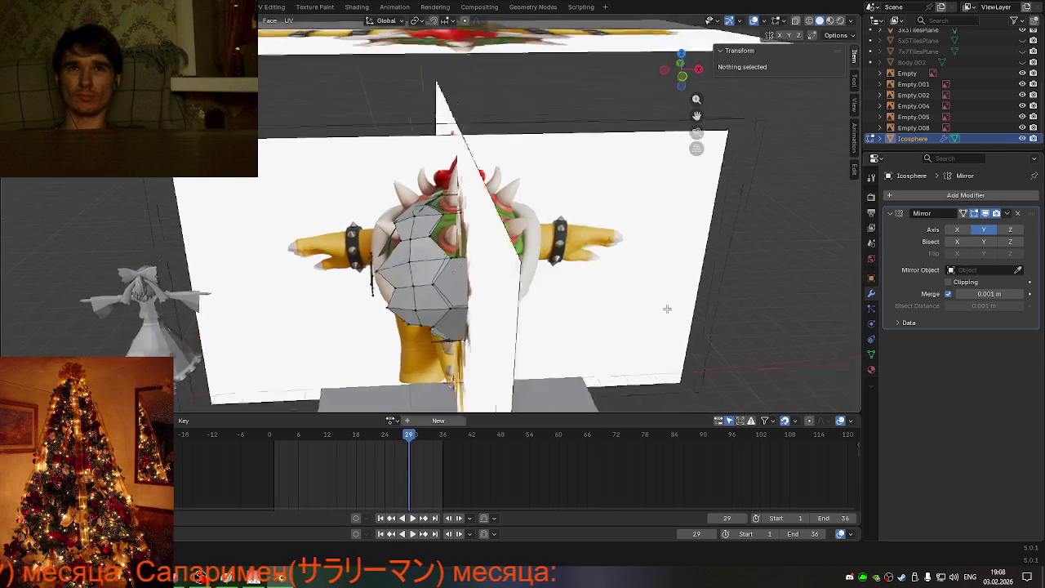
left_click(1007, 232)
left_click(1007, 232)
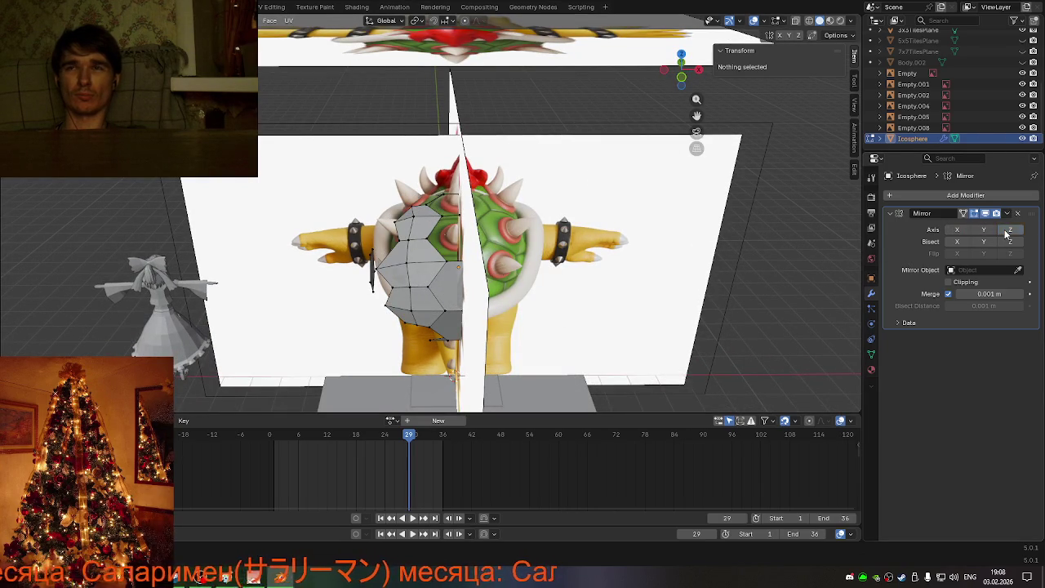
left_click(958, 231)
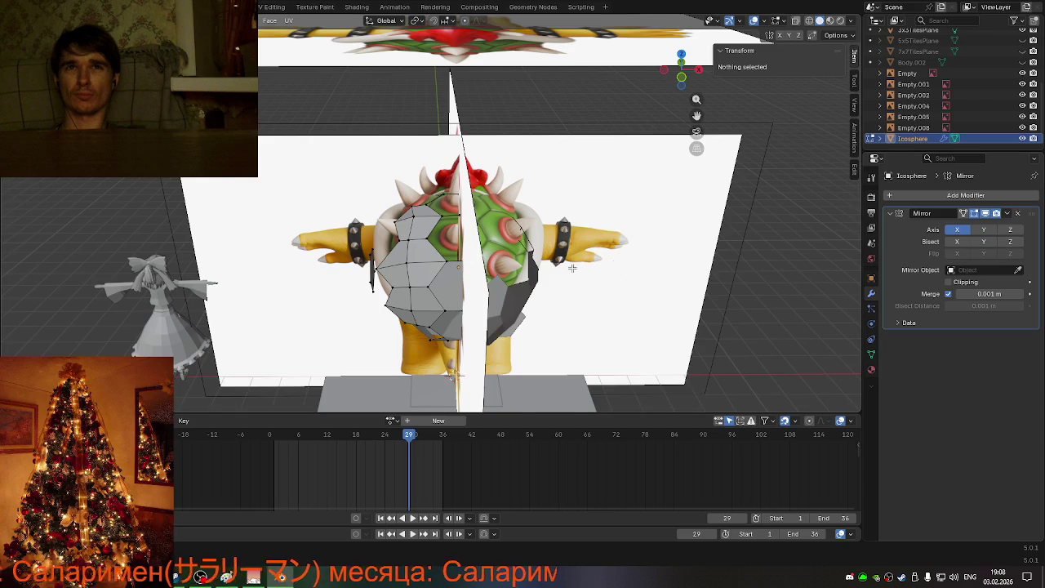
mouse_move(573, 268)
middle_mouse_down()
mouse_move(783, 243)
mouse_move(625, 248)
mouse_move(618, 212)
mouse_move(683, 270)
mouse_move(786, 280)
mouse_move(849, 270)
middle_mouse_up()
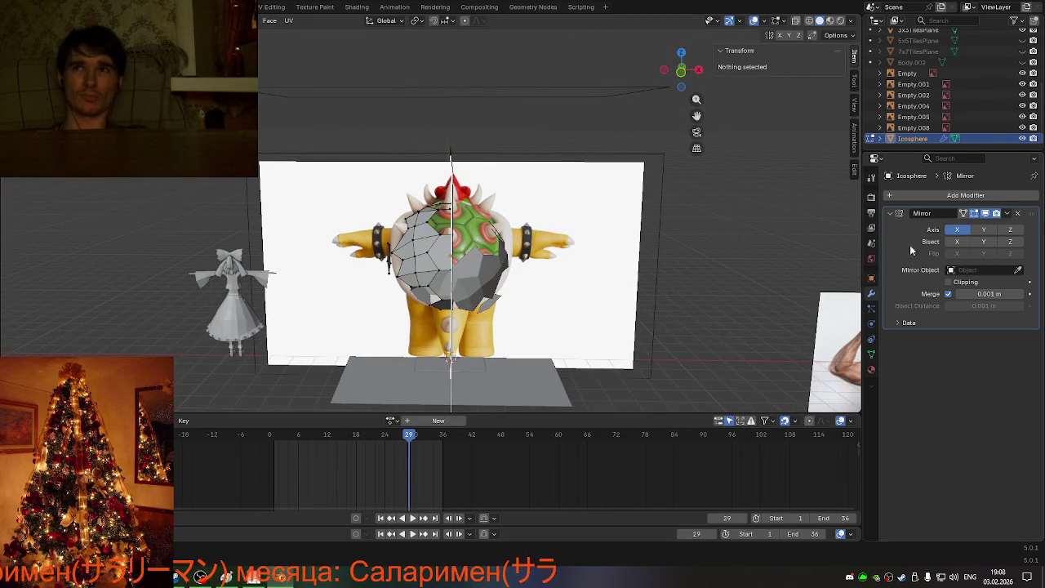
Step: Experiment with Bisect X on the Mirror modifier and turn the X mirror axis off
left_click(957, 245)
left_click(958, 245)
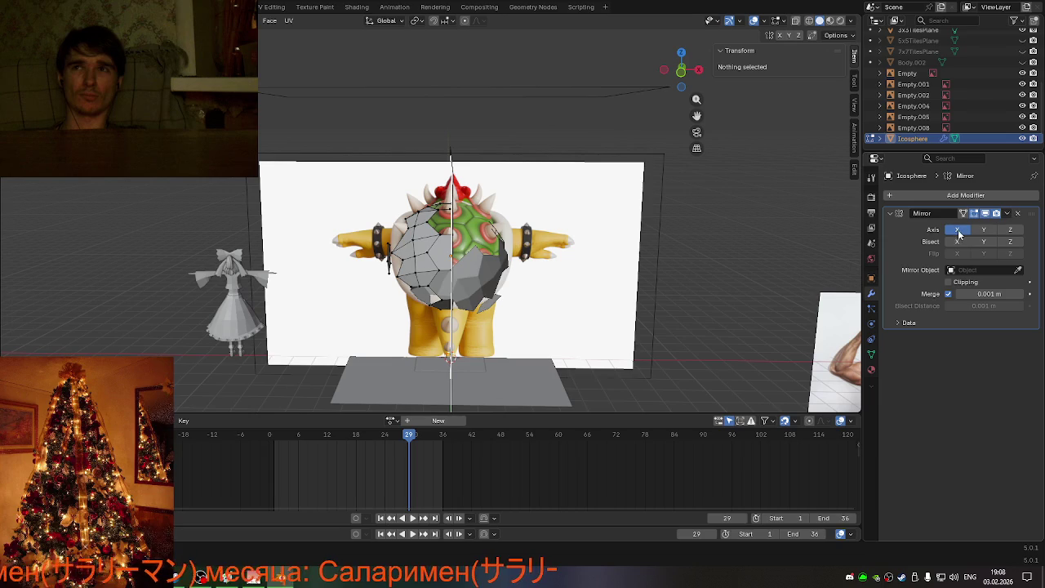
left_click(958, 231)
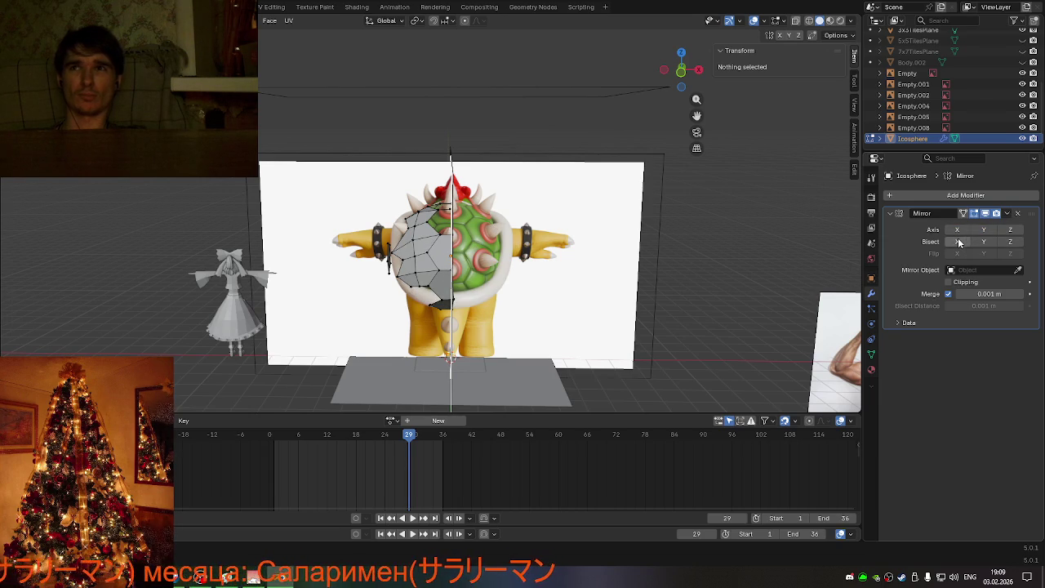
left_click(959, 242)
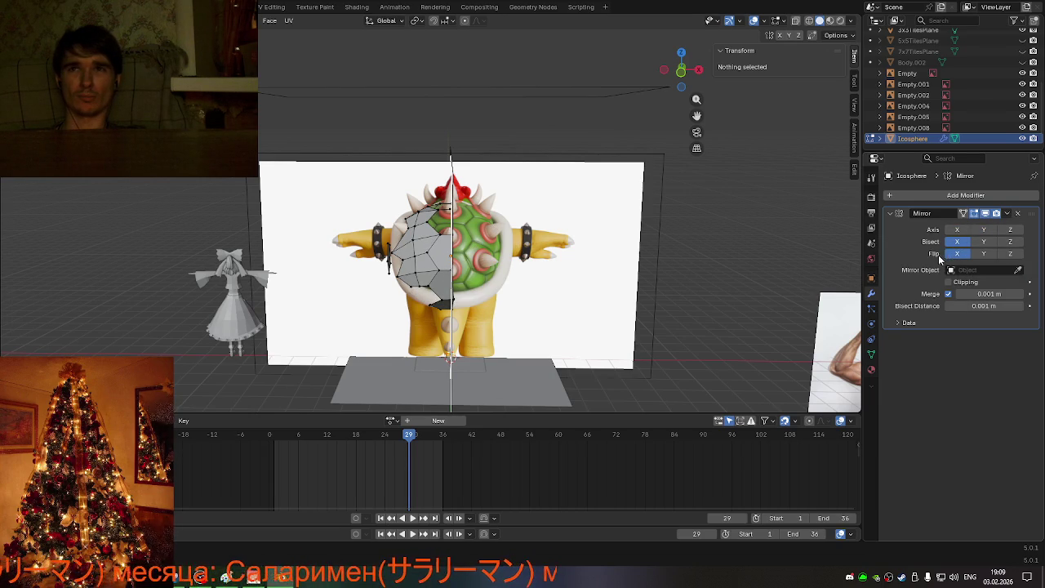
mouse_move(506, 245)
middle_mouse_down()
mouse_move(441, 267)
mouse_move(397, 231)
mouse_move(467, 254)
middle_mouse_up()
scroll(440, 266, "up", 2)
Step: Select the icosphere half-mesh and briefly toggle into Edit Mode and back out
left_click(484, 251)
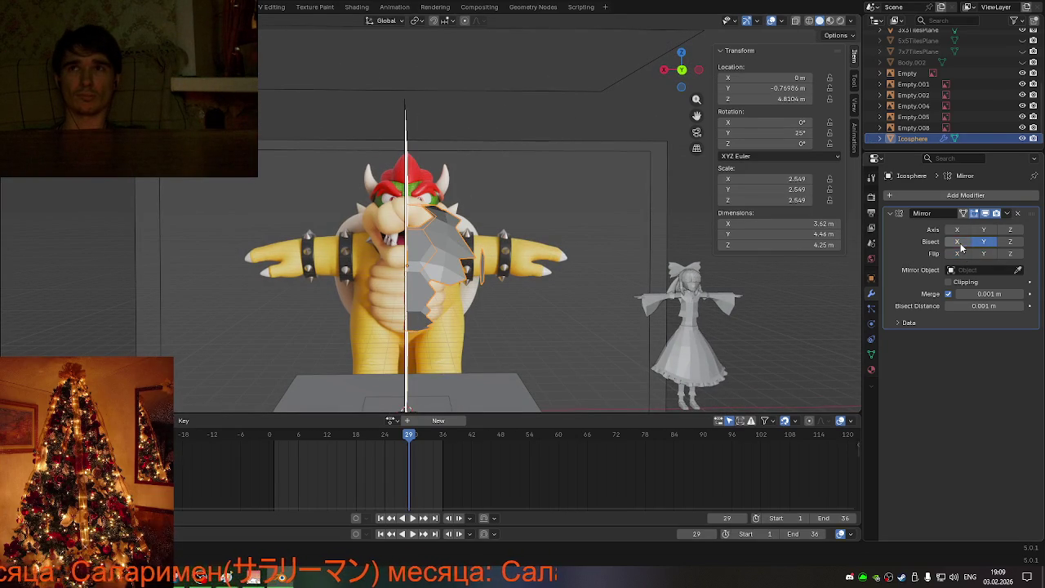
key("Tab")
middle_click_drag(686, 302, 579, 313)
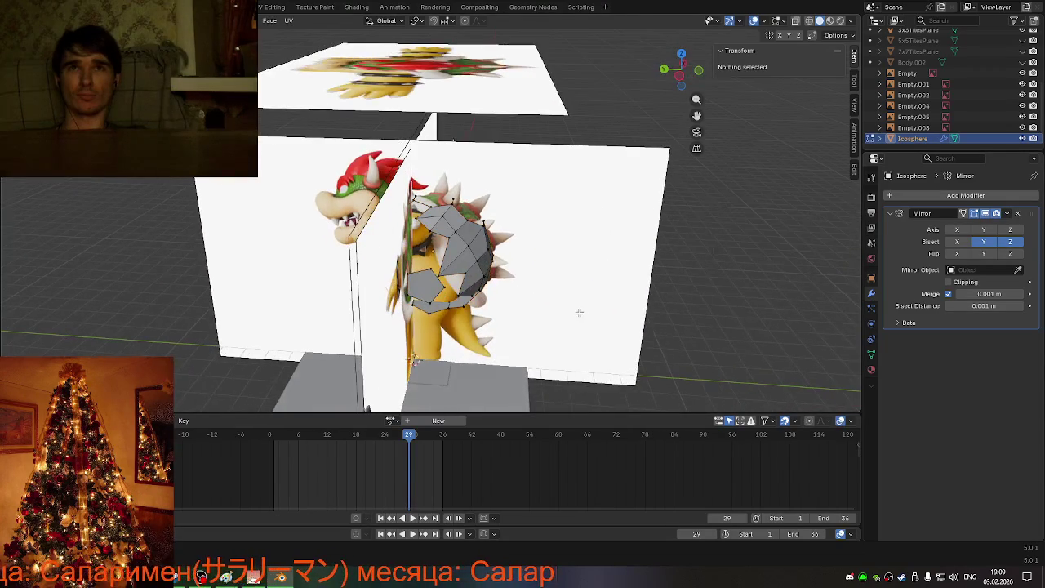
key("Tab")
mouse_move(789, 274)
middle_mouse_down()
mouse_move(632, 273)
mouse_move(652, 263)
middle_mouse_up()
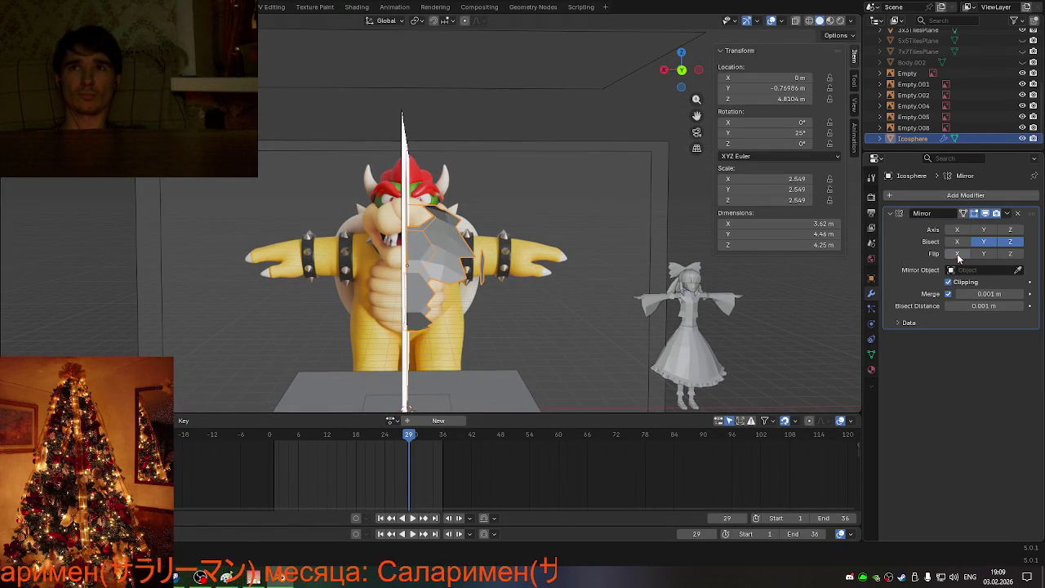
Step: Re-enable X mirroring, turn off Bisect Y and Z, try Bisect X with Flip, then undo
left_click(964, 230)
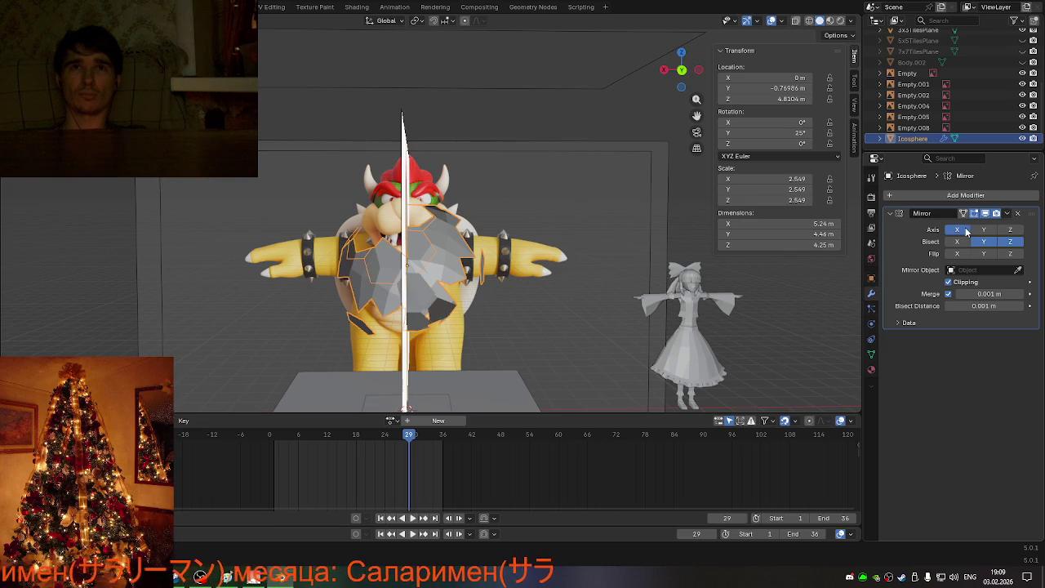
left_click(985, 249)
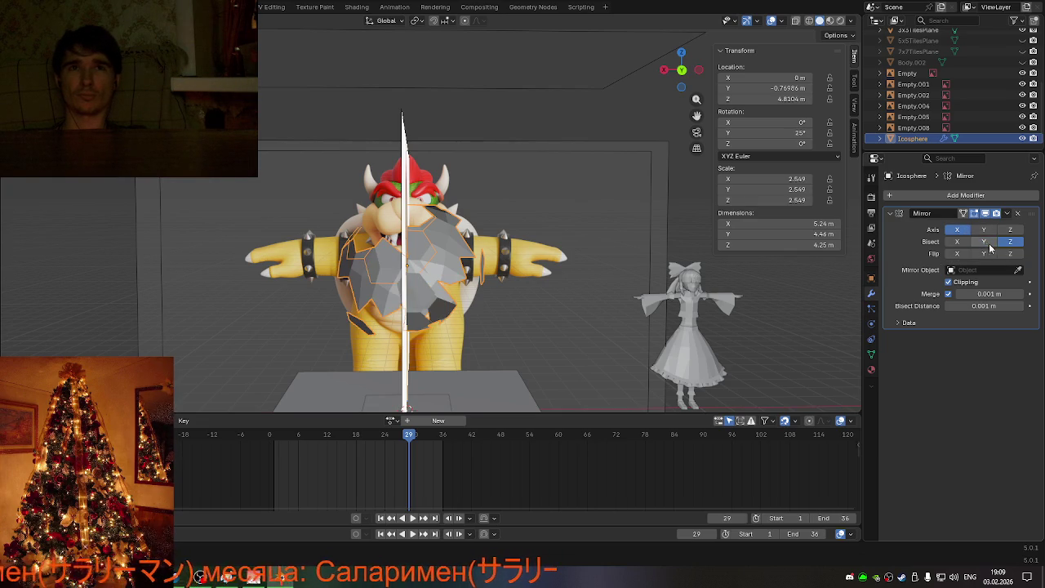
left_click(1005, 243)
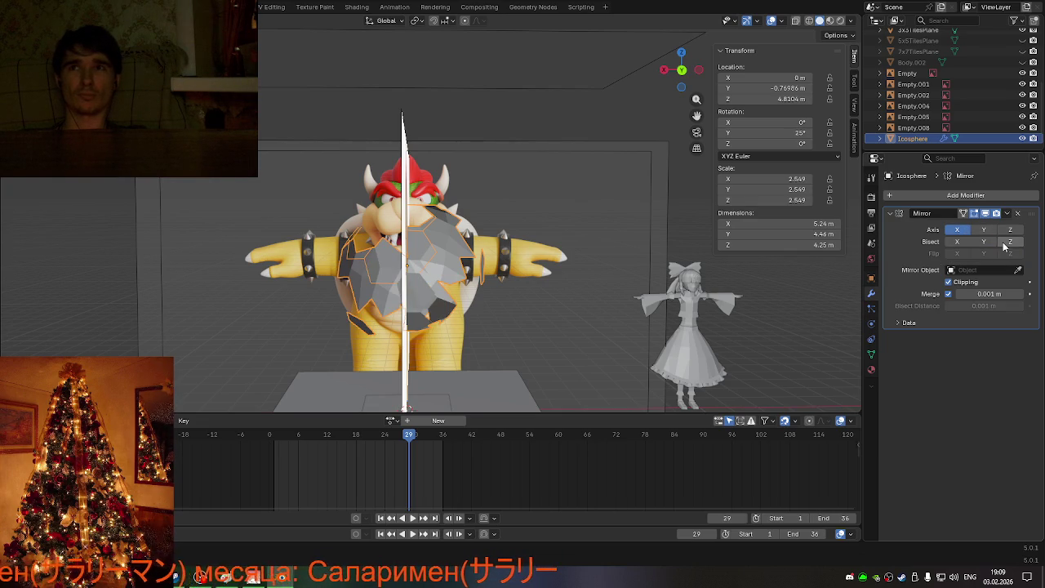
left_click(957, 242)
left_click(956, 255)
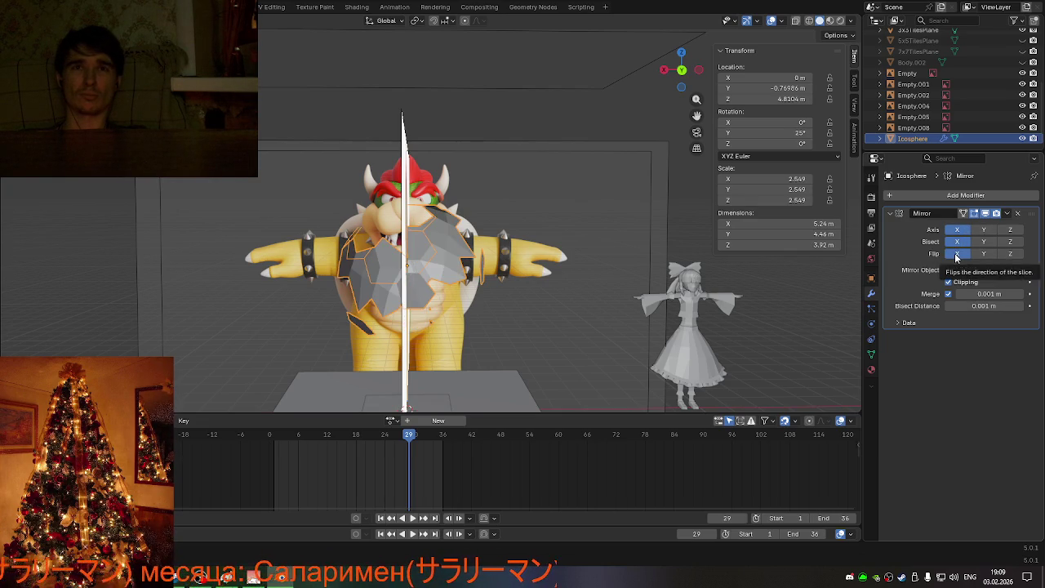
mouse_move(544, 257)
middle_mouse_down()
mouse_move(557, 270)
mouse_move(697, 283)
mouse_move(742, 274)
mouse_move(732, 270)
middle_mouse_up()
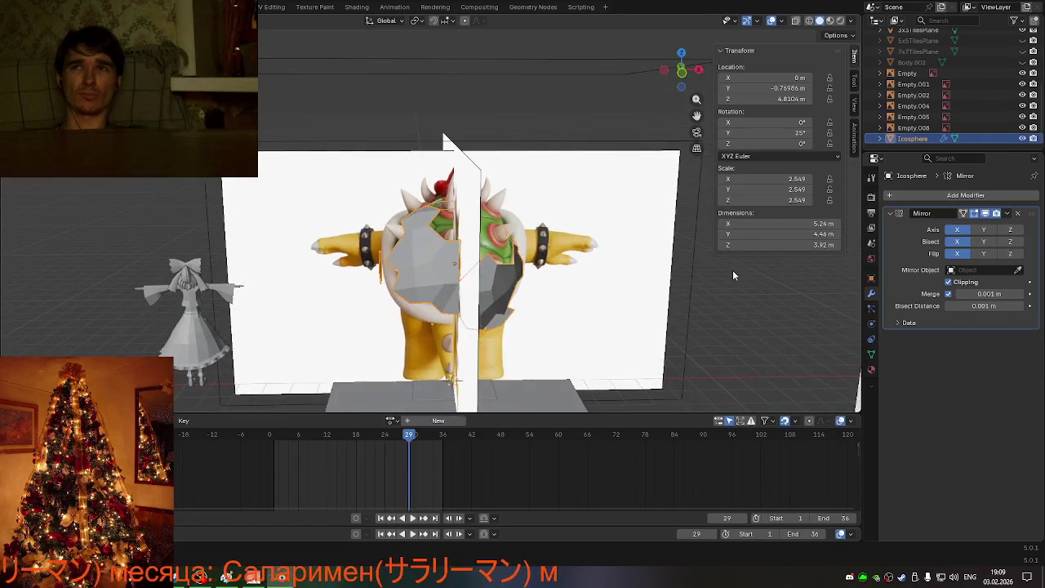
key("ctrl+z")
key("ctrl+z")
mouse_move(811, 270)
middle_mouse_down()
mouse_move(564, 288)
mouse_move(520, 270)
middle_mouse_up()
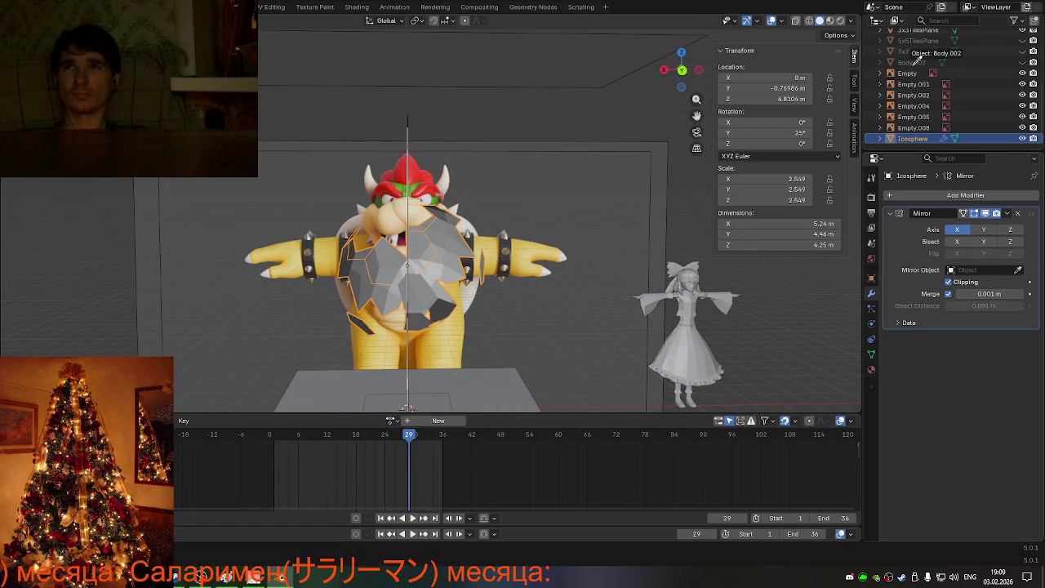
Step: Pick Body.002 as the Mirror Object with the eyedropper, then enter Edit Mode on the shell
left_click_drag(916, 62, 980, 269)
mouse_move(552, 256)
middle_mouse_down()
mouse_move(702, 285)
mouse_move(763, 268)
mouse_move(819, 270)
mouse_move(564, 268)
middle_mouse_up()
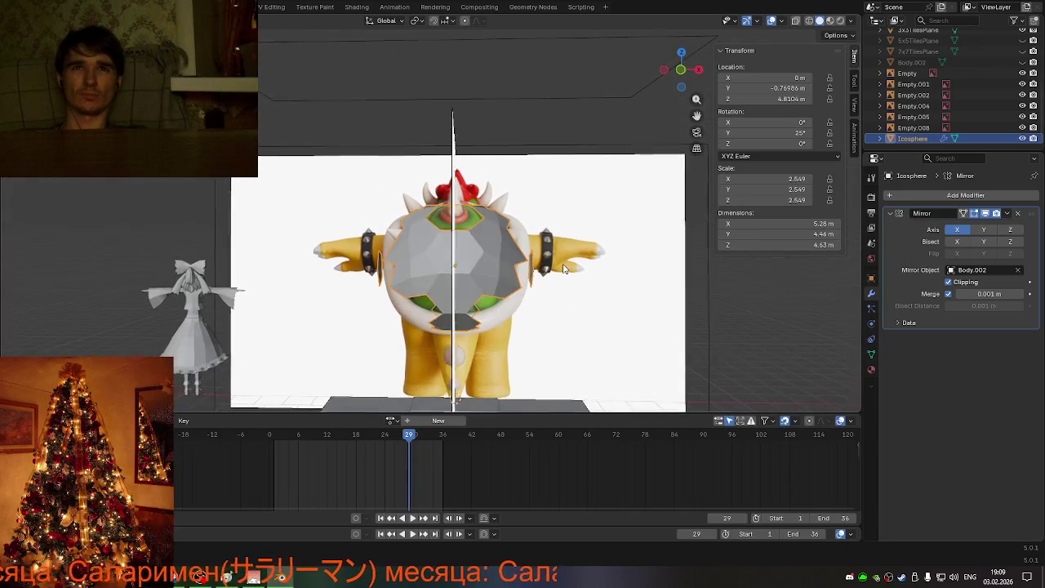
scroll(563, 268, "up", 2)
key("Tab")
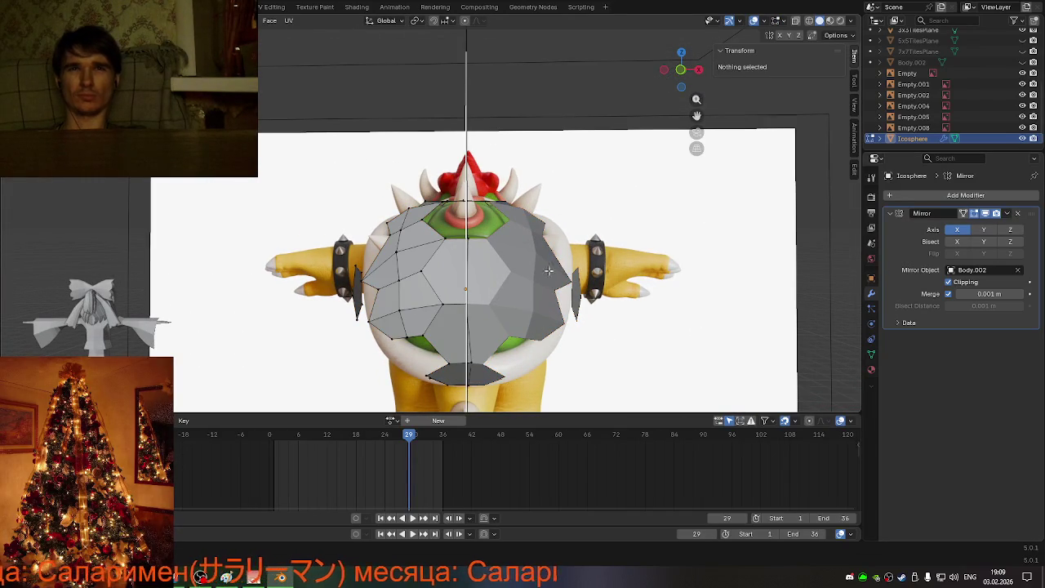
mouse_move(481, 291)
middle_mouse_down()
mouse_move(541, 329)
mouse_move(483, 340)
mouse_move(513, 324)
mouse_move(508, 279)
mouse_move(523, 275)
middle_mouse_up()
Step: Move a shell vertex onto the centre line with a grab constrained to X
left_click(515, 235)
middle_click_drag(515, 234, 491, 258)
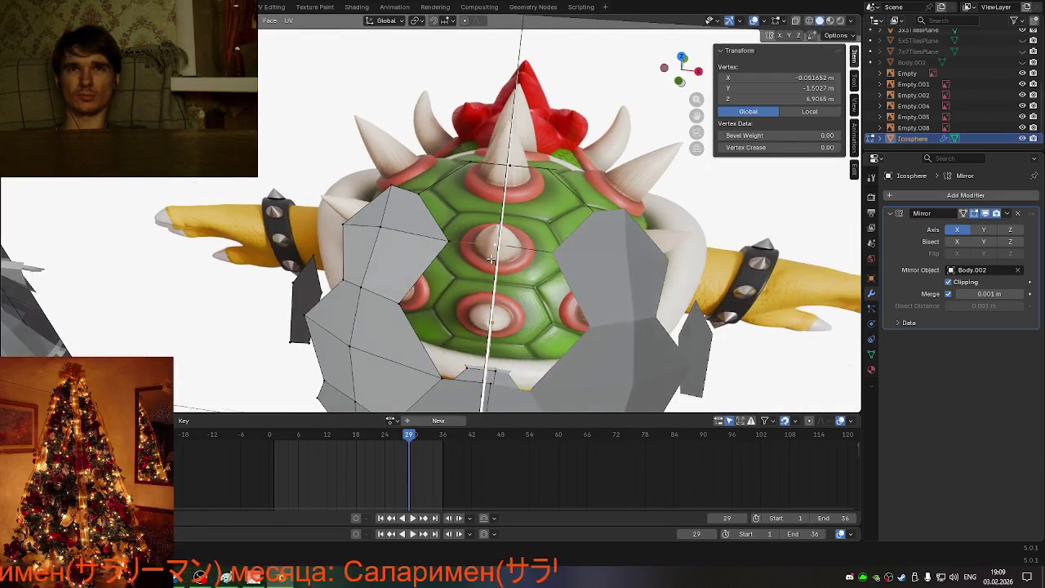
key("g")
key("x")
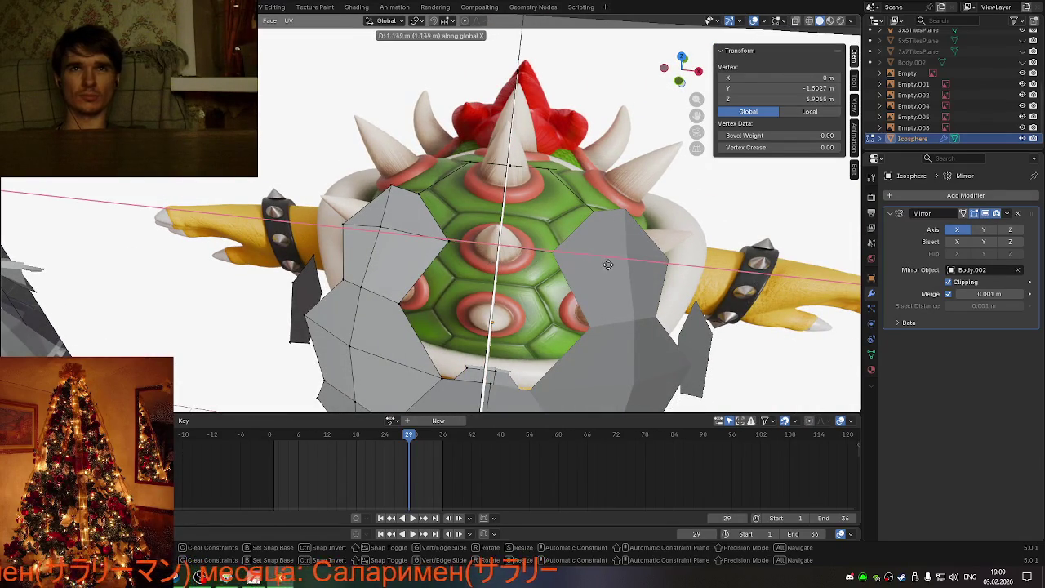
left_click(508, 176)
Step: Move two more centre vertices along X, then undo that move
left_click(549, 191)
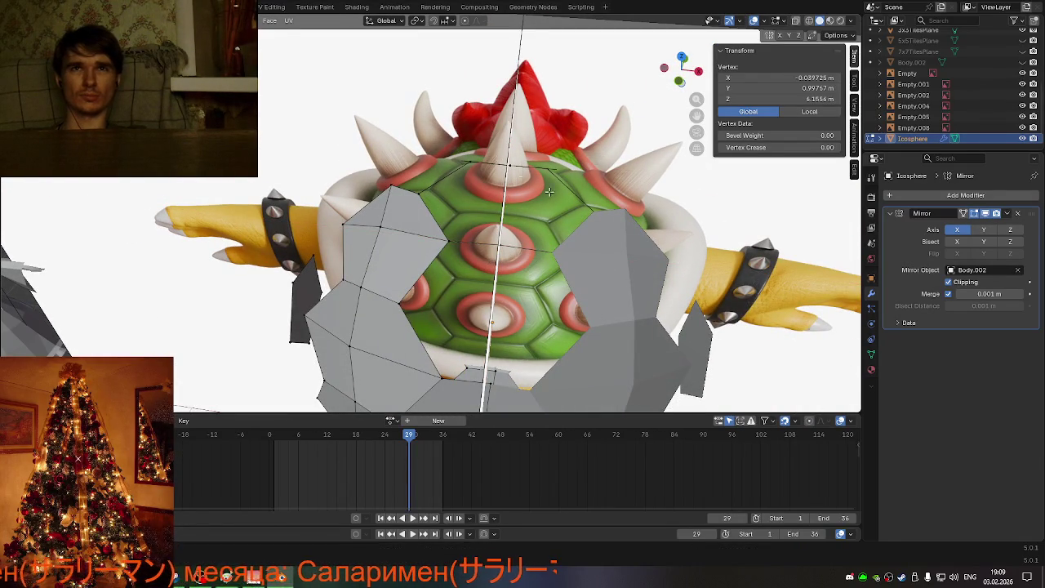
left_click(512, 173, "shift")
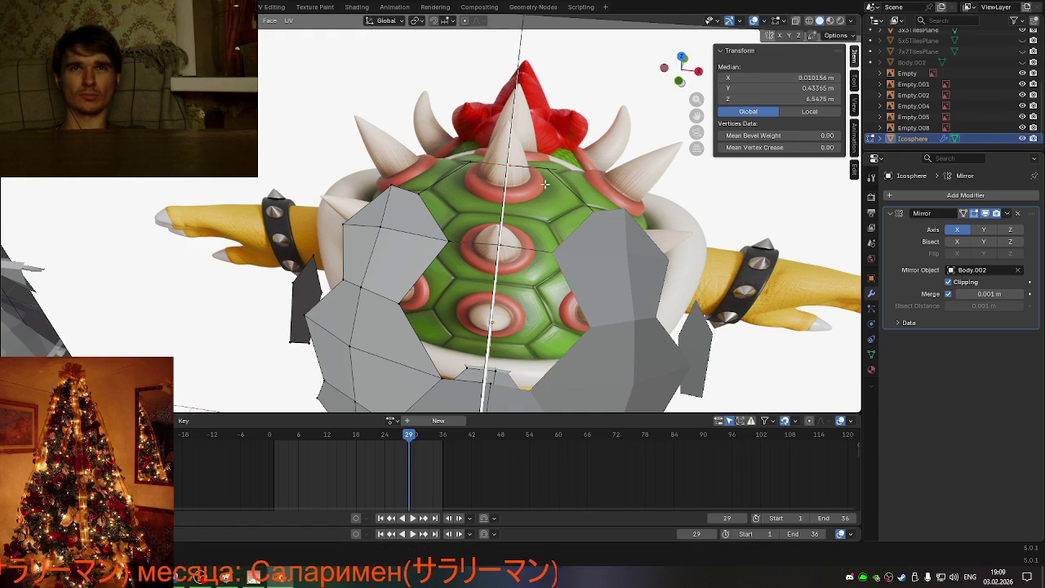
key("g")
key("x")
left_click(694, 199)
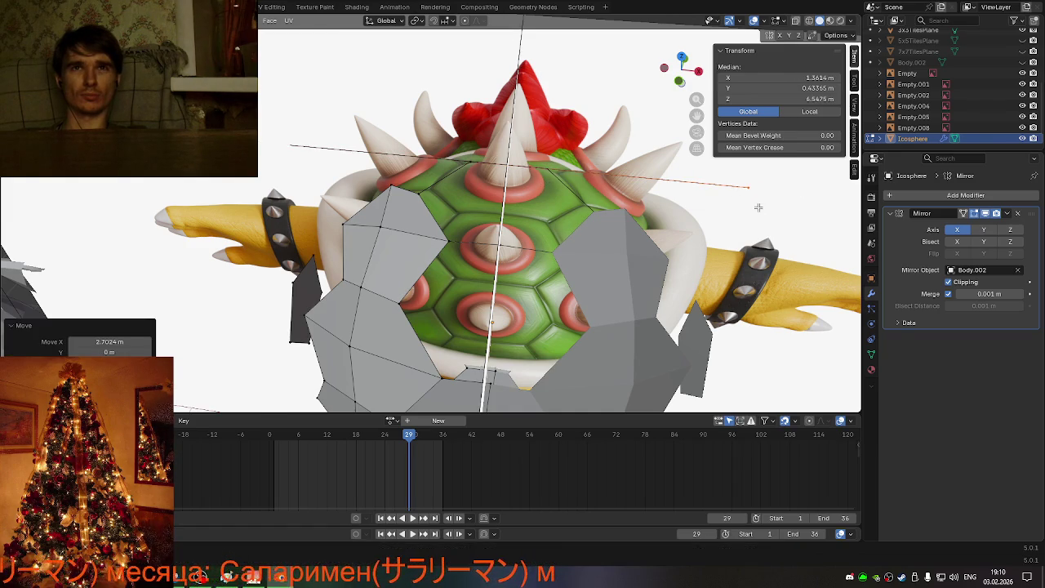
mouse_move(643, 282)
middle_mouse_down()
mouse_move(553, 299)
mouse_move(495, 249)
middle_mouse_up()
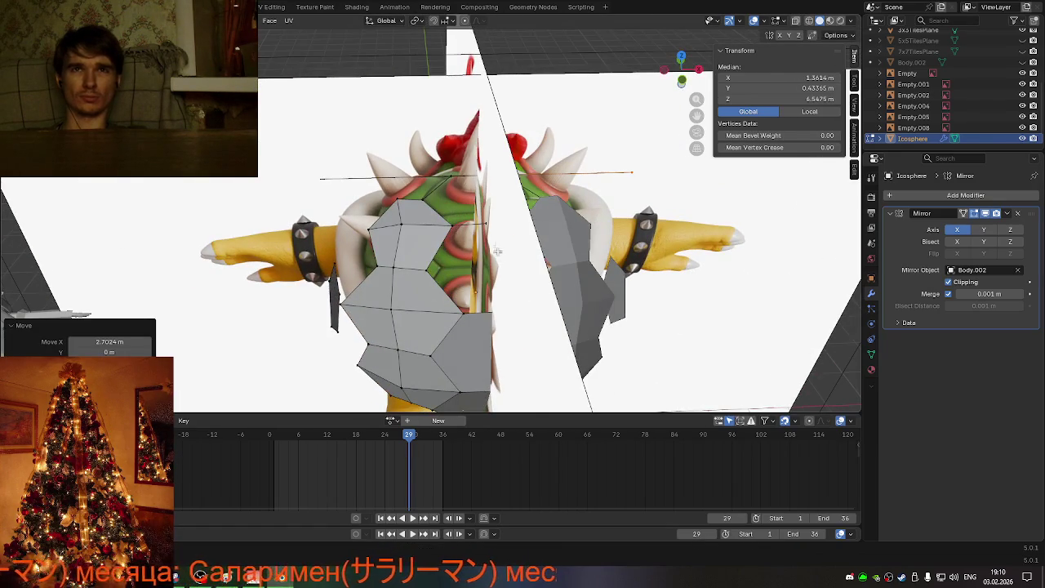
key("ctrl+z")
key("ctrl+z")
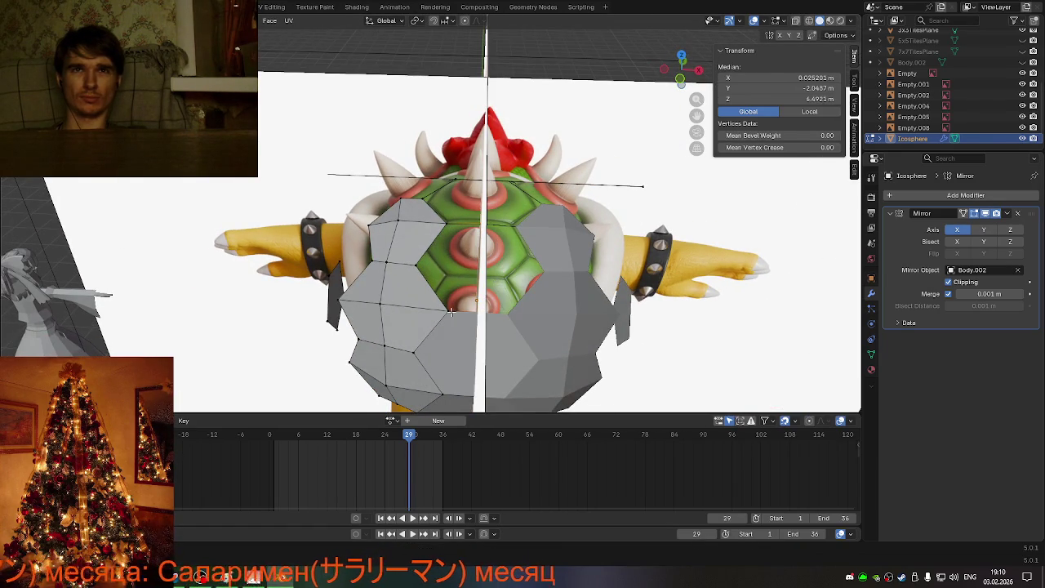
Step: Select the vertices bordering the shell's hole and fill it with a new face
left_click(447, 311, "shift")
left_click(416, 264, "shift")
left_click(447, 222, "shift")
key("f")
middle_click_drag(523, 293, 535, 276)
left_click(434, 200)
left_click(436, 175, "shift")
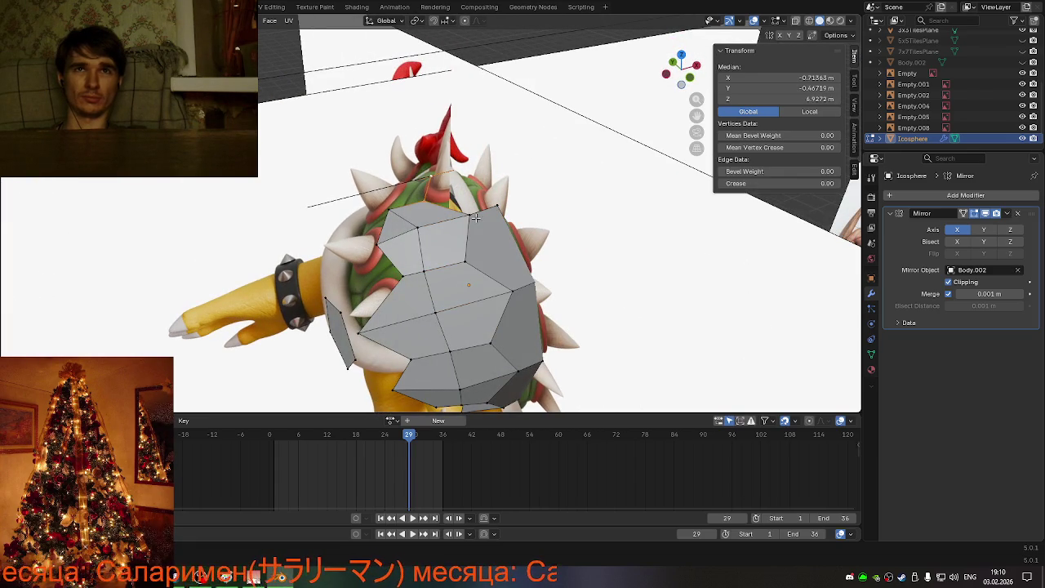
left_click(476, 218, "shift")
middle_click_drag(493, 213, 440, 252)
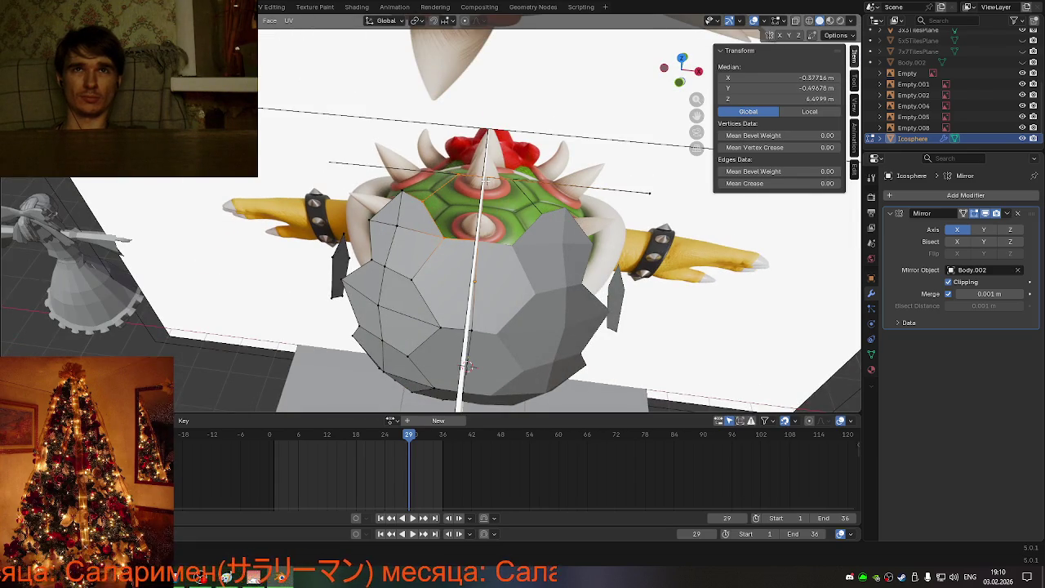
key("f")
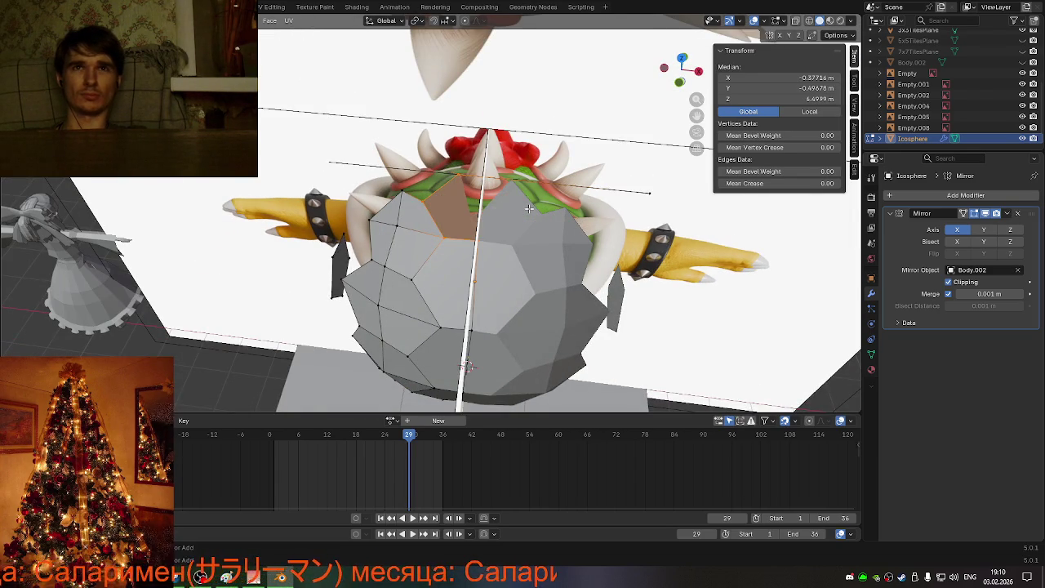
Step: Turn on X-ray and move the stray edge's end vertex along X
key("alt+z")
middle_click_drag(495, 178, 636, 196)
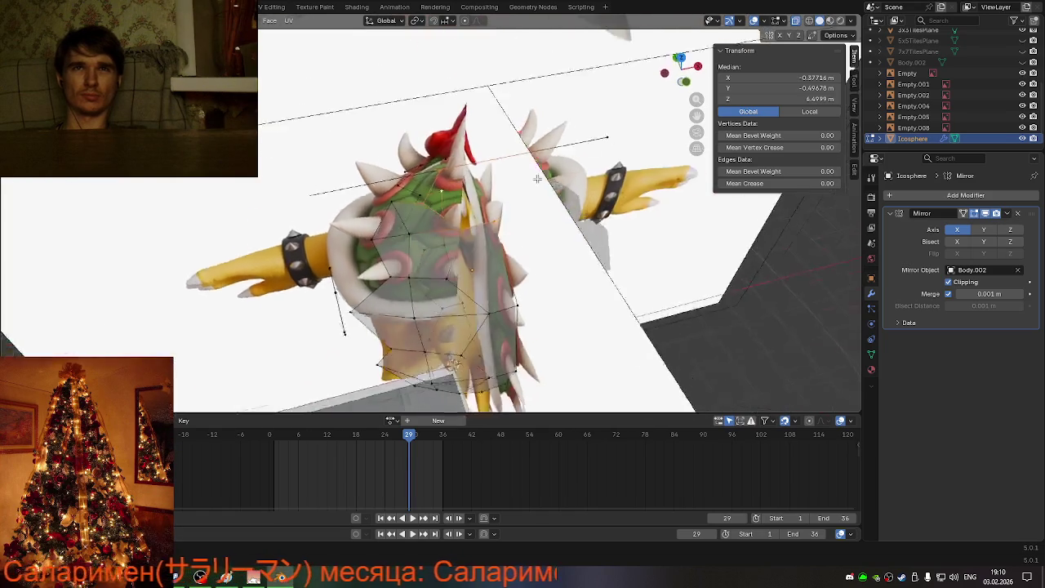
left_click(654, 206)
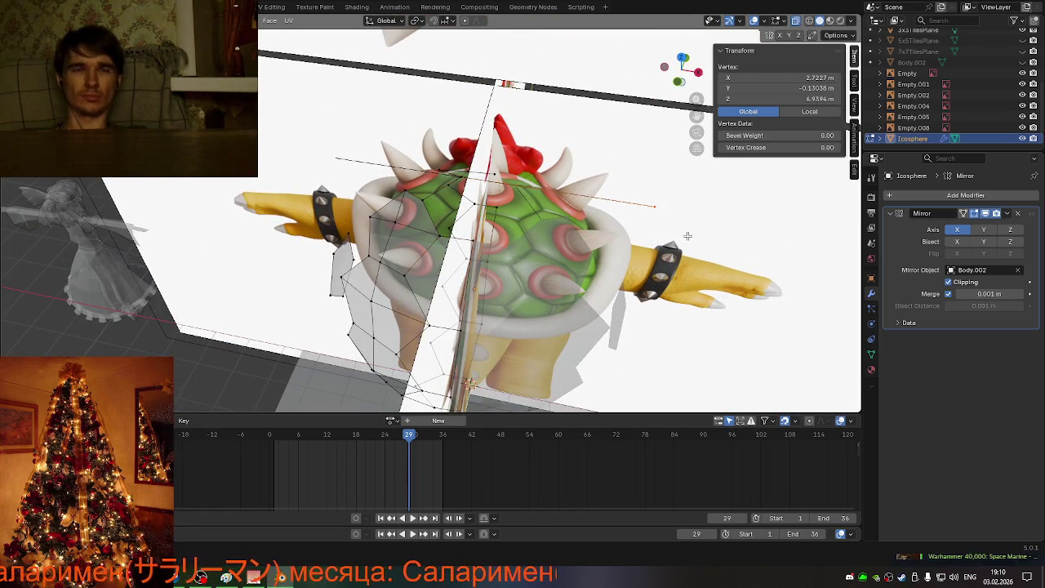
key("g")
key("x")
left_click(359, 179)
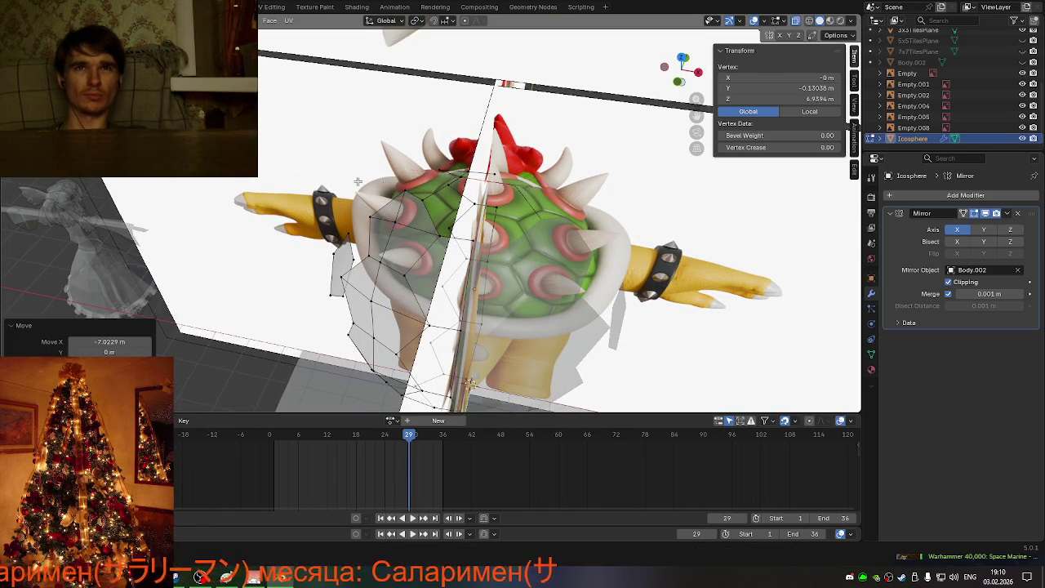
mouse_move(359, 180)
middle_mouse_down()
mouse_move(436, 188)
mouse_move(473, 206)
mouse_move(490, 233)
middle_mouse_up()
Step: Clear the selection and pick two vertices near the centre line
key("a")
key("alt+a")
left_click(491, 232)
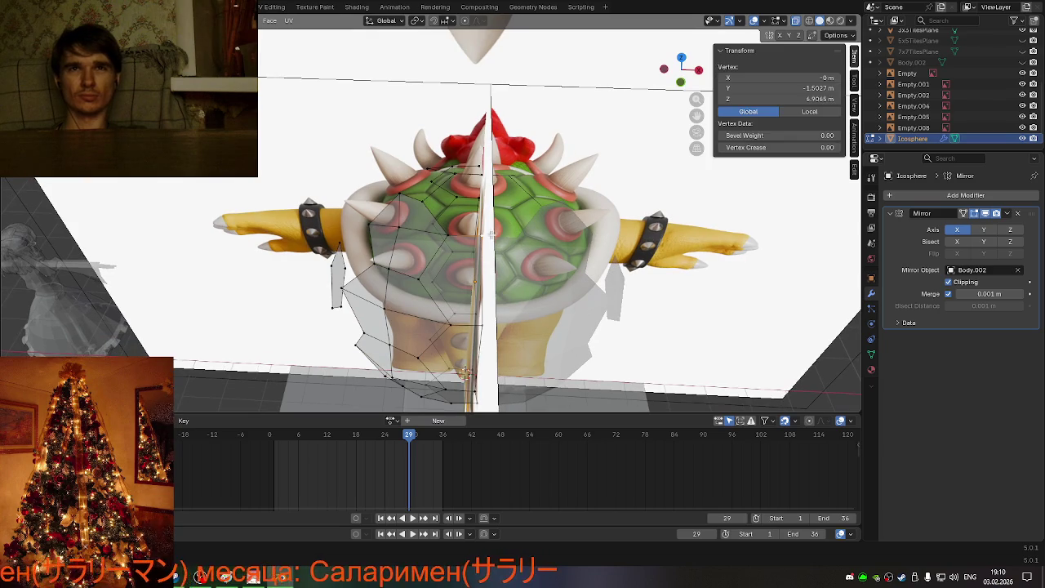
left_click(447, 235, "shift")
middle_click_drag(423, 199, 437, 177)
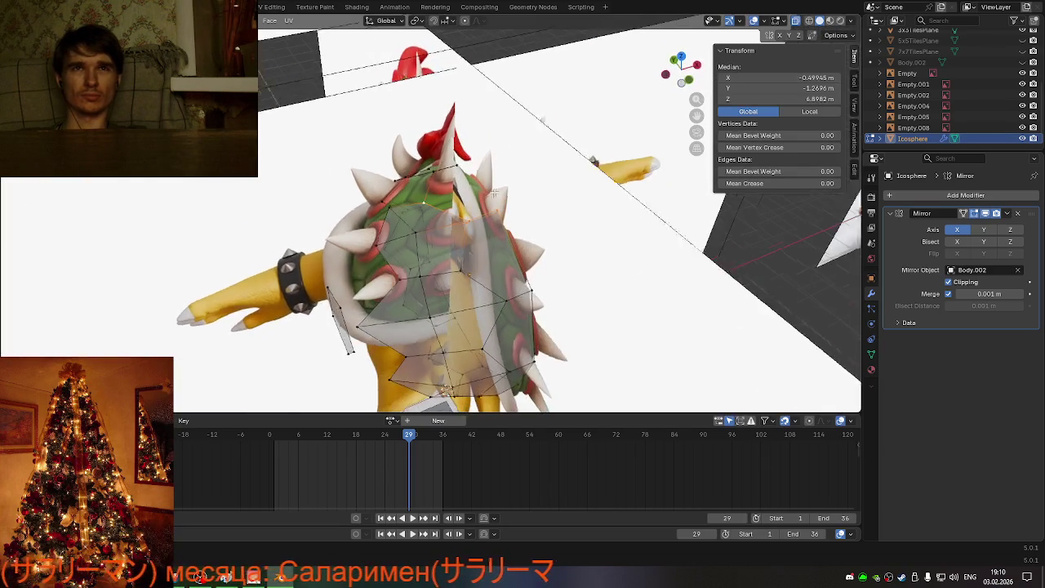
scroll(574, 239, "down", 5)
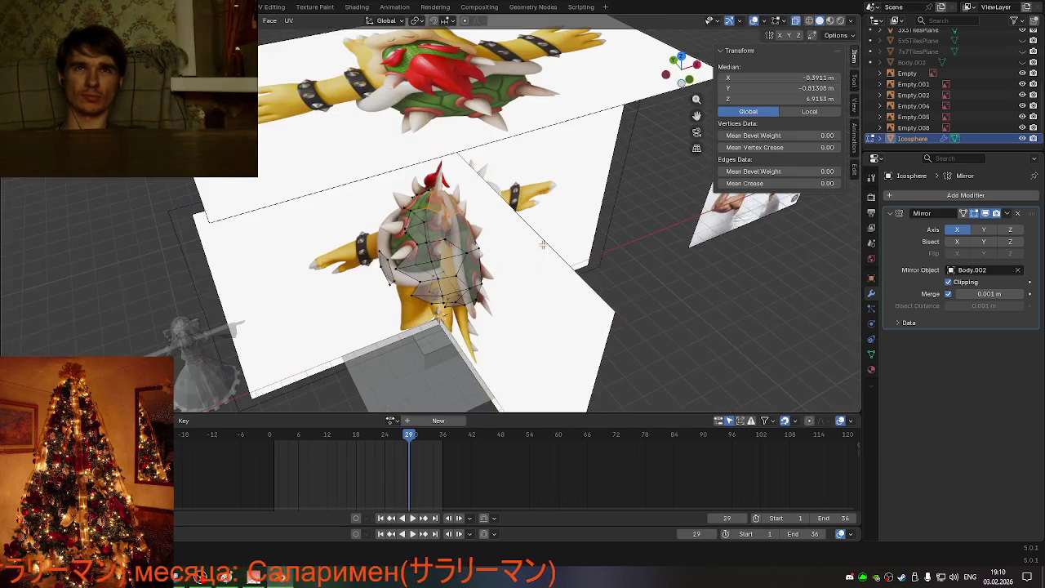
scroll(535, 227, "up", 3)
Step: Select three lower-edge vertices and extrude them, cancelling the initial move
mouse_move(536, 227)
middle_mouse_down()
mouse_move(493, 161)
mouse_move(437, 237)
middle_mouse_up()
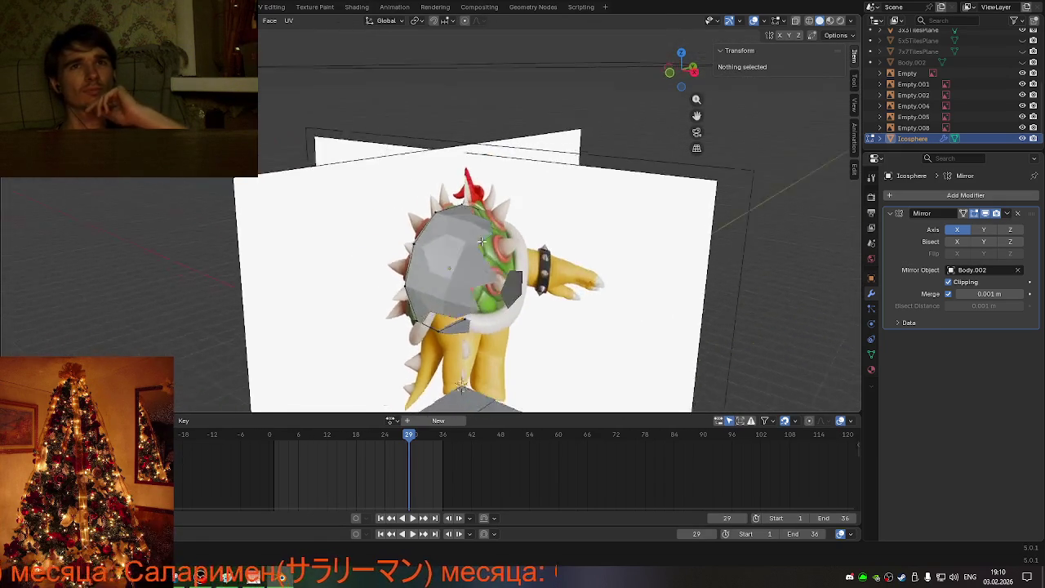
mouse_move(438, 238)
middle_mouse_down()
mouse_move(526, 262)
mouse_move(531, 223)
mouse_move(552, 206)
mouse_move(543, 254)
mouse_move(482, 343)
middle_mouse_up()
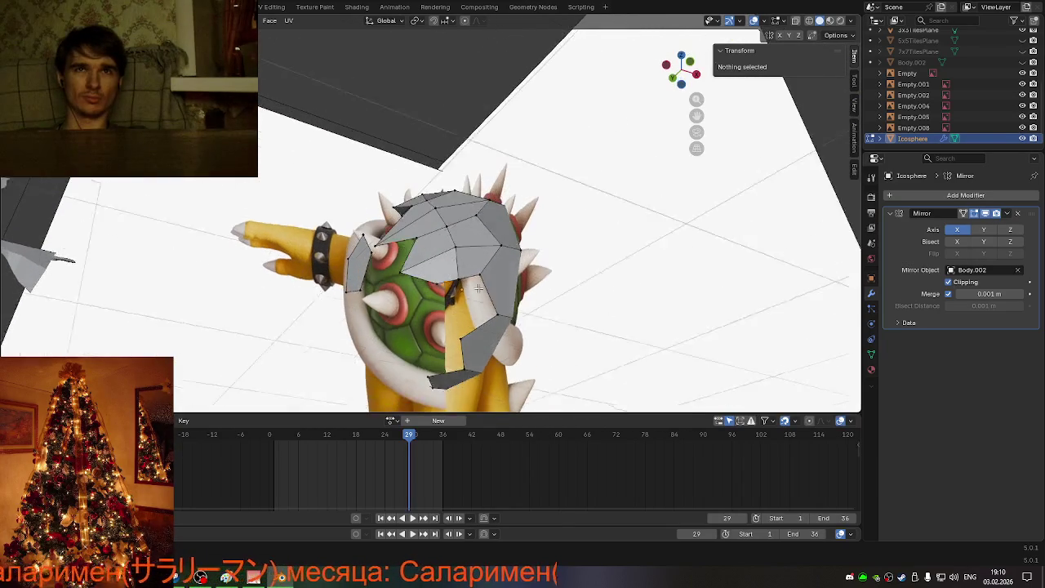
left_click(460, 346)
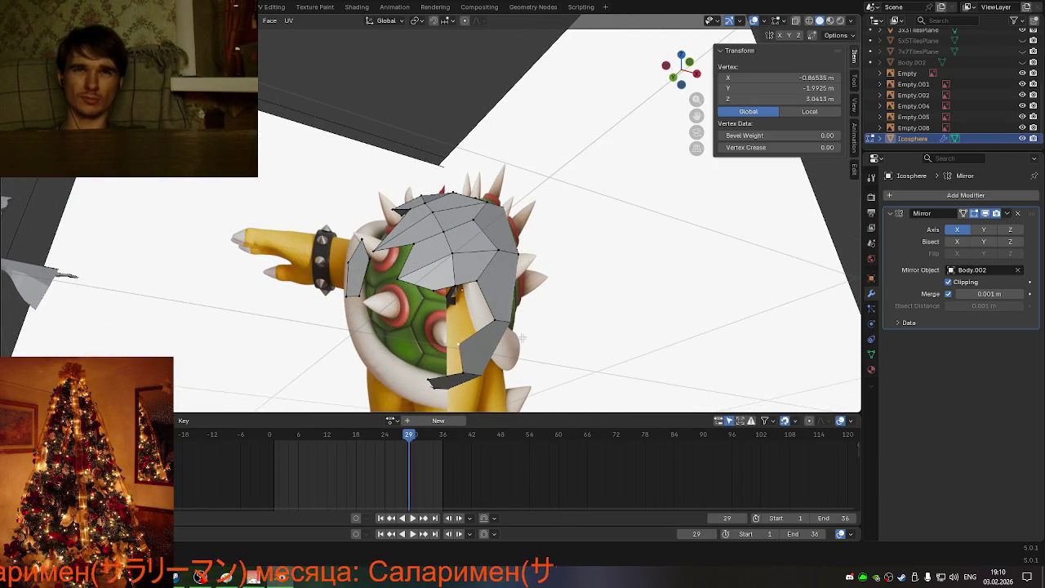
left_click(481, 283, "shift")
left_click(498, 318, "shift")
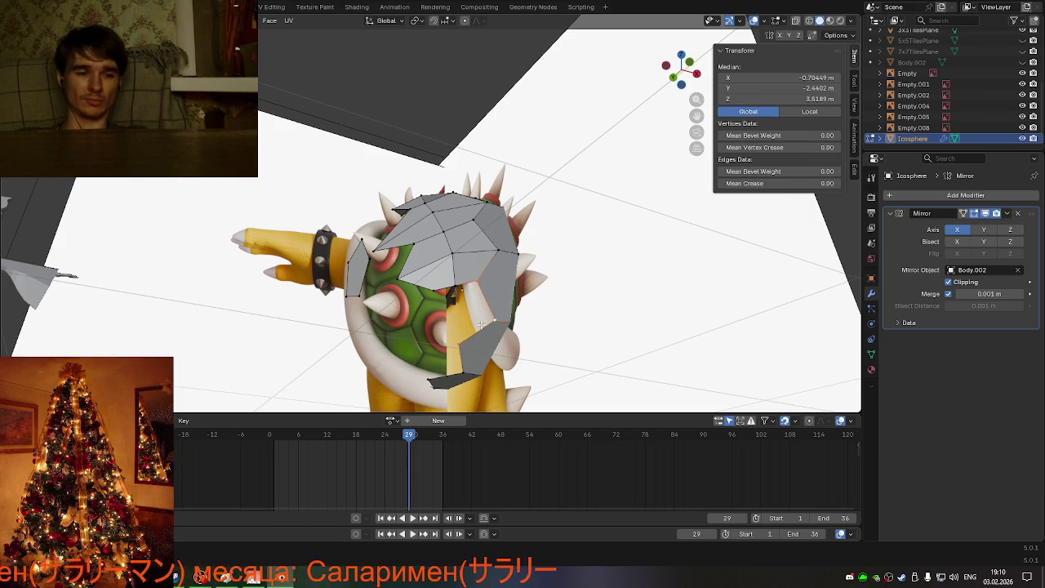
key("g")
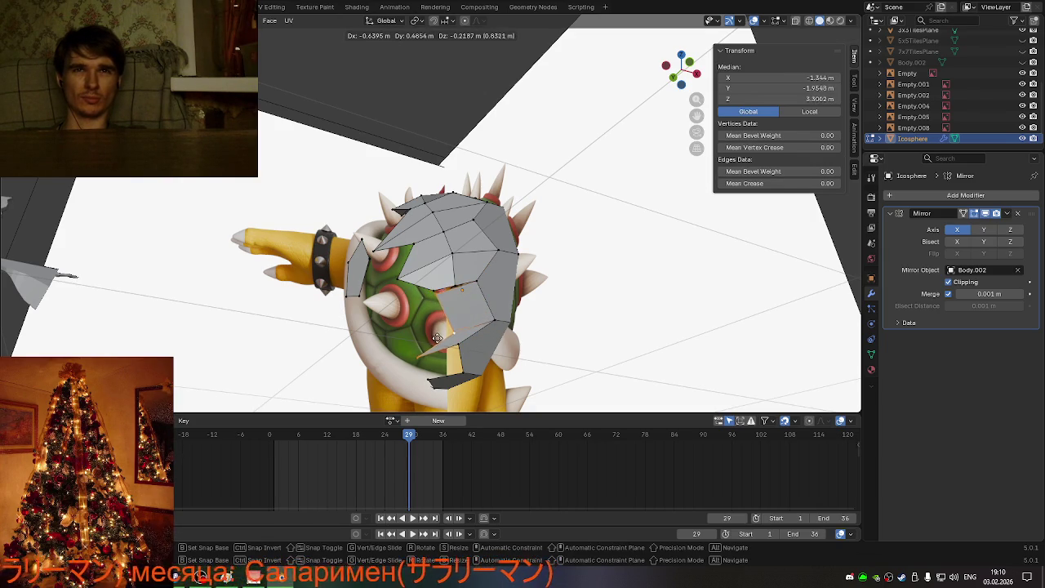
key("x")
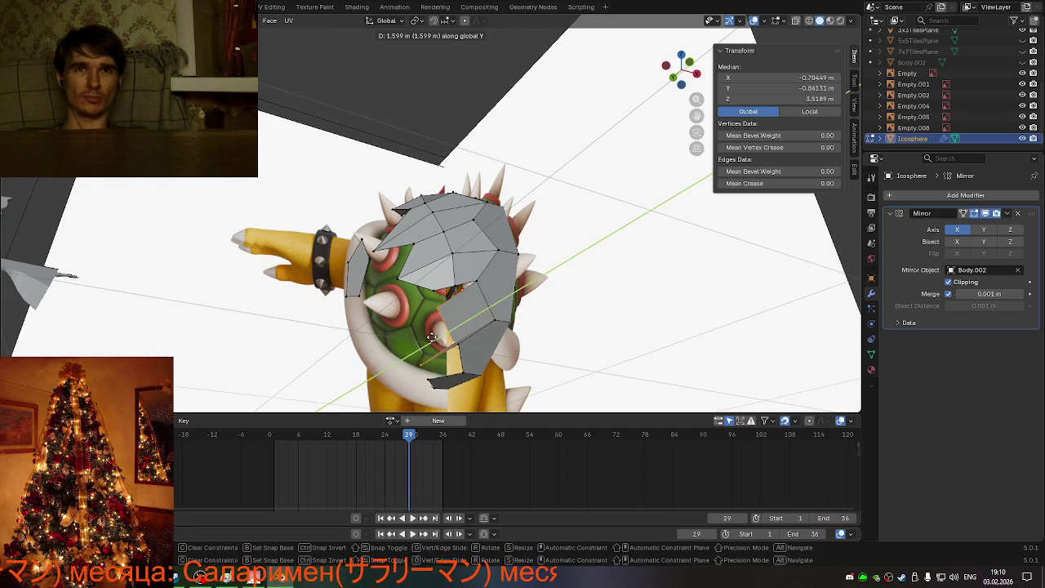
right_click(437, 335)
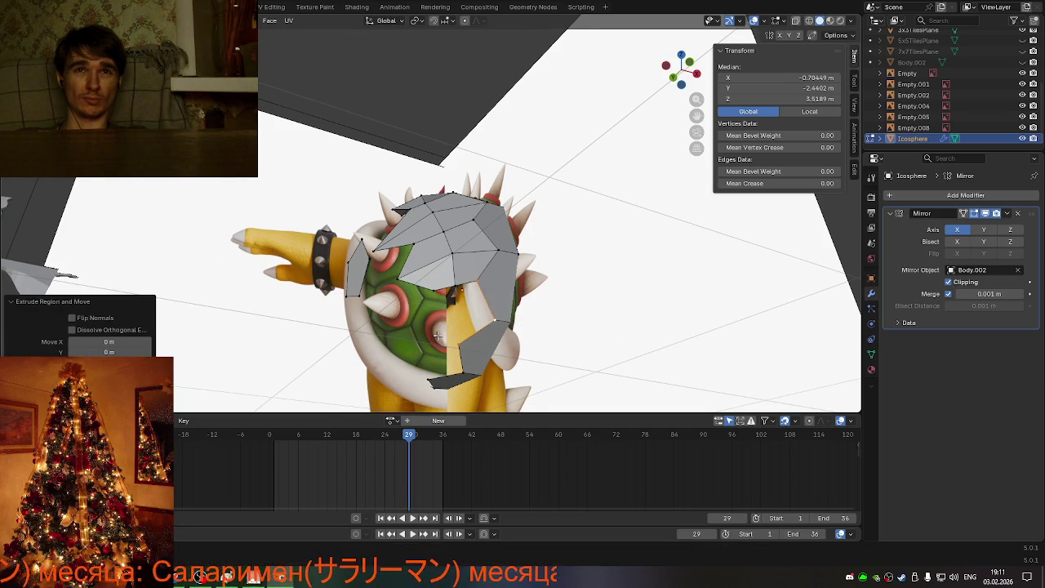
Step: Move the extruded vertices down over the shell's lower side, then select one vertex
mouse_move(437, 334)
middle_mouse_down()
mouse_move(424, 347)
mouse_move(490, 359)
middle_mouse_up()
key("g")
left_click(404, 360)
key("g")
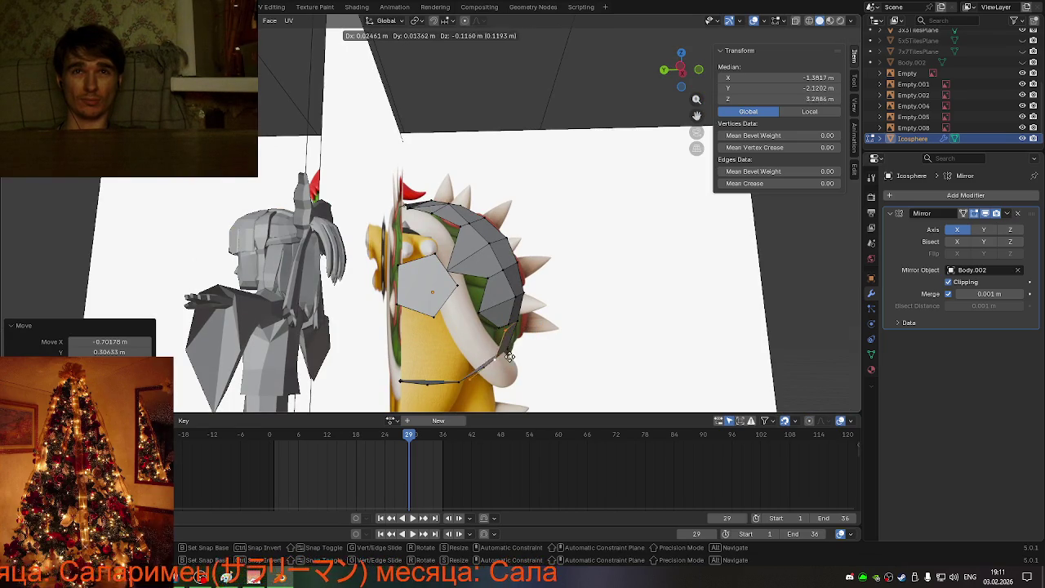
left_click(506, 355)
mouse_move(505, 355)
middle_mouse_down()
mouse_move(491, 315)
mouse_move(424, 340)
mouse_move(457, 326)
middle_mouse_up()
left_click(406, 351)
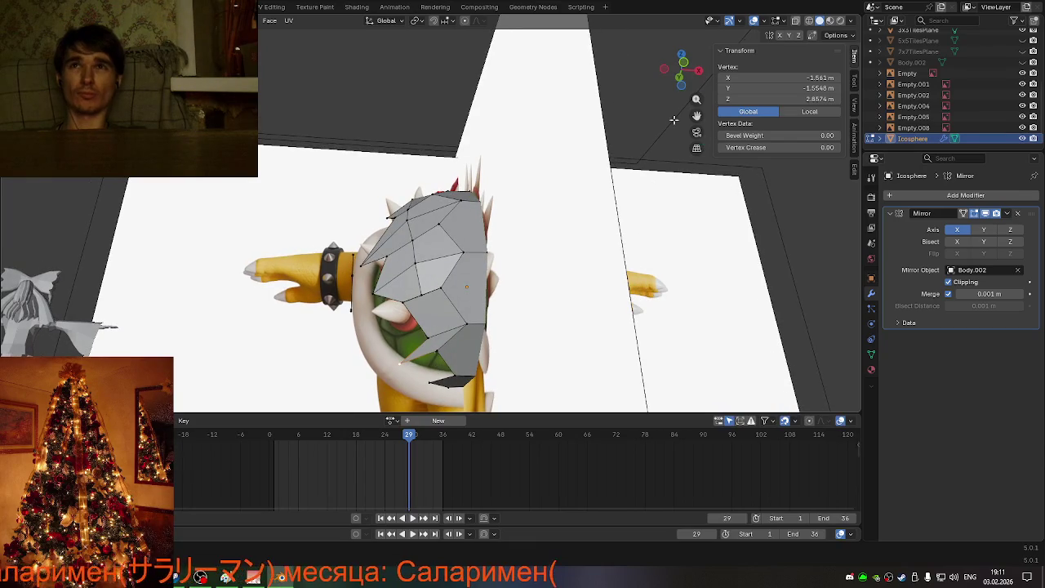
left_click(689, 66)
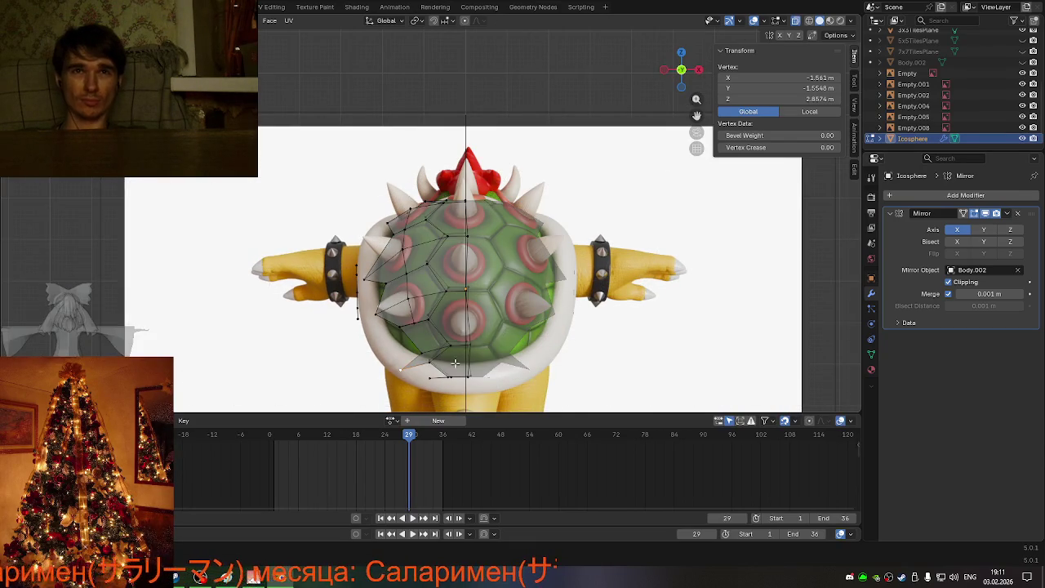
Step: Move a rim vertex onto the shell edge and merge it with a neighbouring vertex
scroll(455, 363, "up", 1)
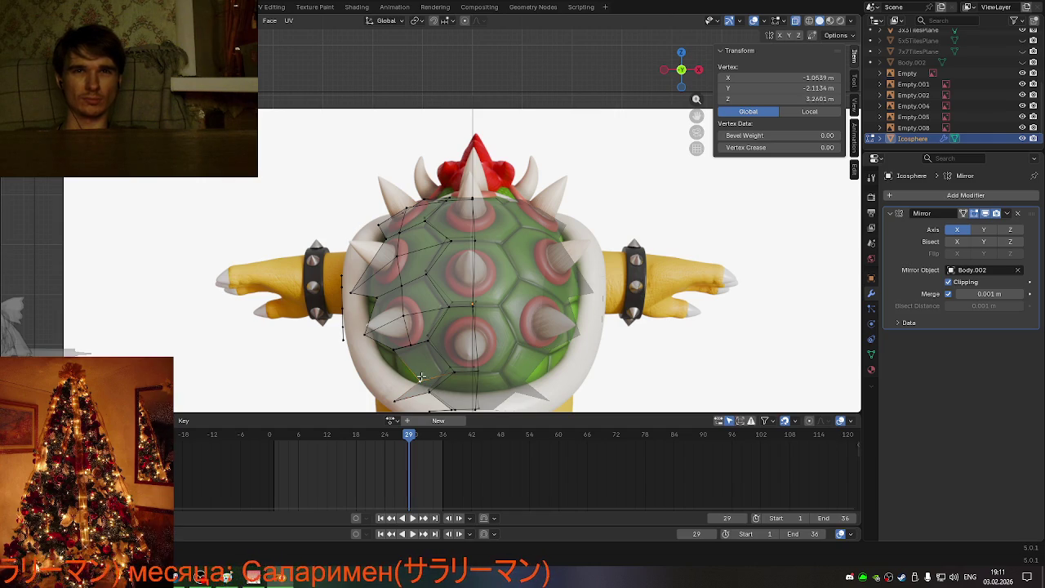
key("g")
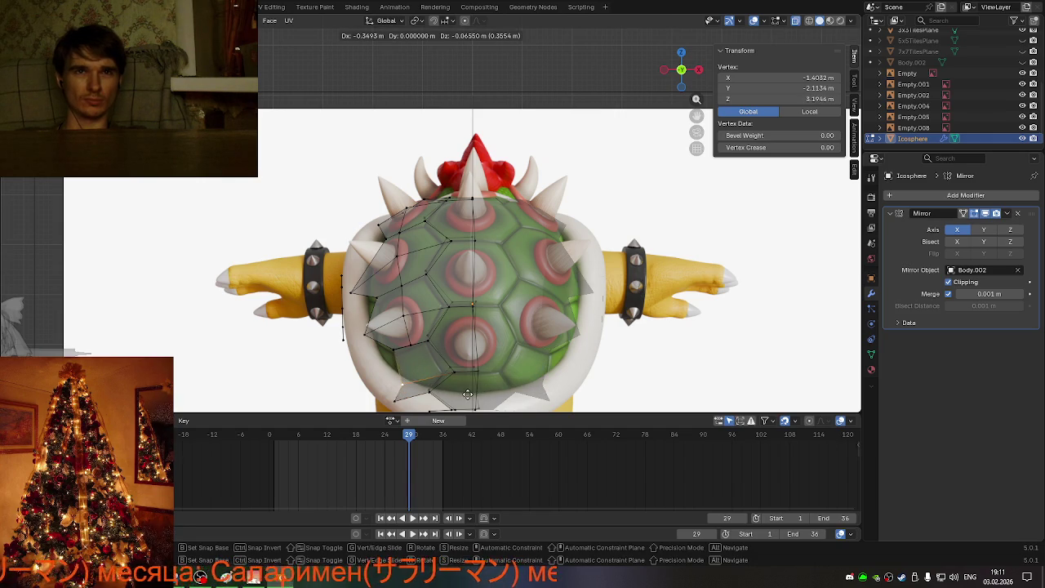
left_click(458, 396)
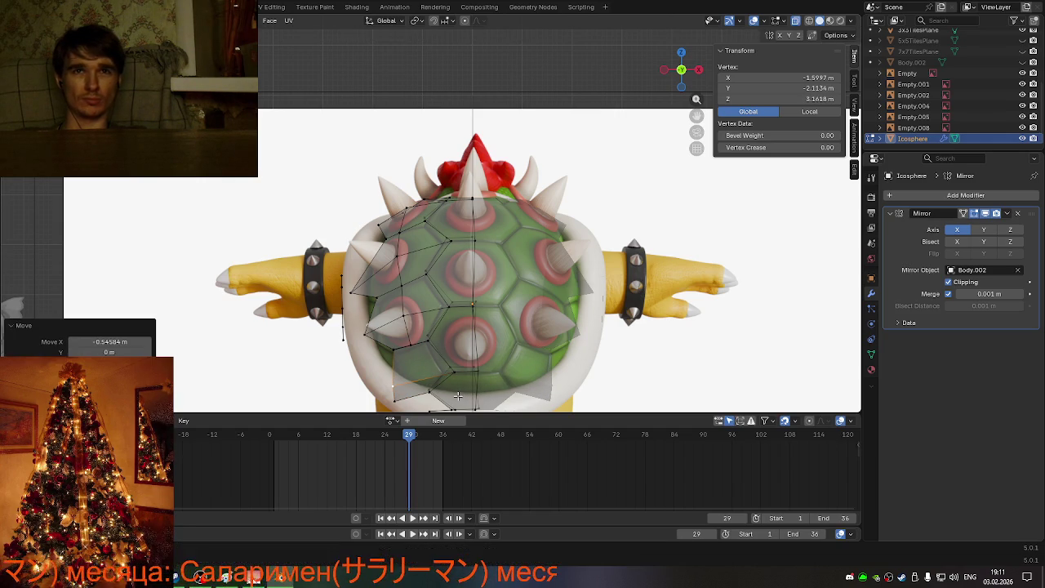
left_click(392, 403)
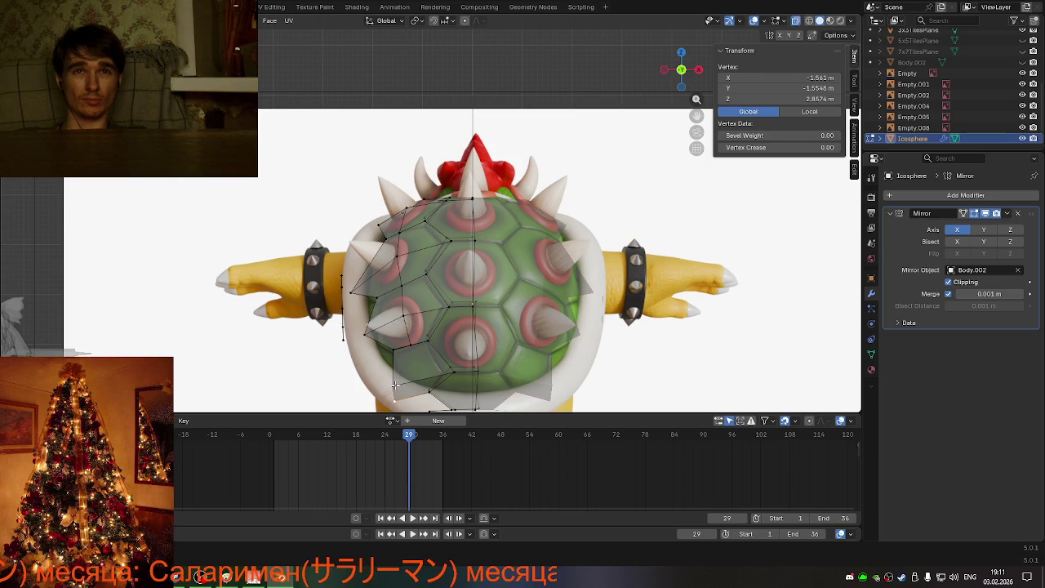
key("m")
left_click(488, 338)
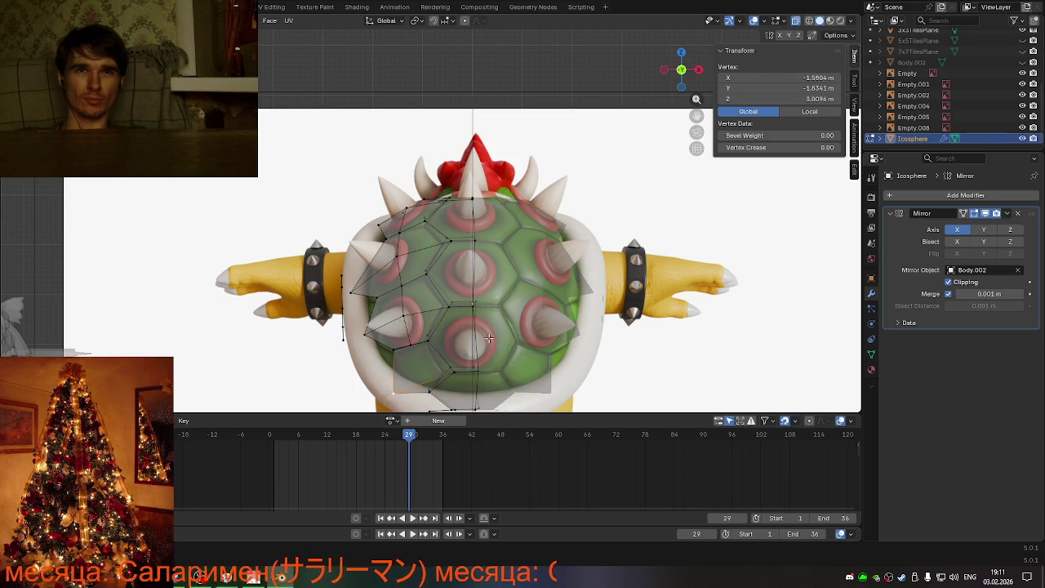
Step: In the straight back view, shift another lower-rim vertex sideways along X
middle_click_drag(488, 338, 462, 342)
left_click_drag(462, 341, 464, 345)
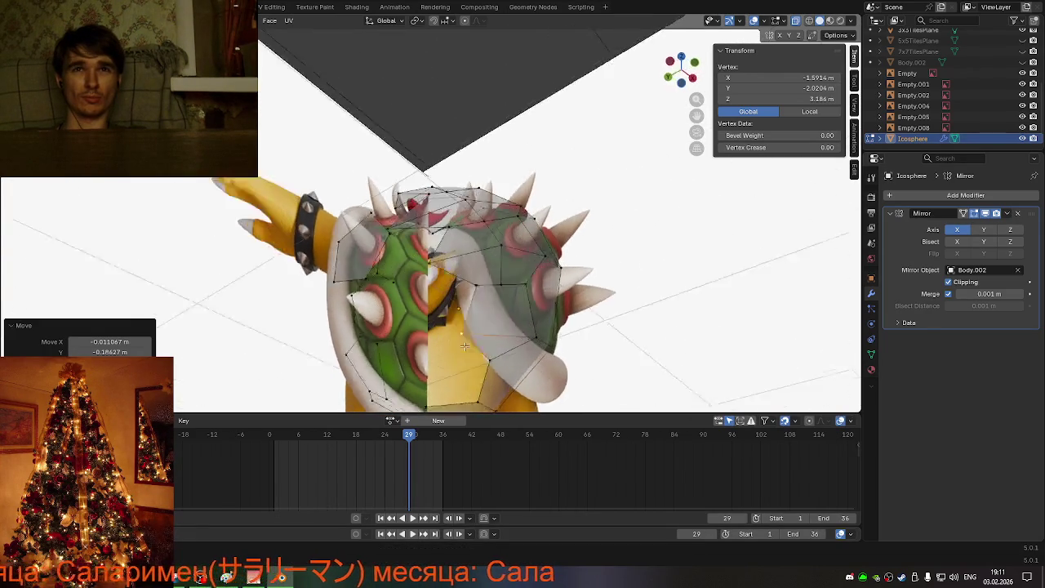
middle_click_drag(464, 345, 420, 373)
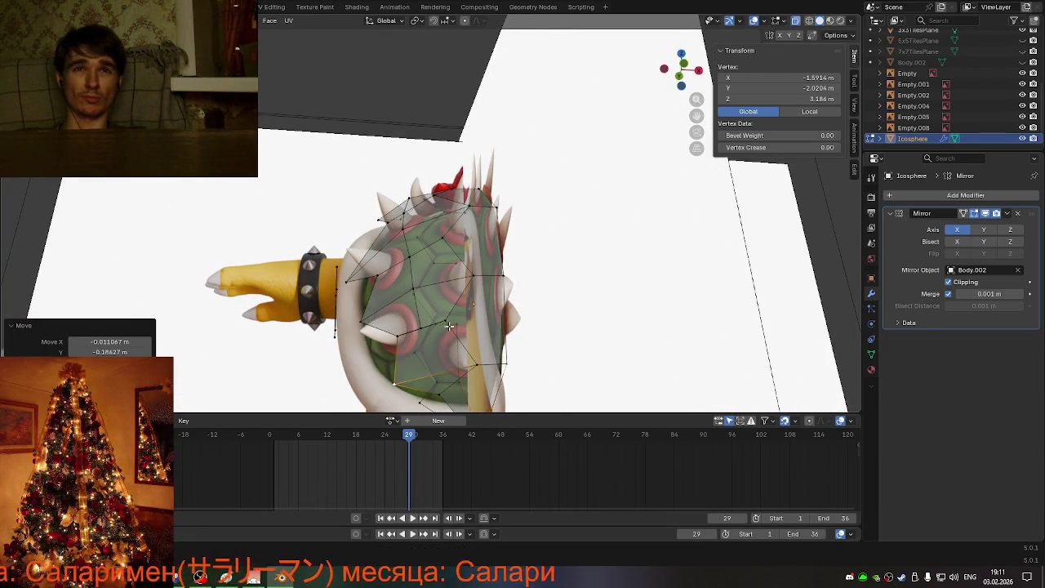
left_click(684, 77)
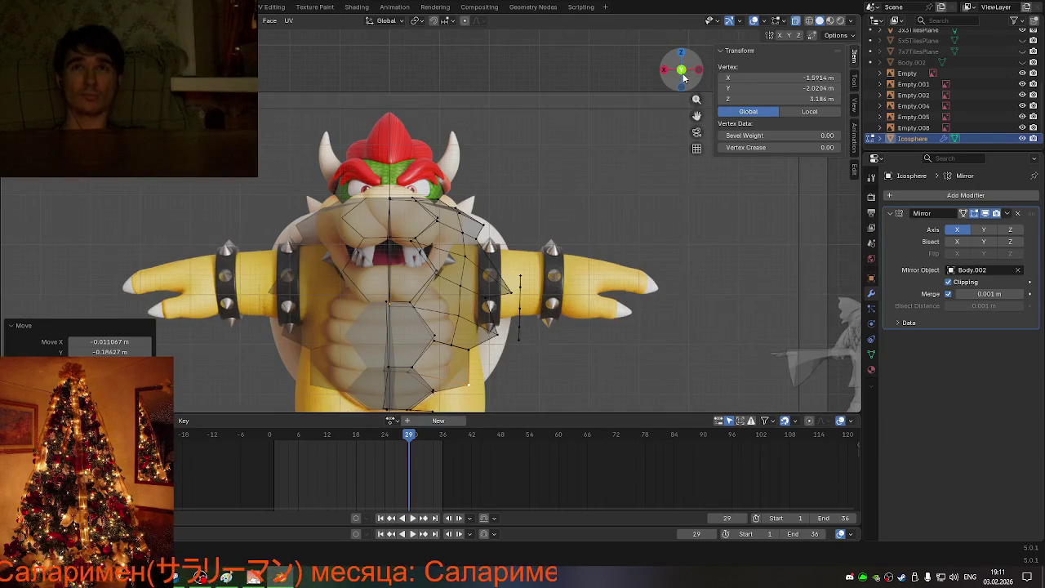
left_click(684, 76)
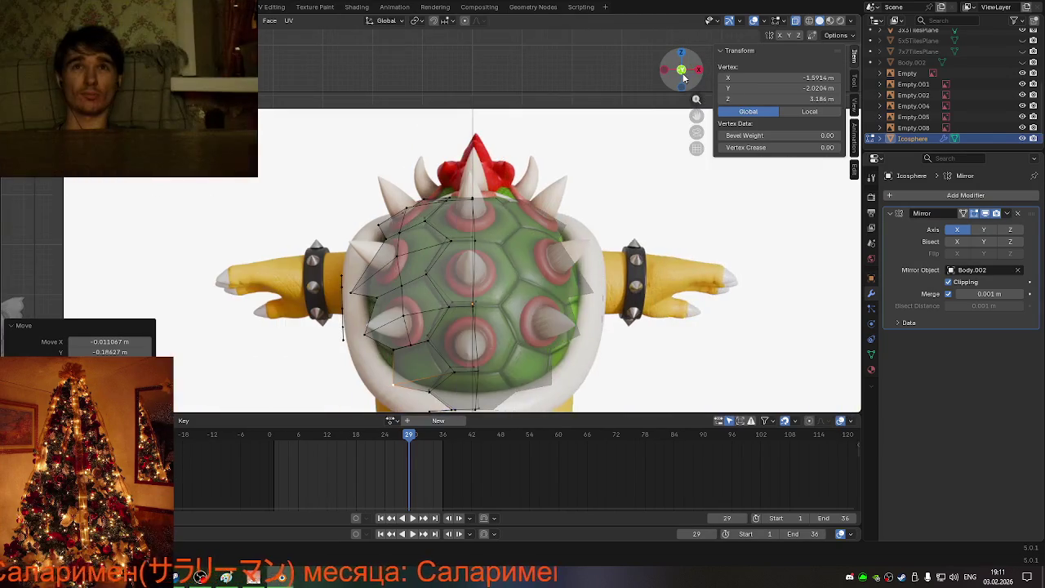
left_click(453, 373)
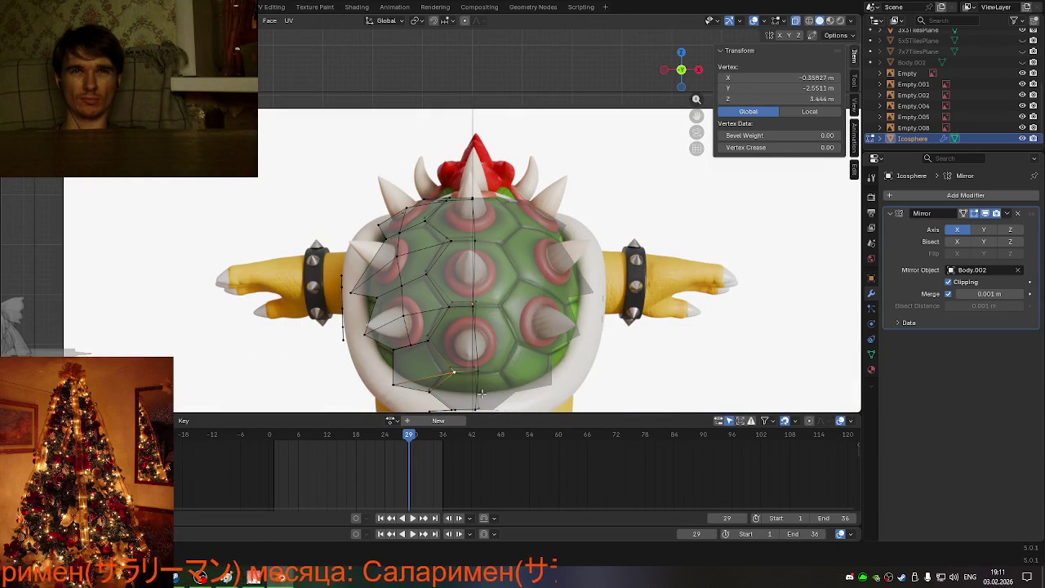
key("g")
key("x")
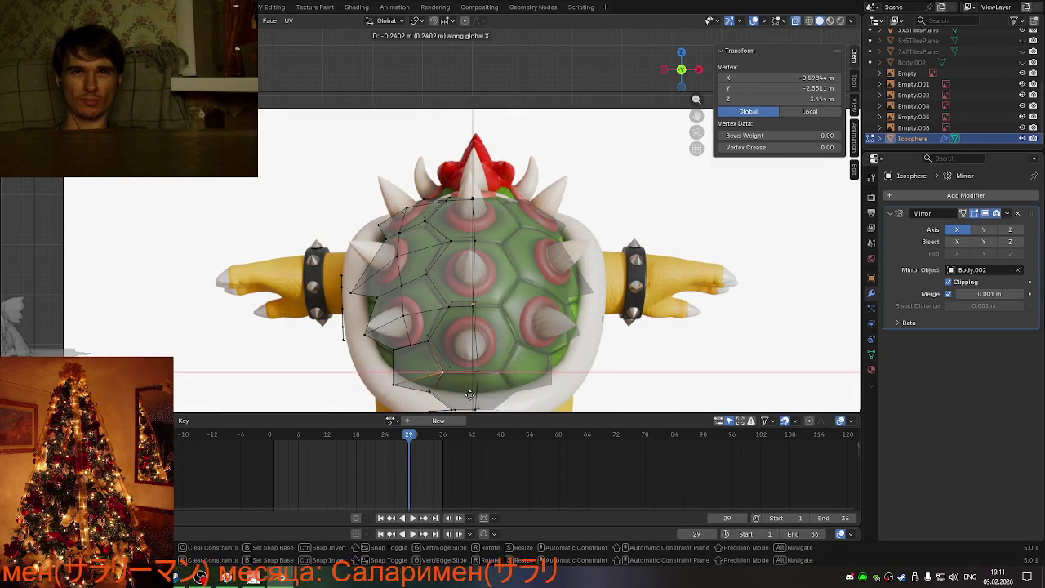
left_click(469, 395)
Step: Raise a lower-edge vertex along Z, then vertex-slide it by a 0.114 factor
left_click(425, 337)
key("g")
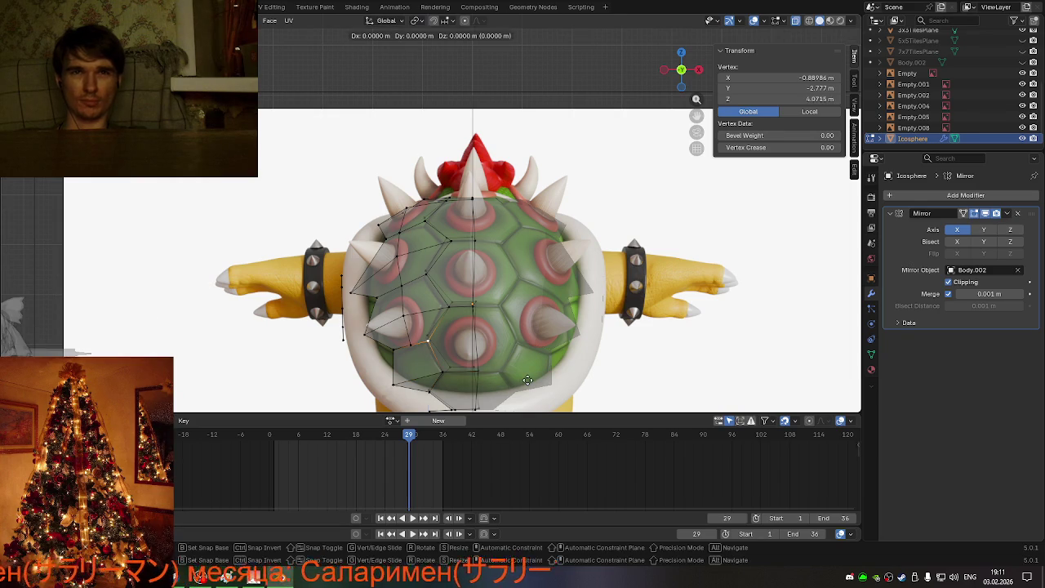
key("z")
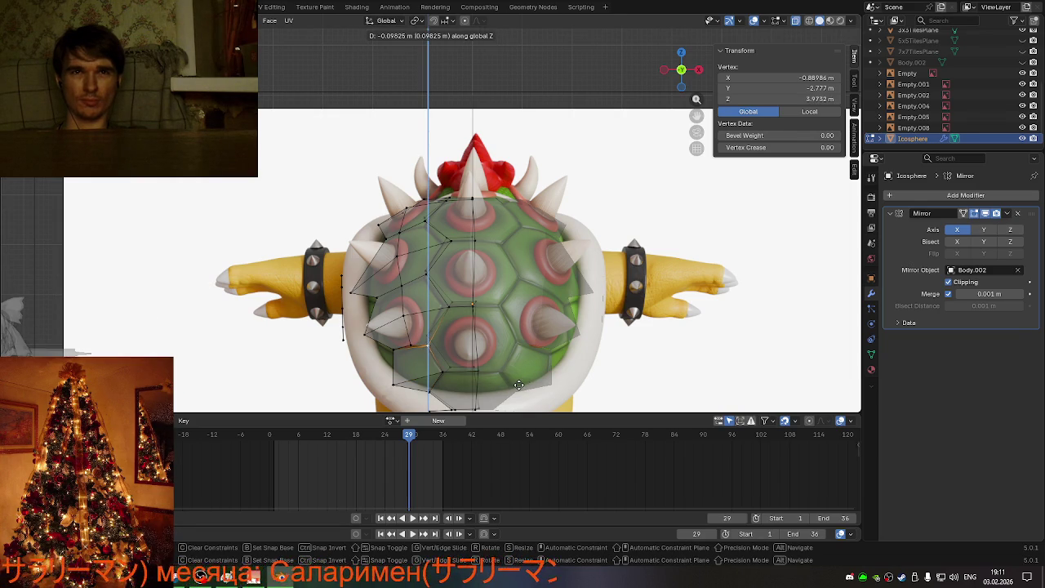
left_click(512, 382)
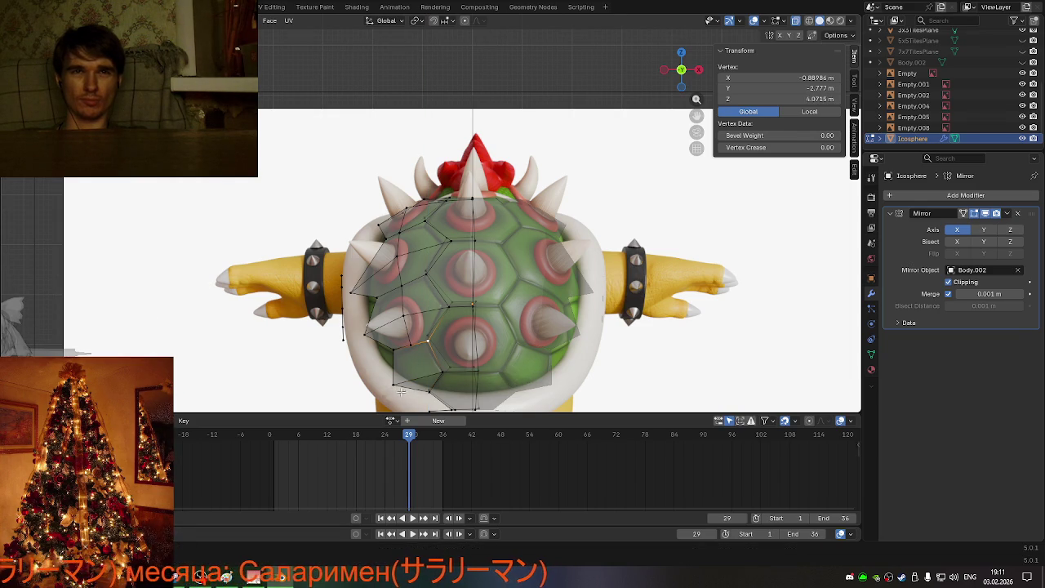
key("g")
key("g")
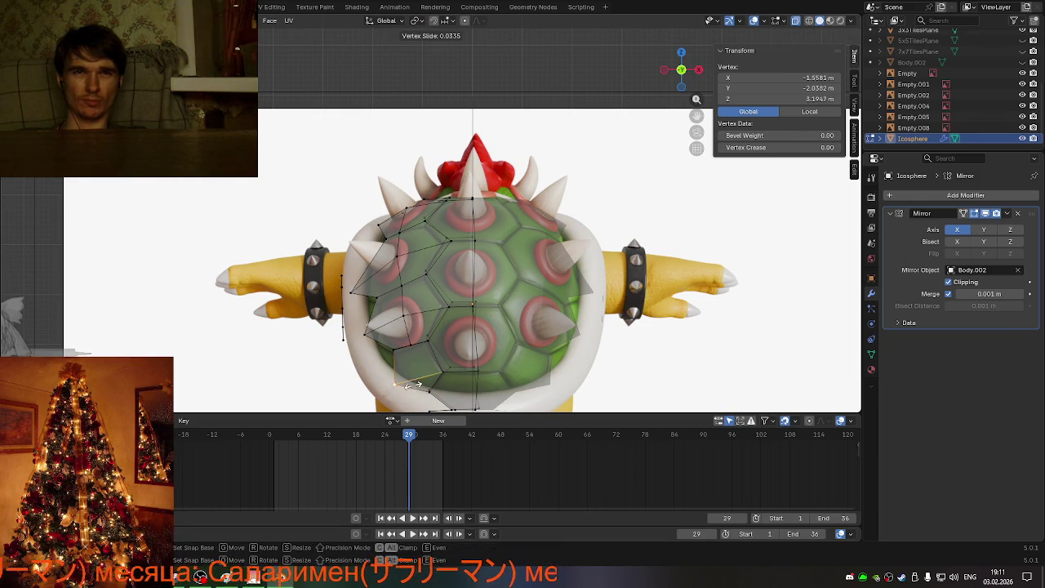
left_click(416, 382)
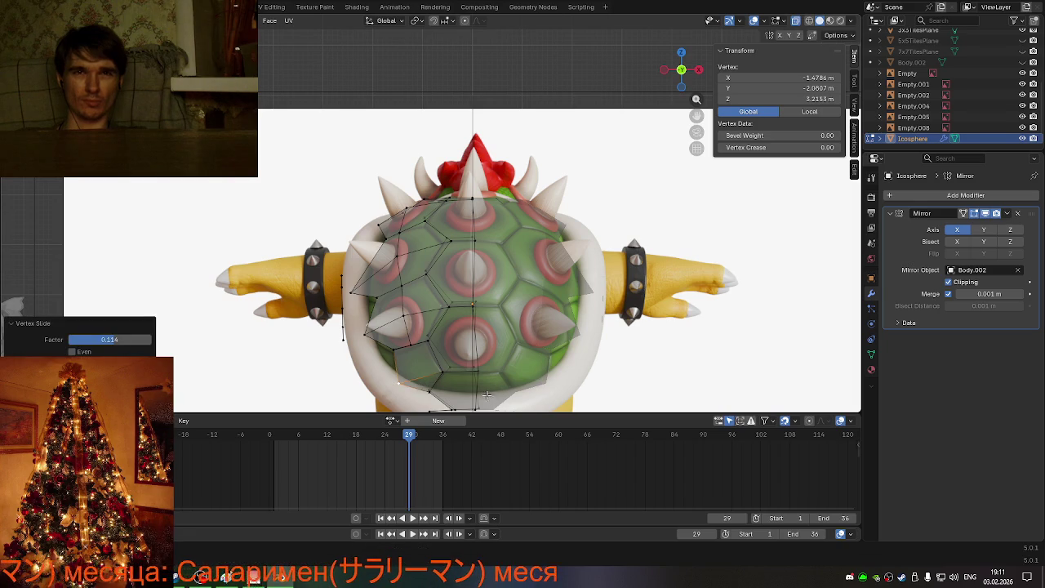
Step: Subdivide two edges across the middle of the shell half-mesh in edge select mode
mouse_move(489, 376)
middle_mouse_down()
mouse_move(502, 366)
mouse_move(485, 317)
middle_mouse_up()
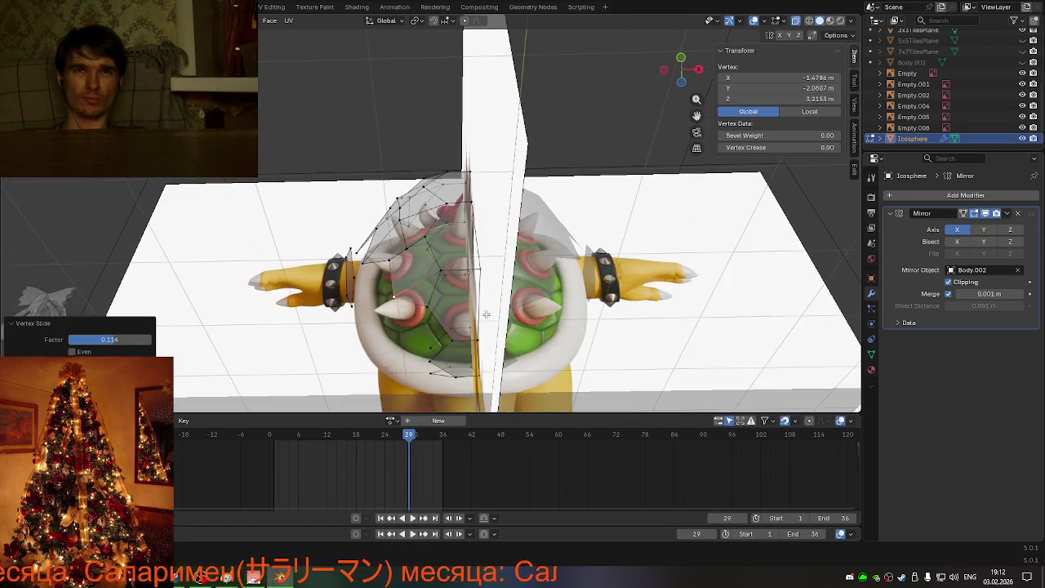
key("2")
left_click(483, 316)
right_click(450, 214)
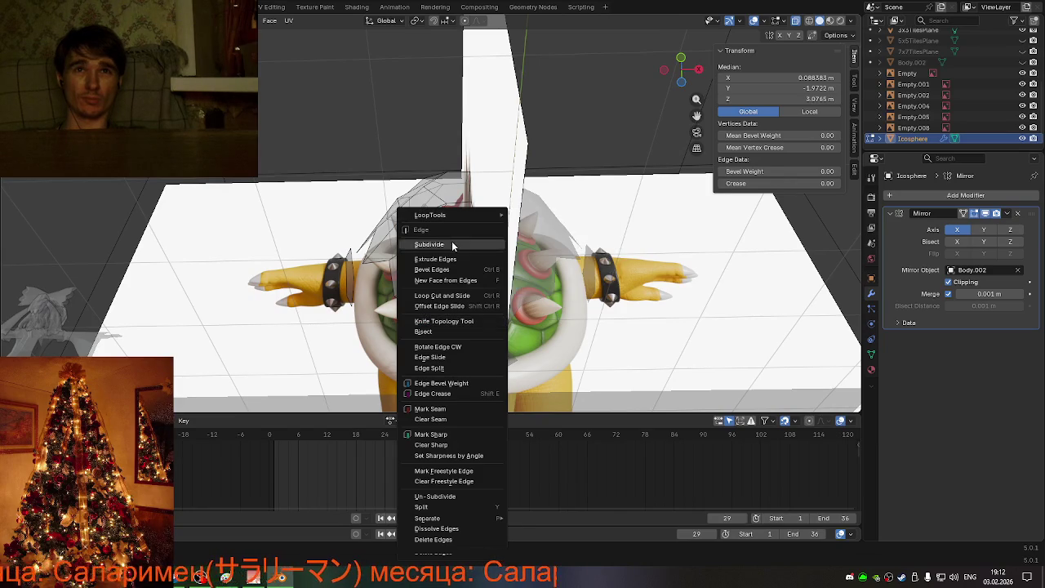
left_click(451, 240)
mouse_move(451, 241)
middle_mouse_down()
mouse_move(570, 324)
mouse_move(477, 342)
middle_mouse_up()
scroll(522, 334, "up", 3)
left_click(550, 312)
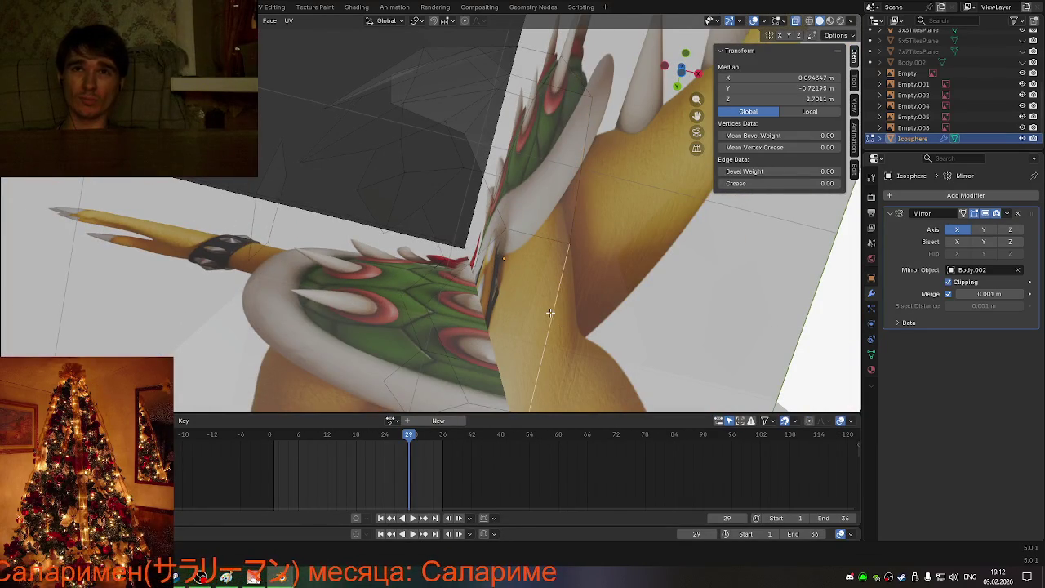
middle_click_drag(574, 319, 612, 349)
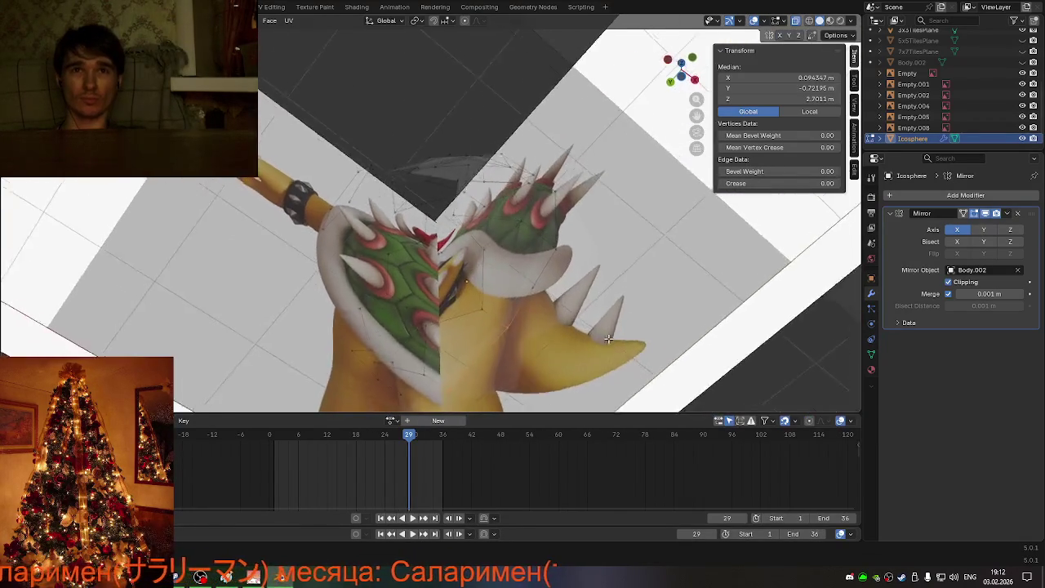
right_click(469, 393)
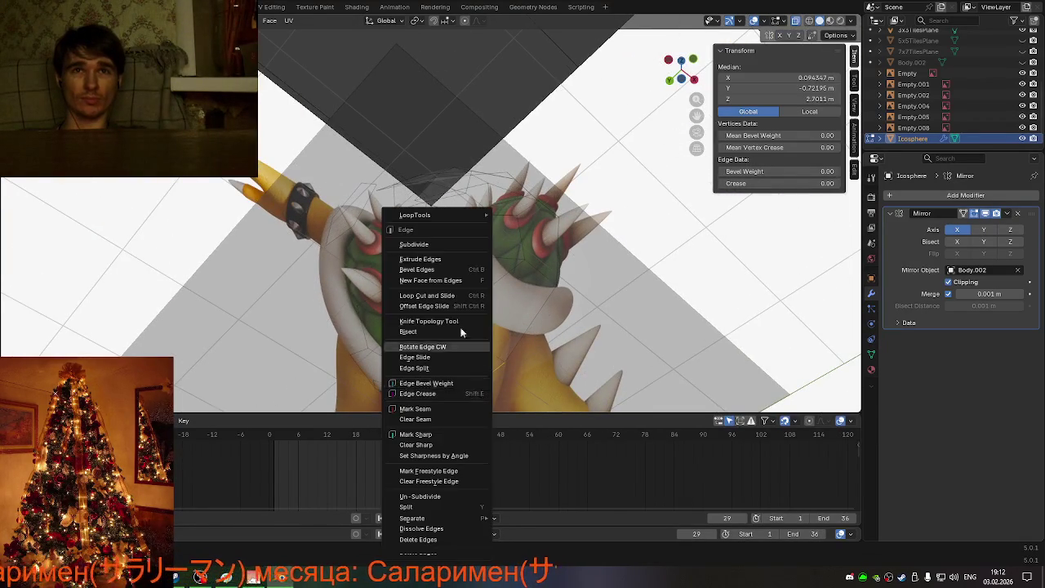
left_click(449, 237)
Step: Knife-cut a new edge across the lower faces of the shell
mouse_move(508, 353)
middle_mouse_down()
mouse_move(548, 372)
mouse_move(518, 363)
middle_mouse_up()
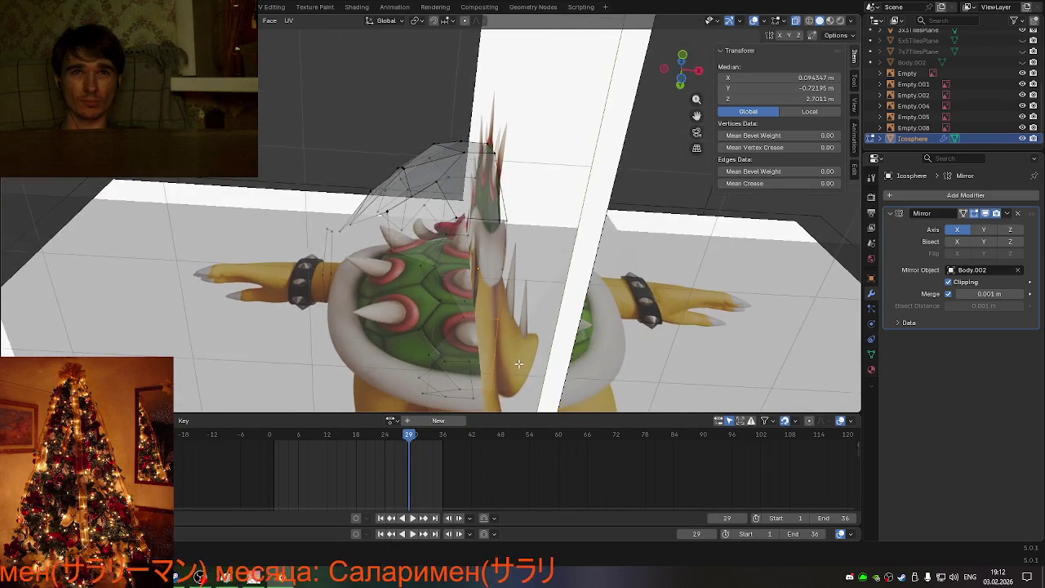
key("k")
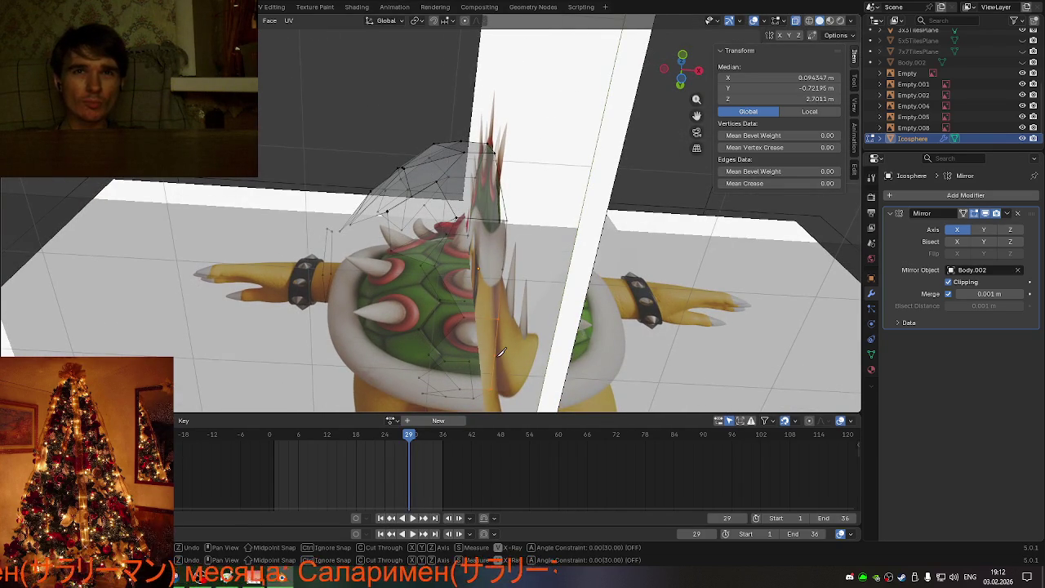
left_click(494, 355)
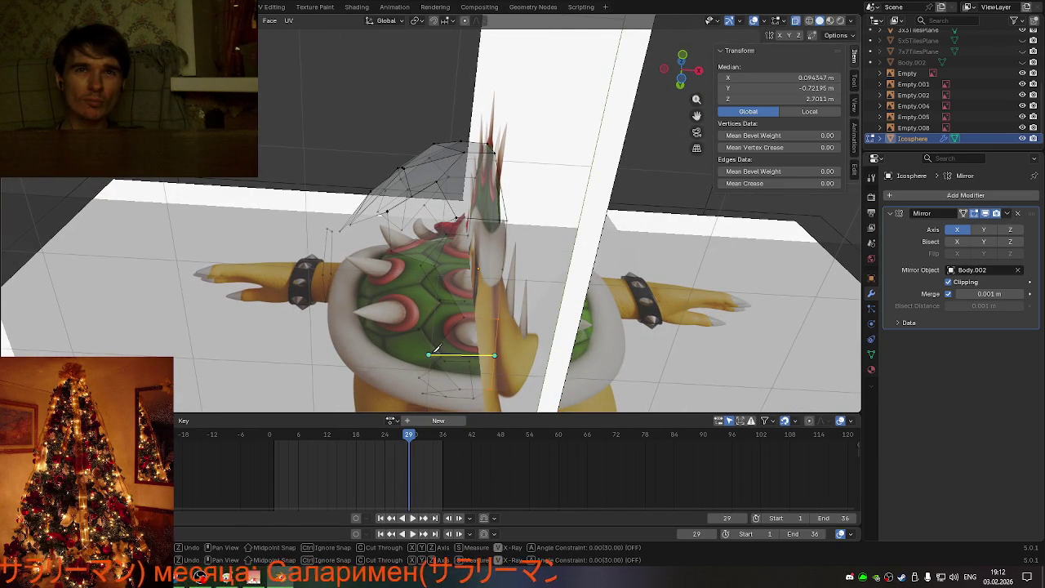
left_click(428, 354)
key("Return")
Step: Select two more shell edges and bring up the edge operations menu
middle_click_drag(428, 354, 488, 367)
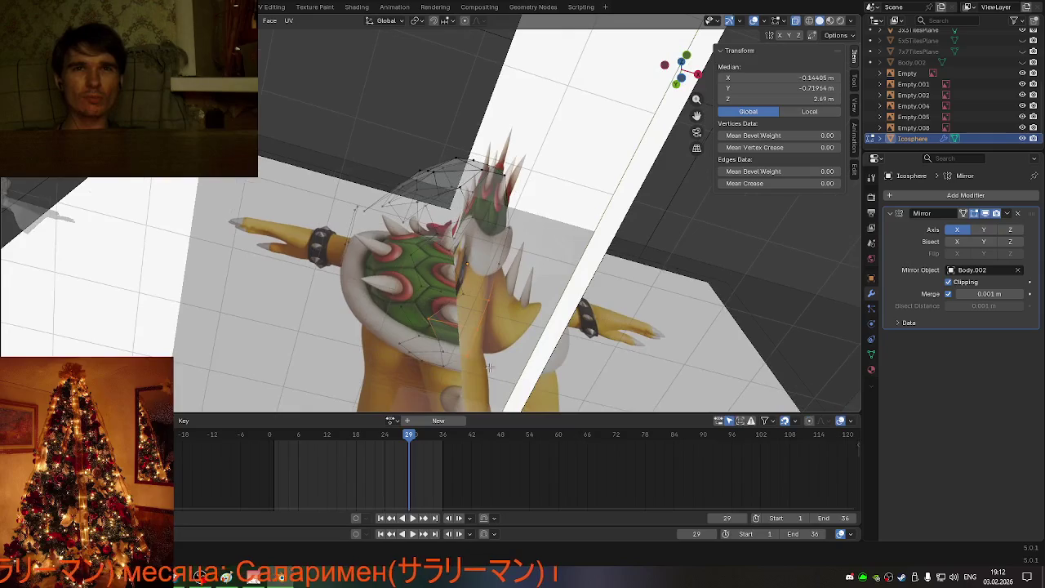
left_click(450, 376)
left_click(466, 356, "shift")
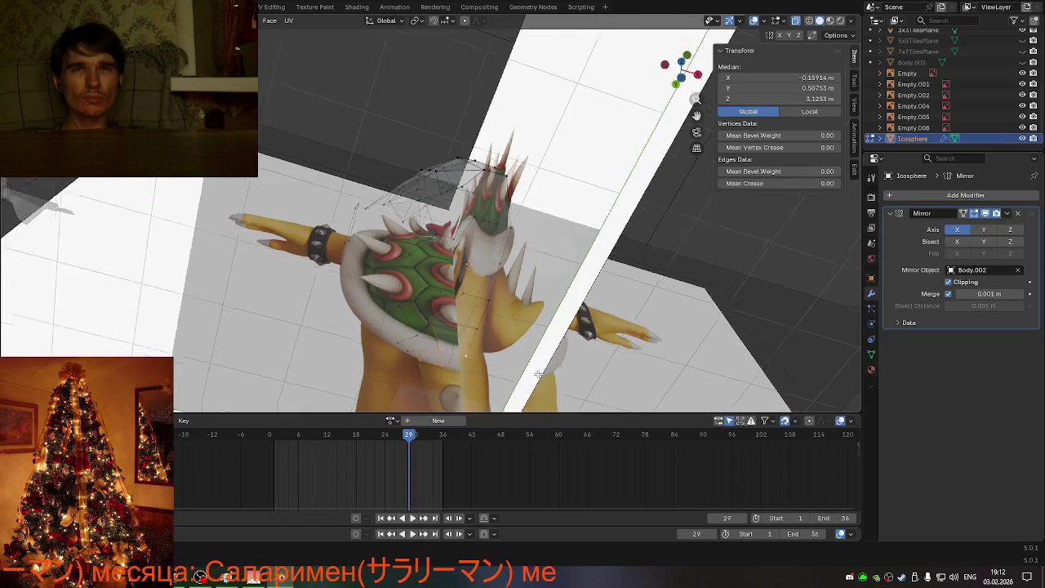
middle_click_drag(466, 357, 582, 385)
right_click(574, 376)
Step: Apply the chosen edge operation and orbit around Bowser to check the shell
left_click(536, 379)
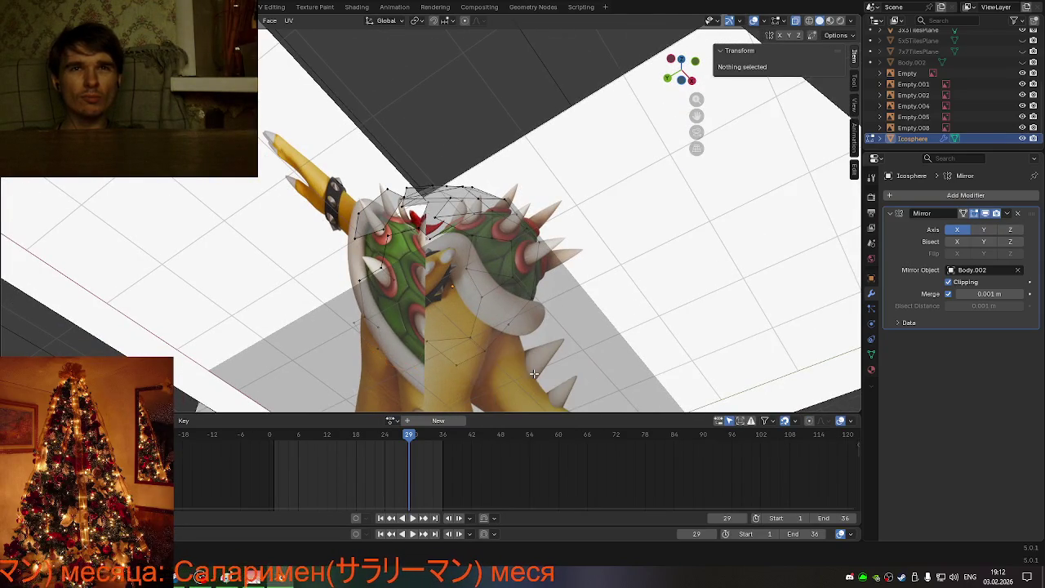
middle_click_drag(470, 372, 498, 391)
mouse_move(454, 407)
middle_mouse_down()
mouse_move(413, 395)
mouse_move(388, 18)
middle_mouse_up()
middle_click_drag(482, 91, 505, 244)
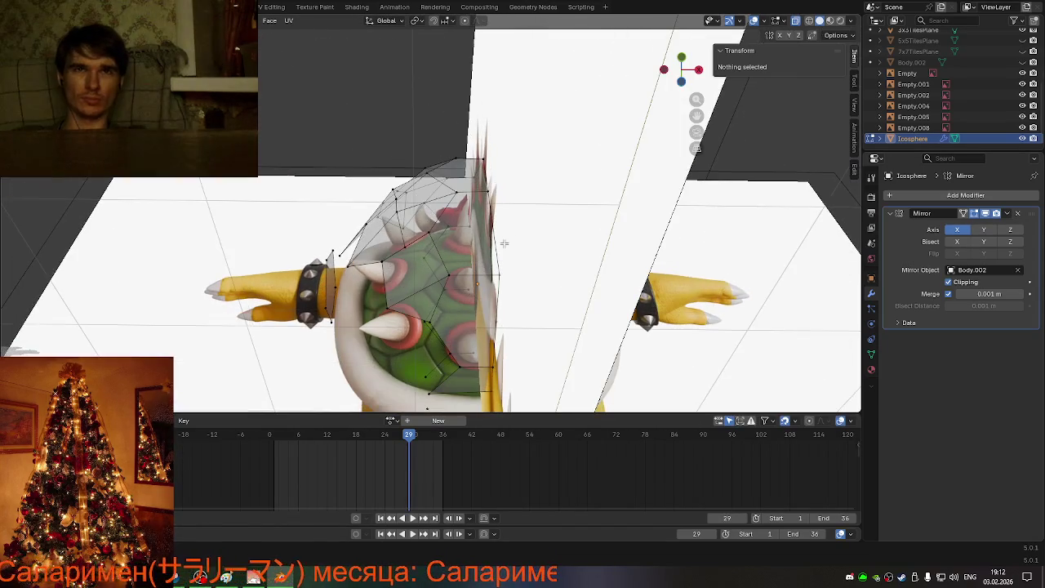
Step: Select the shell's excess vertices from behind, including a linked region
left_click(493, 324)
middle_click_drag(469, 342, 487, 356)
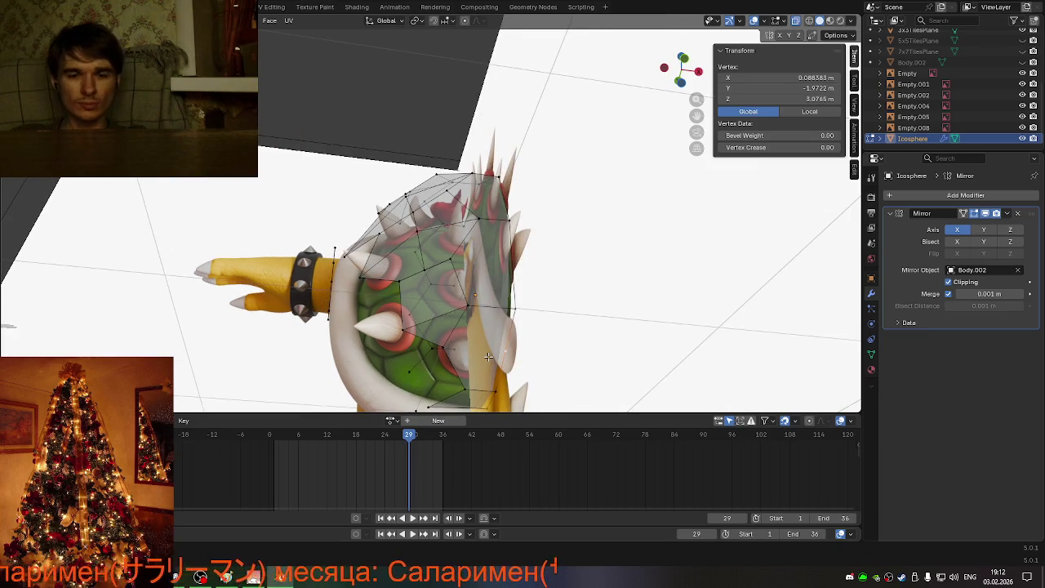
key("l")
left_click(522, 351)
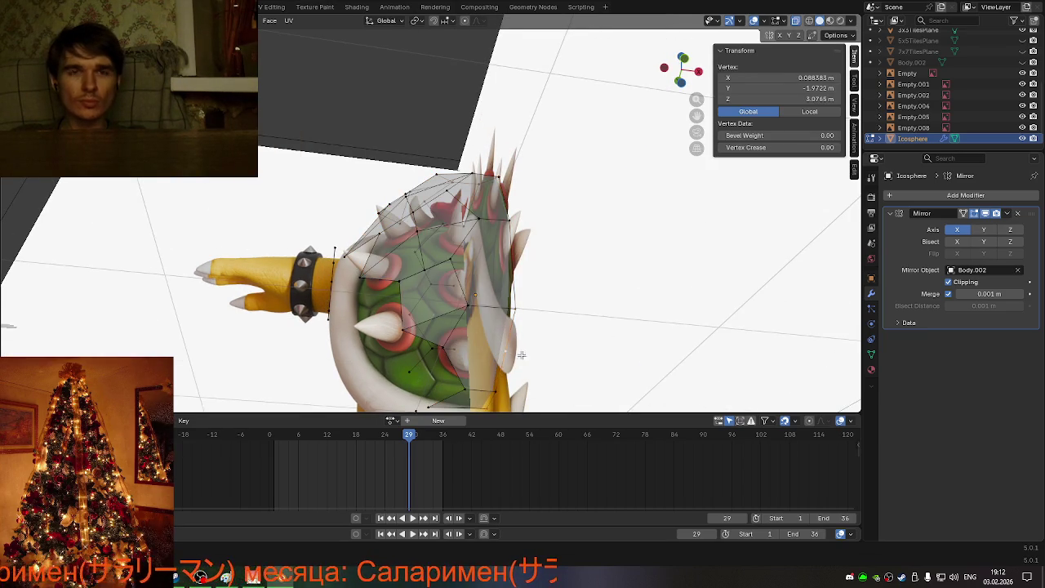
key("k")
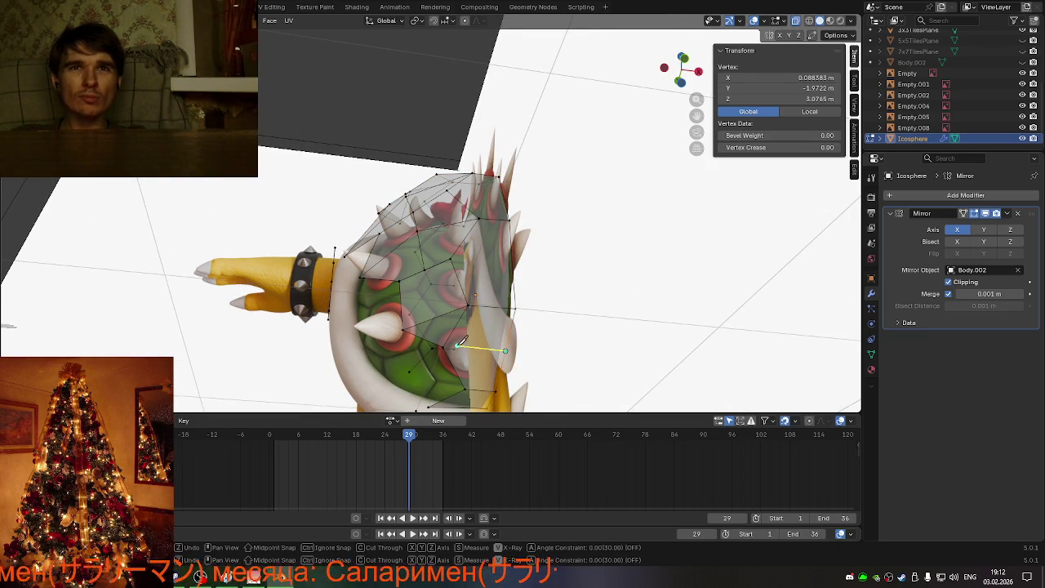
key("Return")
mouse_move(448, 338)
middle_mouse_down()
mouse_move(455, 364)
mouse_move(422, 379)
middle_mouse_up()
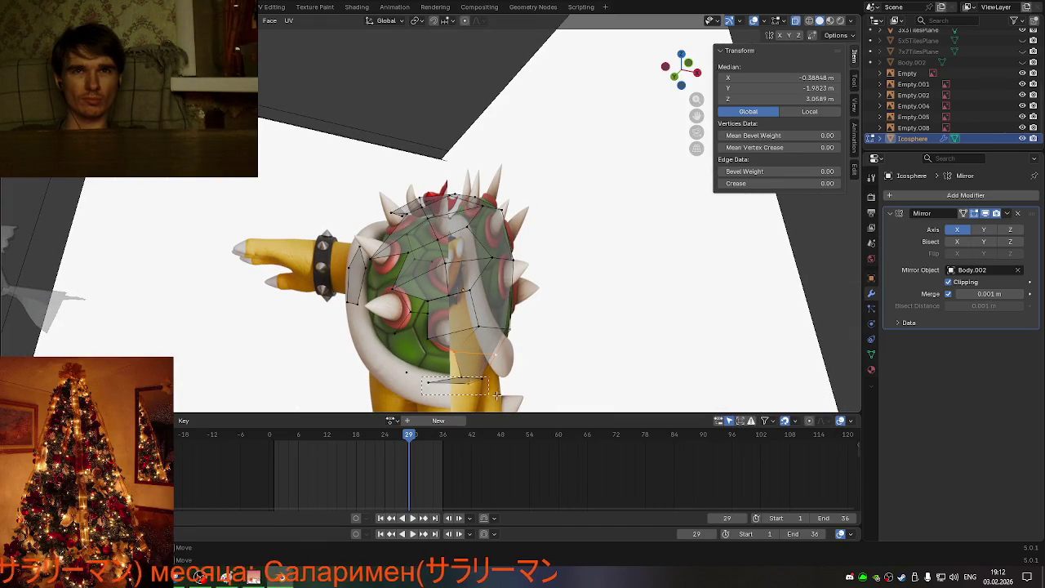
Step: Delete the vertices sticking out past Bowser's shell and select the next ones to remove
key("x")
left_click(585, 369)
key("ctrl+z")
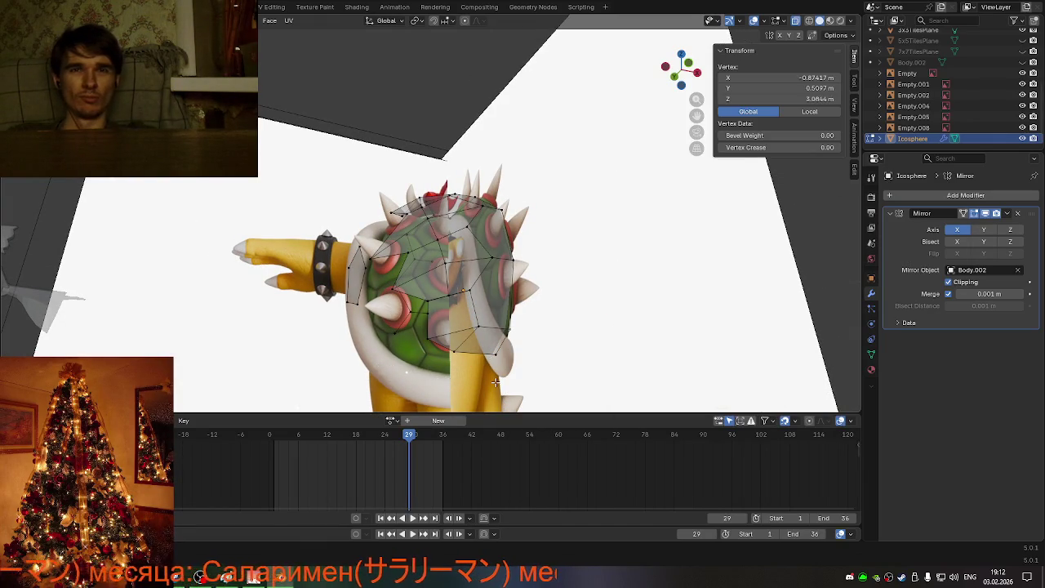
key("x")
left_click(496, 380)
mouse_move(496, 380)
middle_mouse_down()
mouse_move(442, 395)
mouse_move(576, 339)
mouse_move(595, 343)
mouse_move(571, 350)
mouse_move(478, 319)
mouse_move(488, 324)
middle_mouse_up()
mouse_move(418, 243)
middle_mouse_down()
mouse_move(517, 254)
mouse_move(563, 204)
mouse_move(351, 355)
middle_mouse_up()
left_click(352, 355)
Step: Delete the stray shell vertices, including the loose ones in front of the chest
right_click(353, 355)
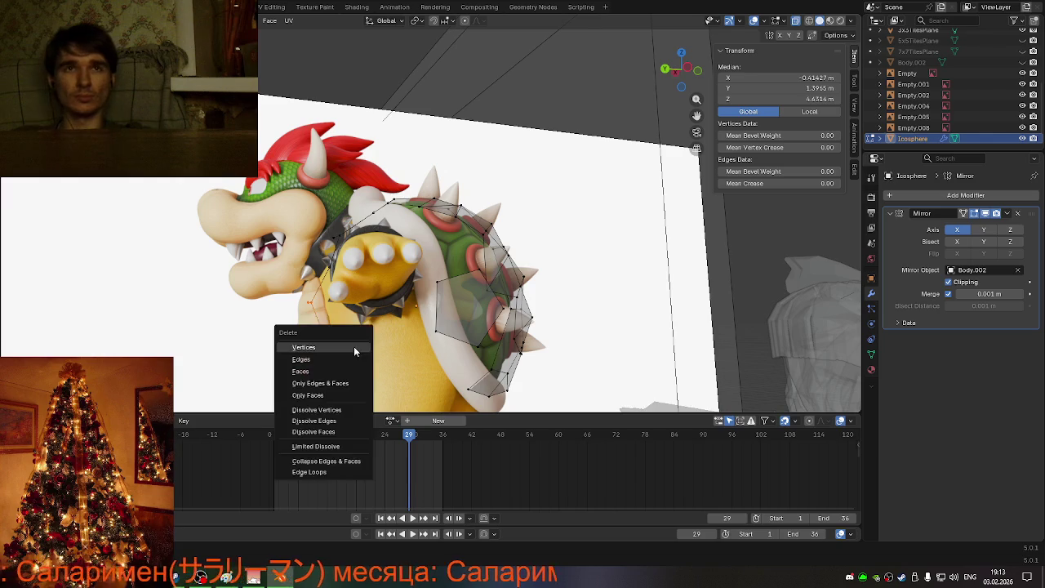
left_click(353, 347)
middle_click_drag(353, 346, 315, 246)
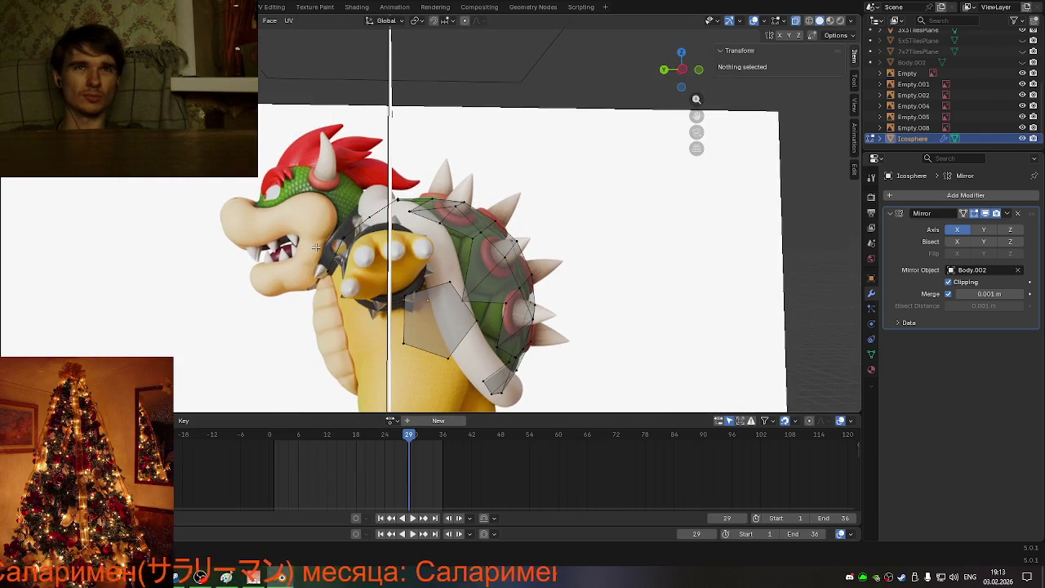
left_click_drag(367, 279, 368, 279)
right_click(368, 279)
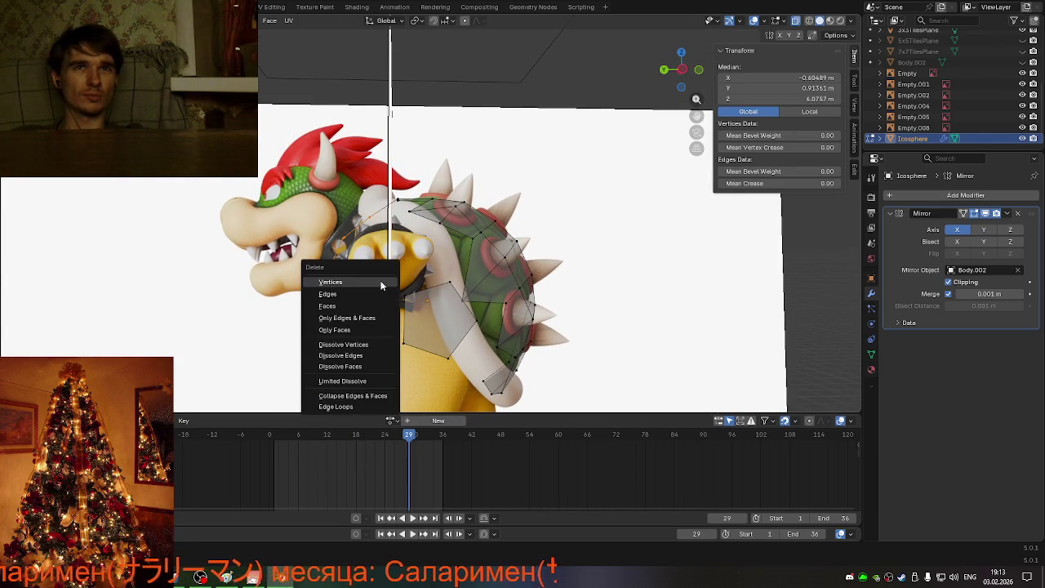
left_click(368, 278)
mouse_move(368, 277)
middle_mouse_down()
mouse_move(471, 308)
mouse_move(737, 96)
middle_mouse_up()
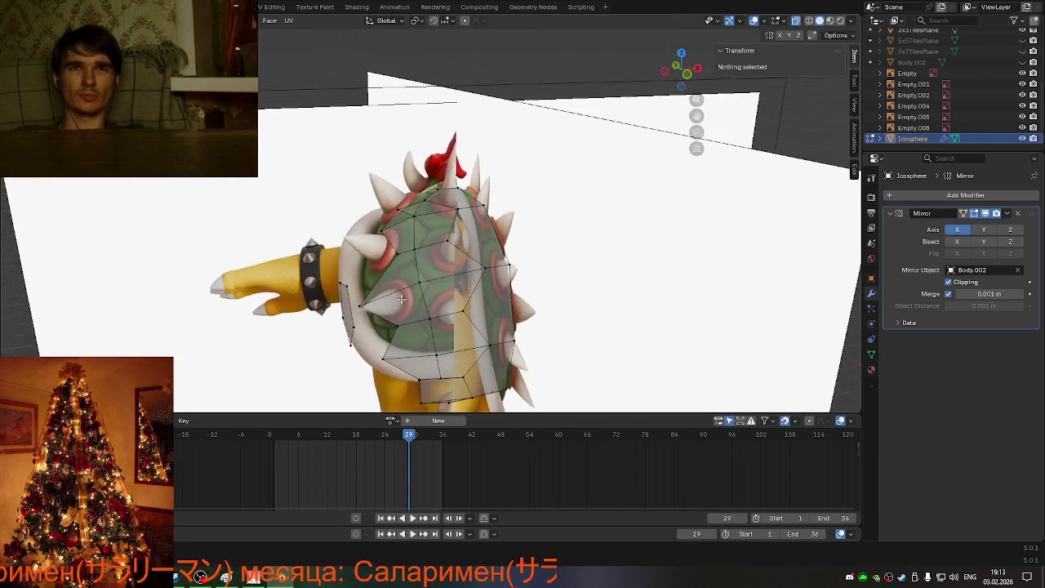
Step: In the straight back view, shift two shell vertices sideways along X
left_click(687, 73)
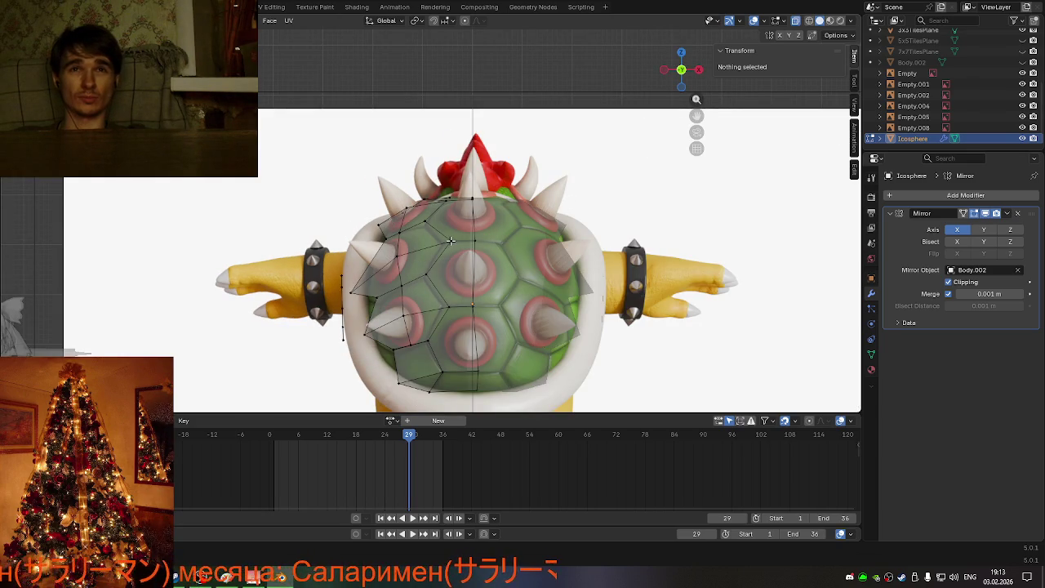
left_click(441, 314)
key("g")
key("x")
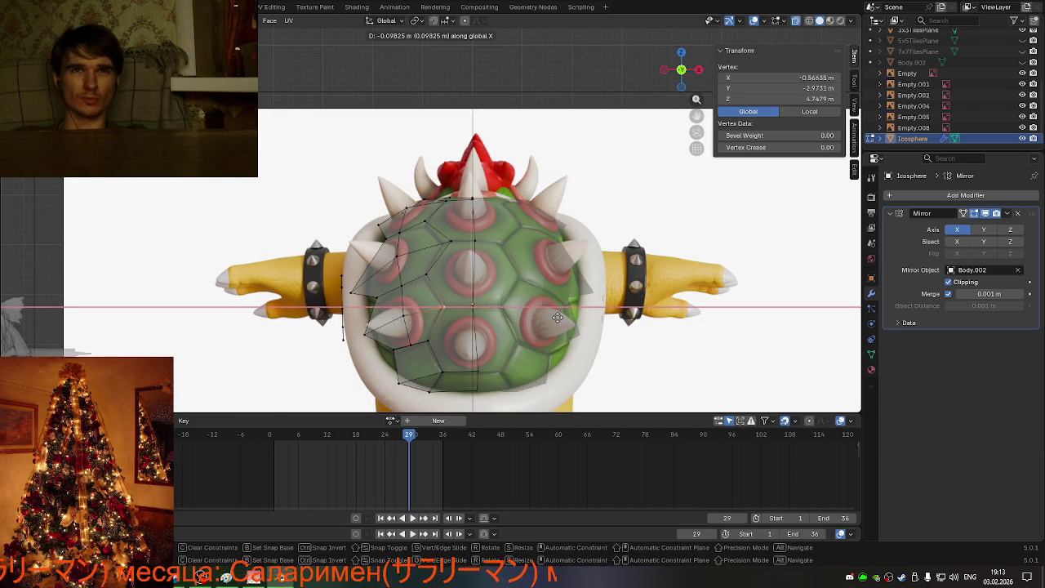
left_click(555, 316)
left_click(451, 244)
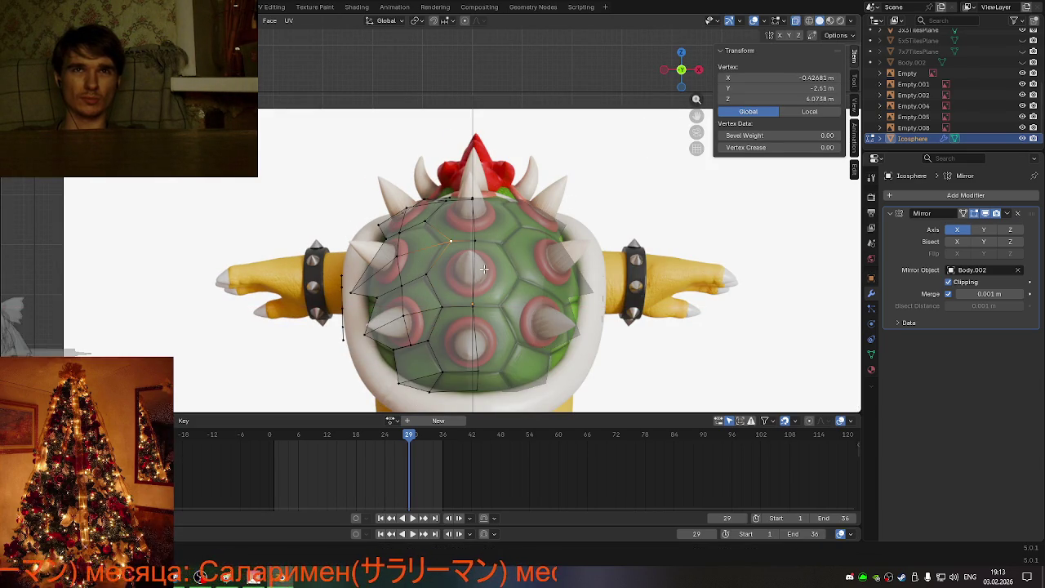
key("g")
key("x")
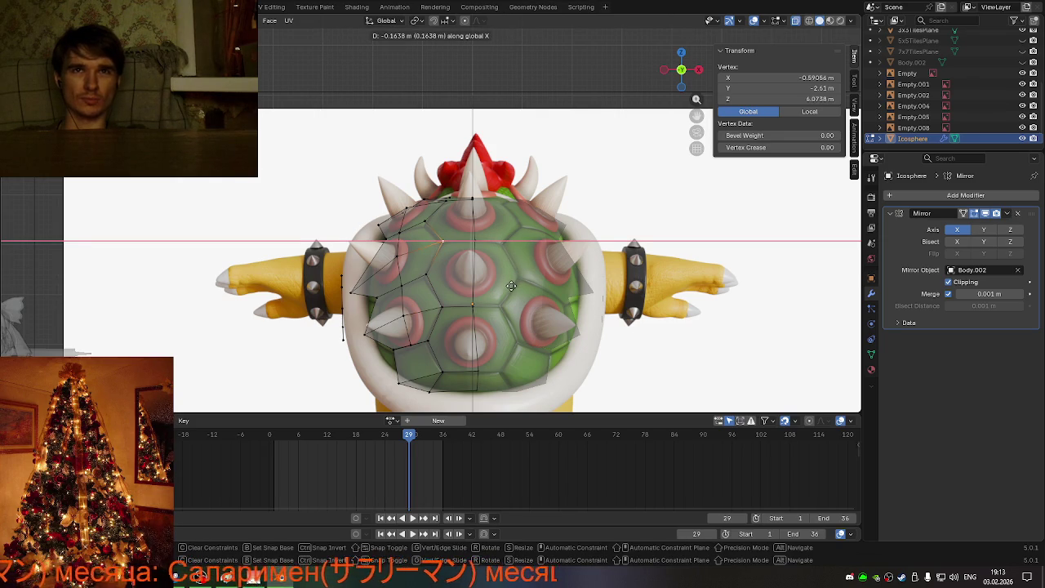
left_click(511, 286)
Step: Lower a middle shell vertex along Z, then nudge it about 0.044 m along X
left_click(438, 275)
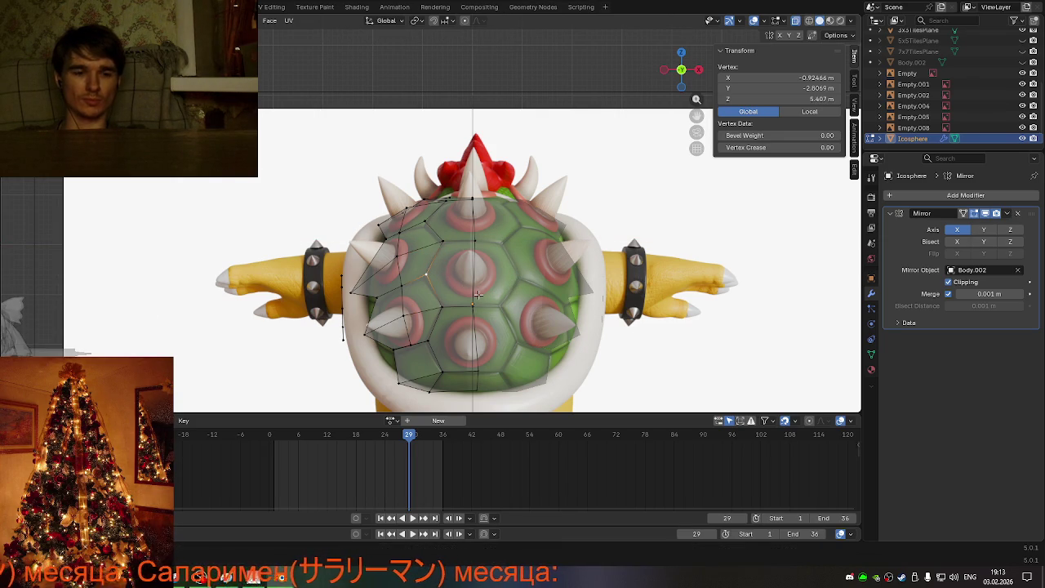
key("g")
key("z")
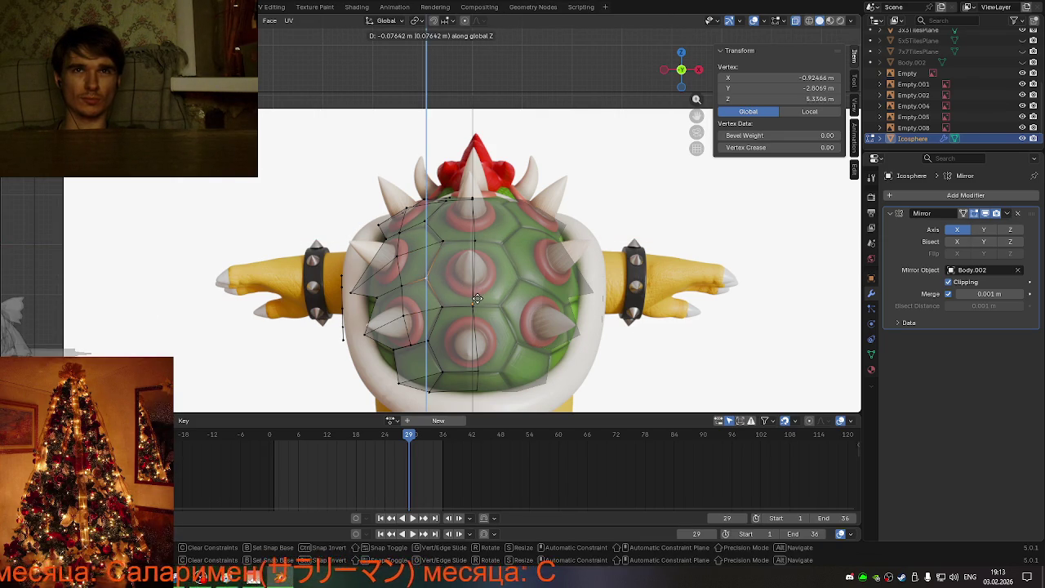
left_click(477, 299)
key("g")
key("x")
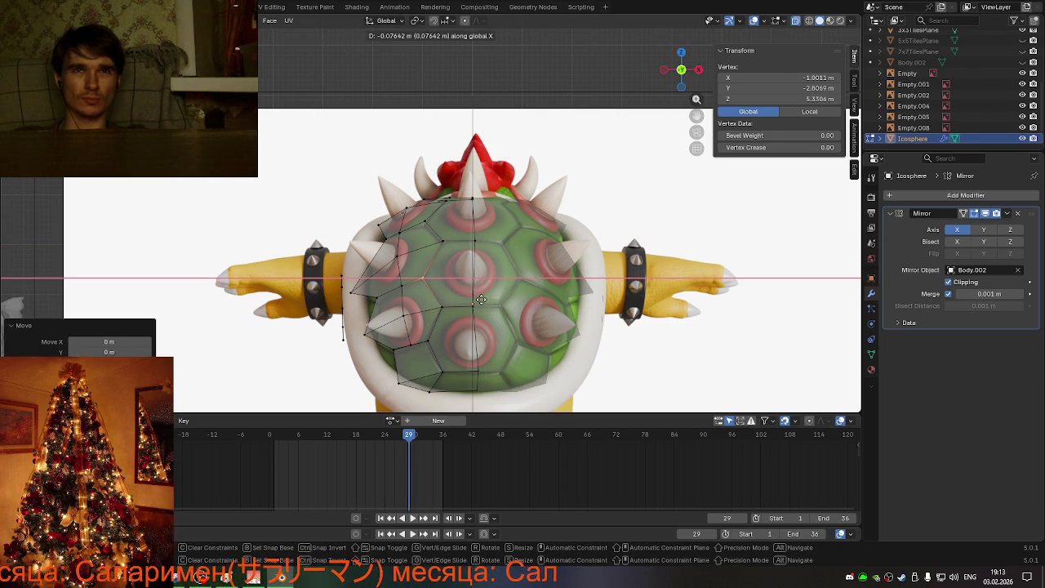
left_click(482, 301)
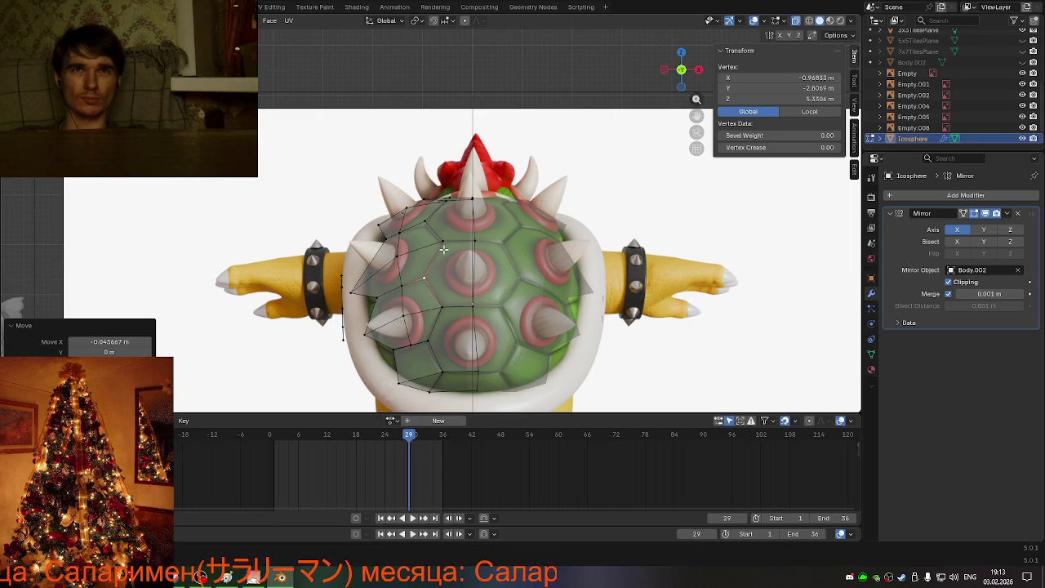
mouse_move(426, 222)
middle_mouse_down()
mouse_move(514, 219)
mouse_move(537, 249)
mouse_move(483, 202)
mouse_move(465, 268)
mouse_move(482, 311)
middle_mouse_up()
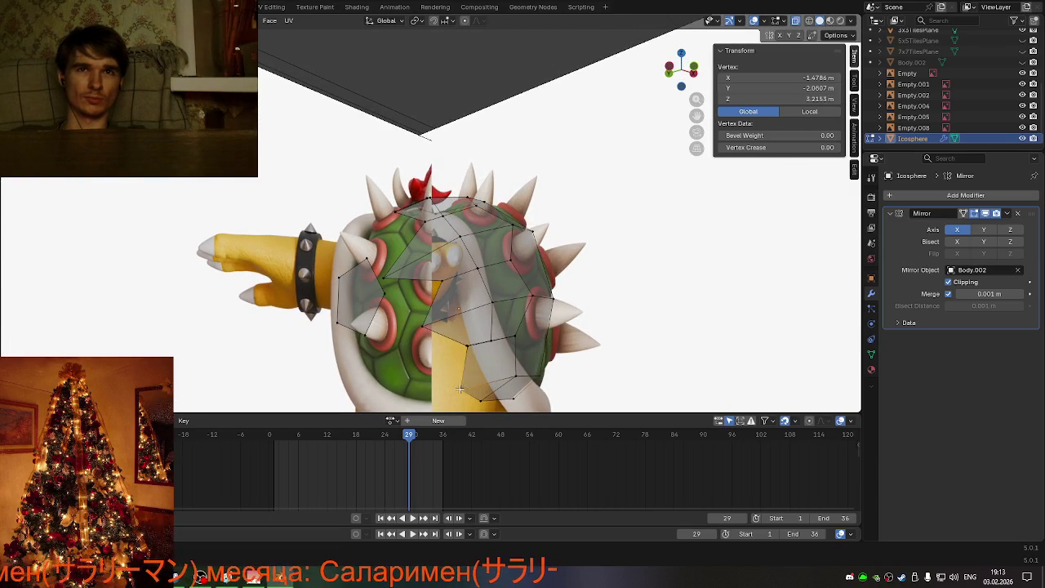
Step: Try selecting shell faces and vertices, then clear the selection
left_click(463, 339)
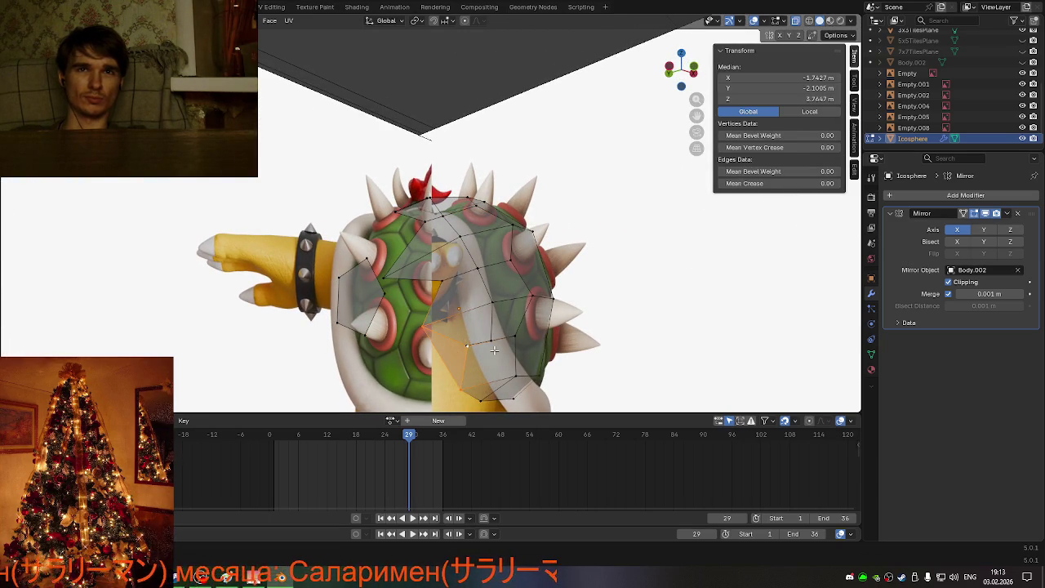
middle_click_drag(493, 349, 475, 364)
key("a")
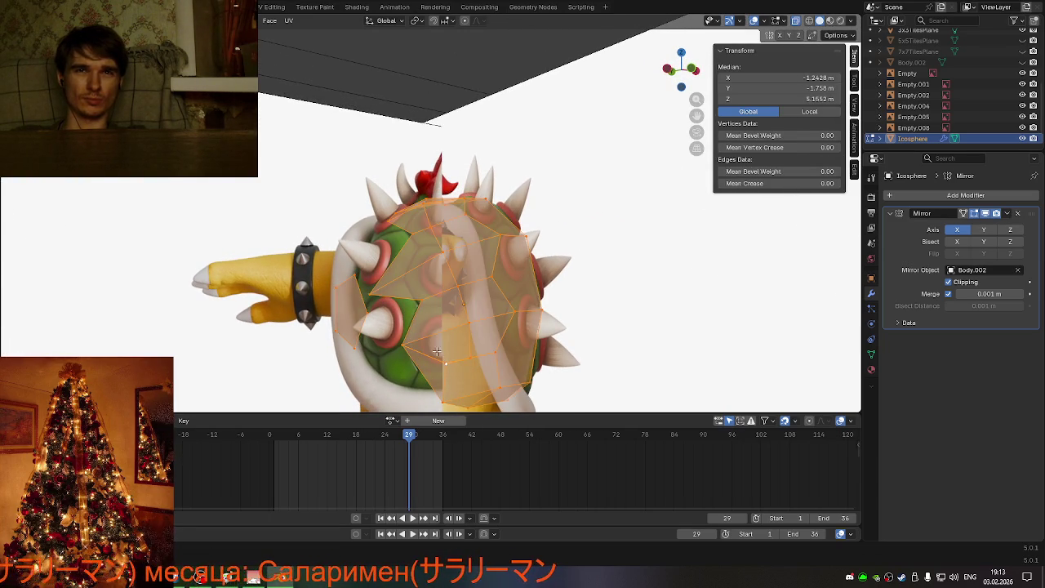
left_click(436, 351)
mouse_move(457, 367)
middle_mouse_down()
mouse_move(435, 347)
mouse_move(457, 349)
mouse_move(479, 374)
middle_mouse_up()
scroll(457, 349, "up", 2)
key("alt+a")
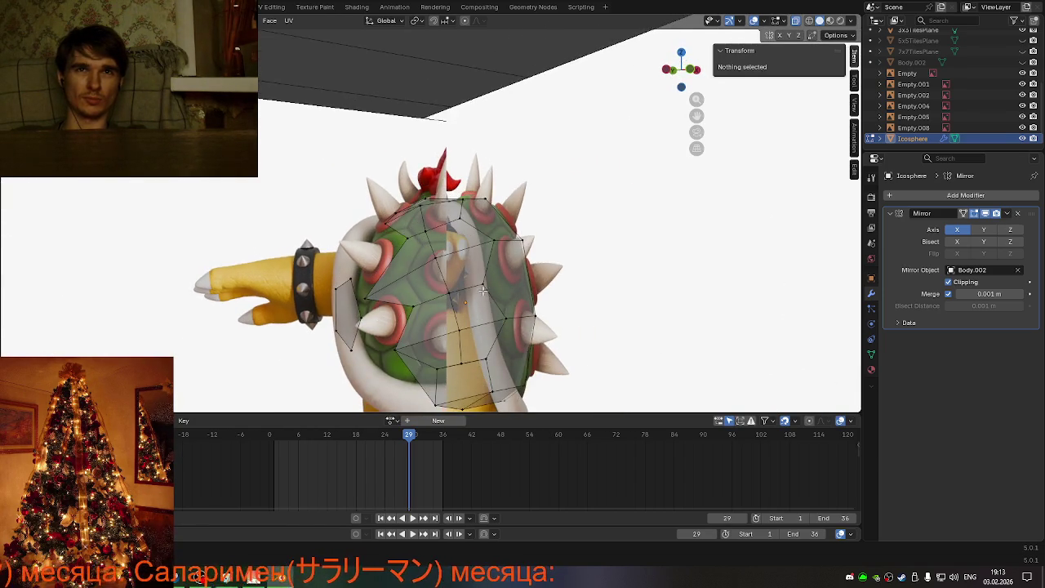
middle_click_drag(483, 290, 459, 302)
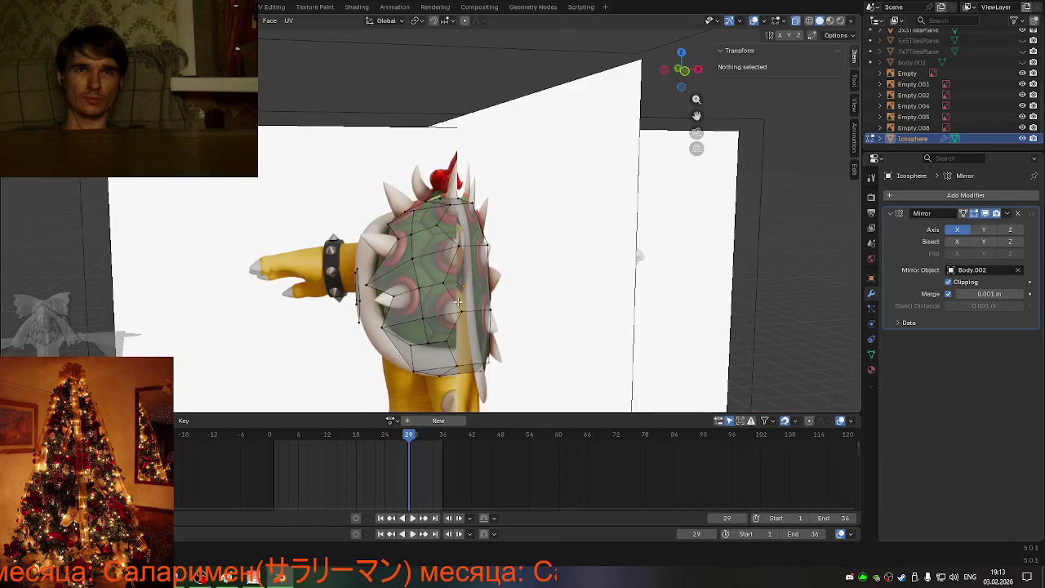
Step: Select the stray face and vertices on the shell's side and delete them
left_click(379, 324)
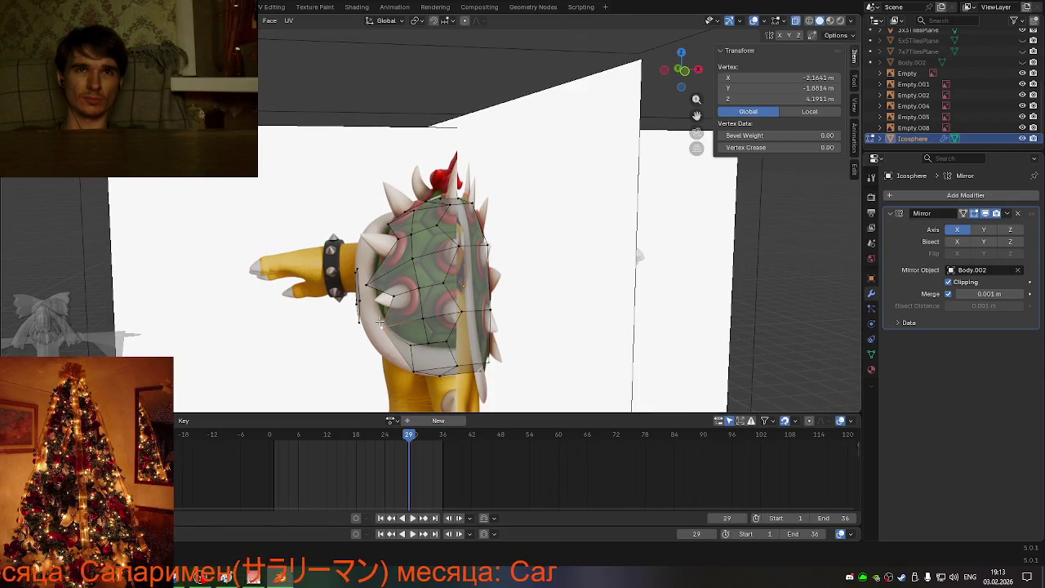
left_click(366, 284, "shift")
mouse_move(470, 338)
middle_mouse_down()
mouse_move(520, 305)
mouse_move(465, 306)
middle_mouse_up()
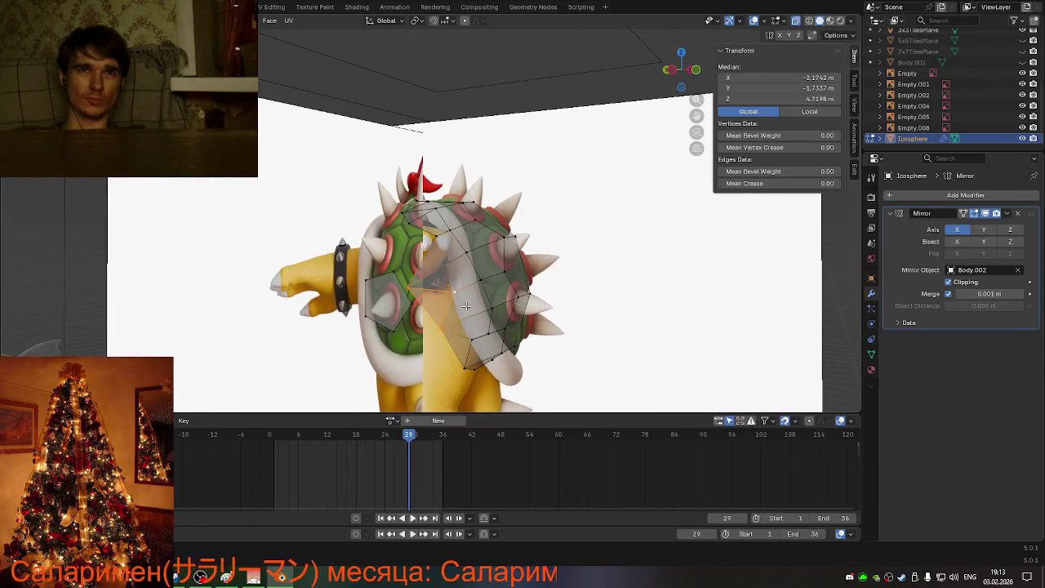
left_click(380, 301)
key("x")
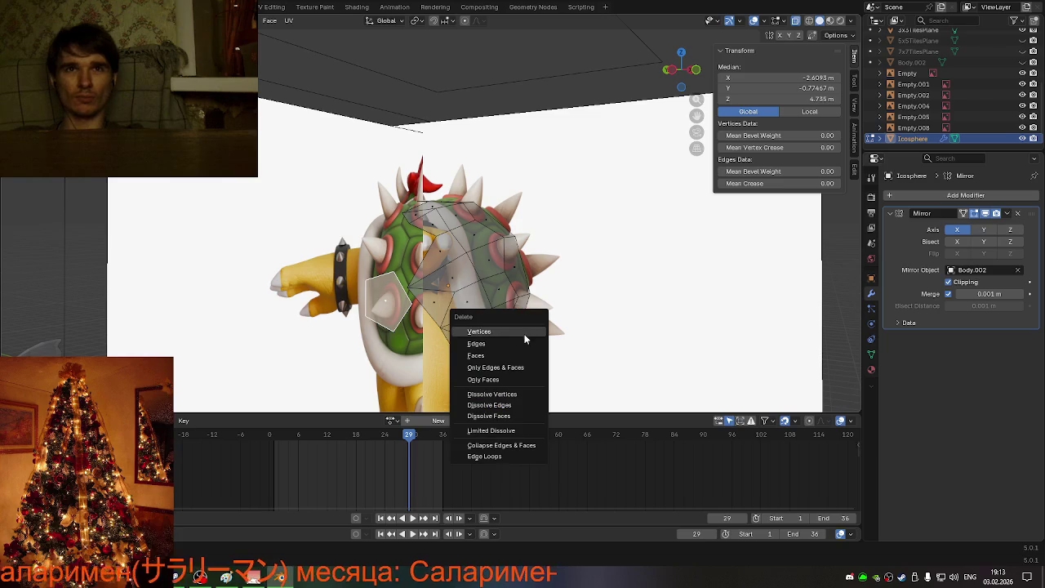
left_click(495, 358)
middle_click_drag(495, 358, 373, 294)
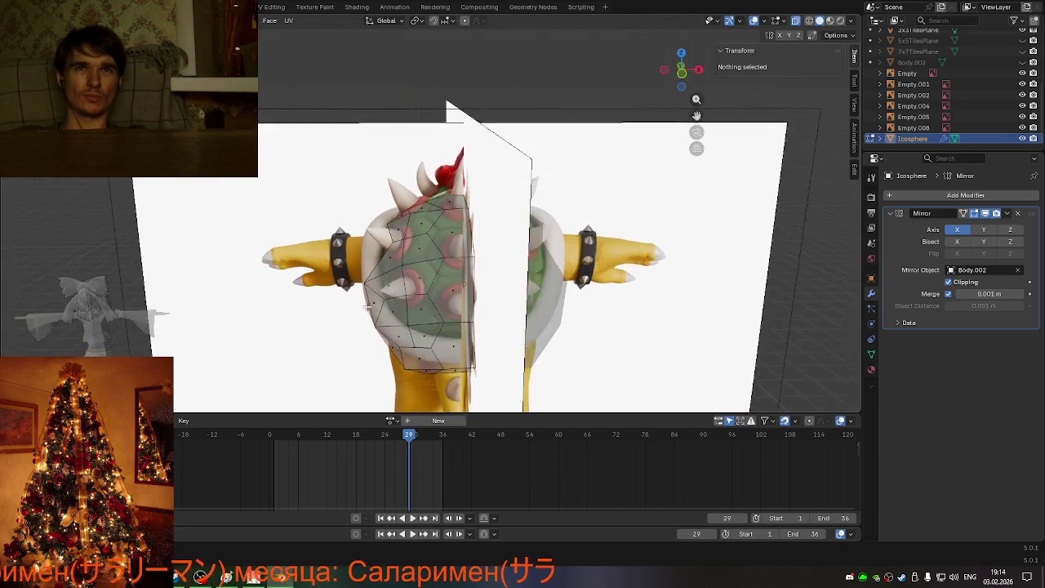
Step: From the back view, select a vertex near the shell's edge
left_click(683, 70)
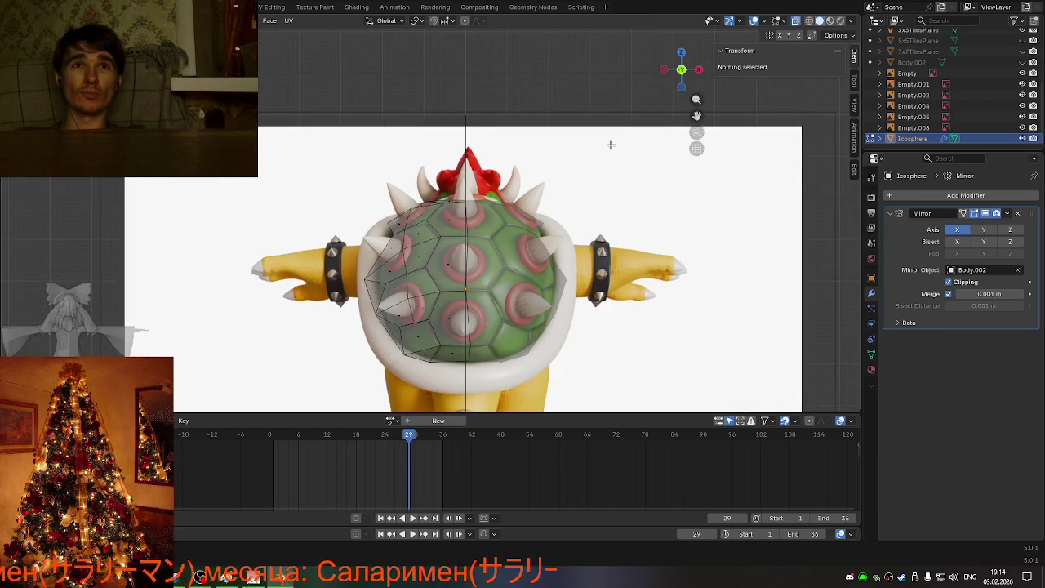
scroll(380, 235, "up", 2)
middle_click_drag(381, 268, 418, 312)
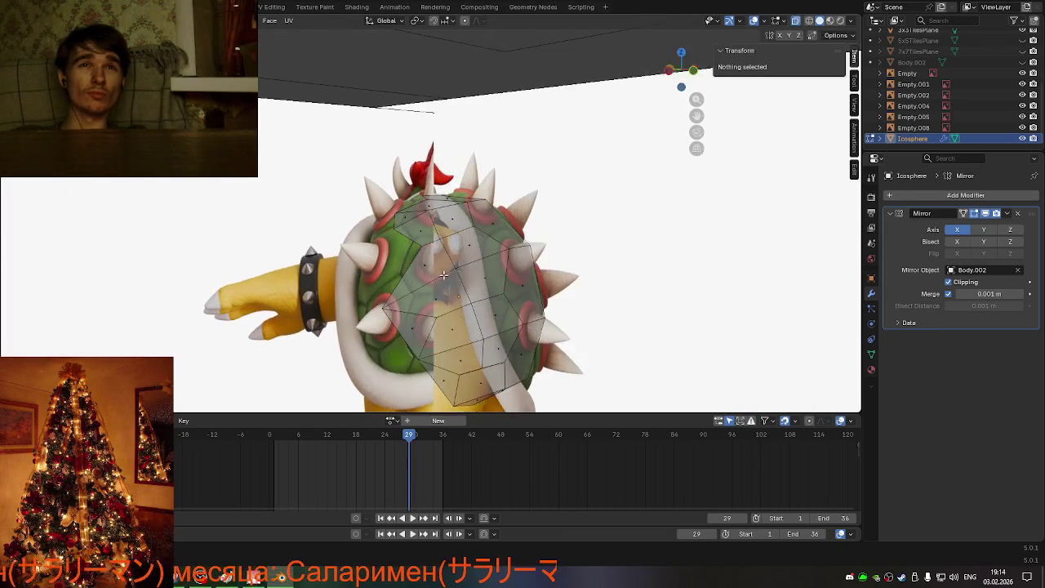
left_click(418, 313)
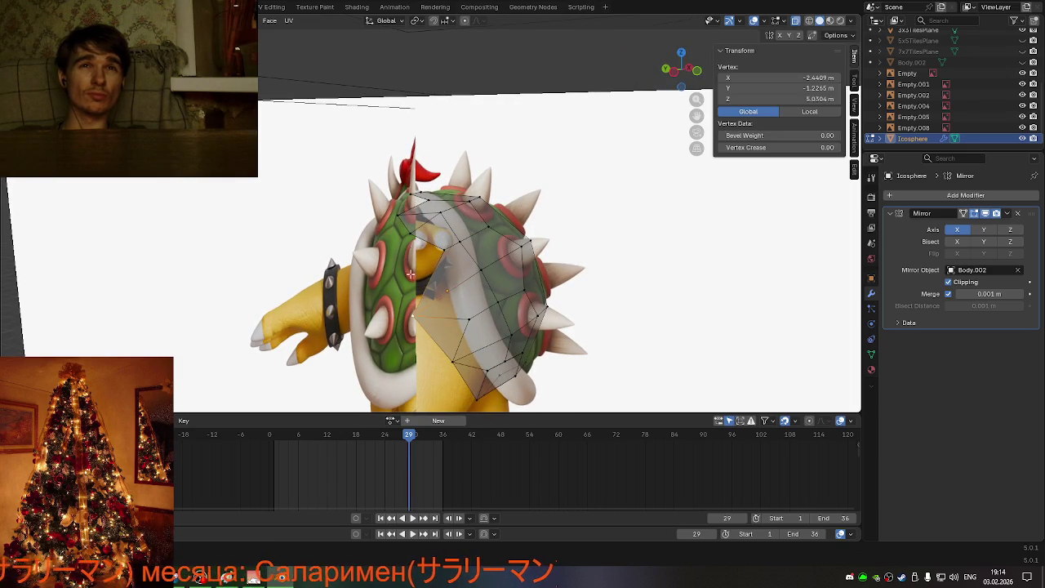
middle_click_drag(528, 291, 454, 275)
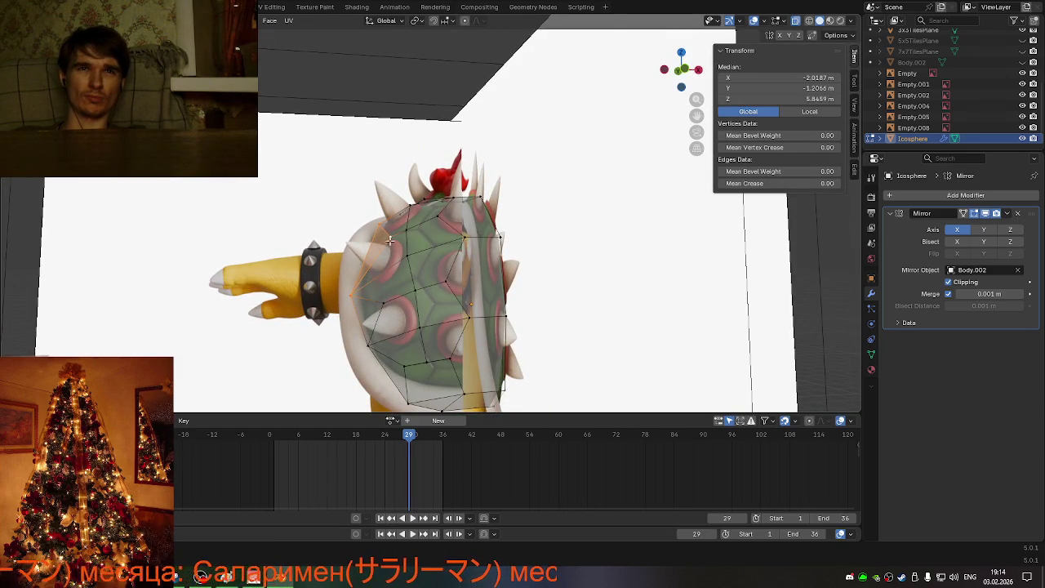
left_click(389, 240)
middle_click_drag(389, 240, 490, 295)
Step: Try sliding and moving the edge vertex along X, then undo the move
key("shift+v")
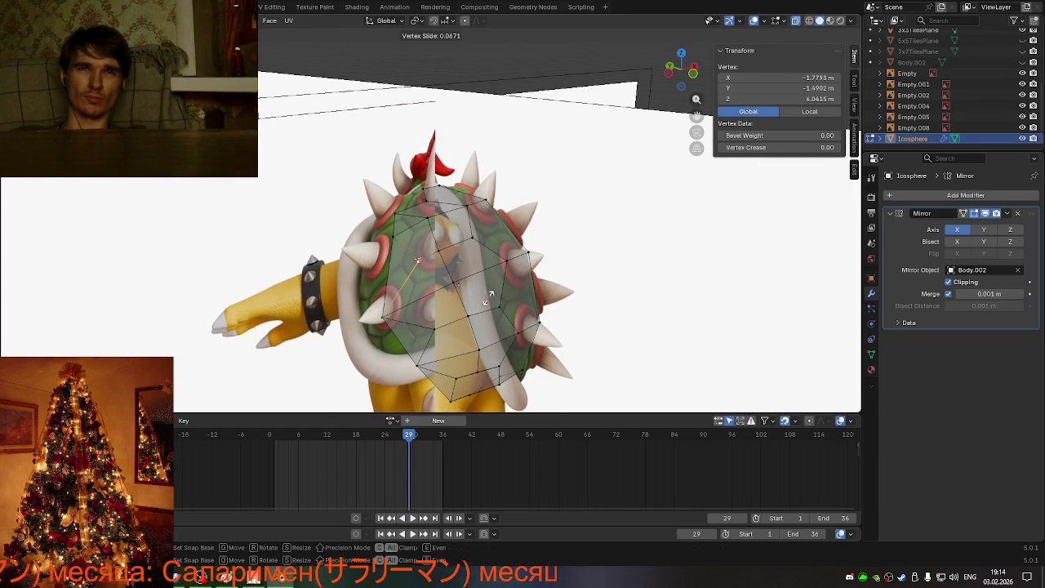
key("g")
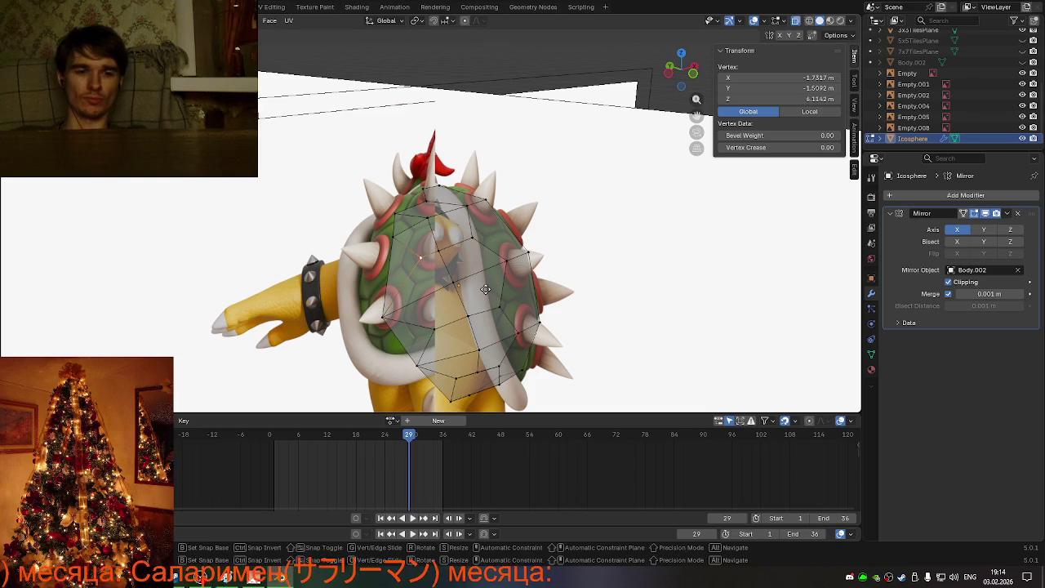
key("x")
left_click(474, 293)
mouse_move(560, 323)
middle_mouse_down()
mouse_move(543, 276)
mouse_move(531, 302)
mouse_move(481, 281)
middle_mouse_up()
key("ctrl+z")
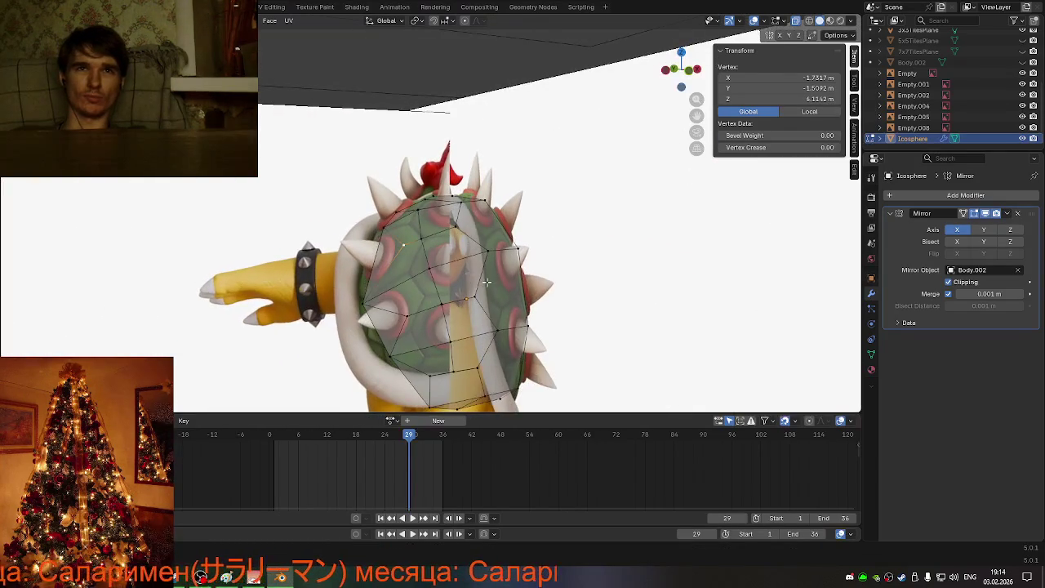
Step: Move the vertex sideways along X and lower it along Z onto the shell outline
key("g")
key("x")
left_click(473, 284)
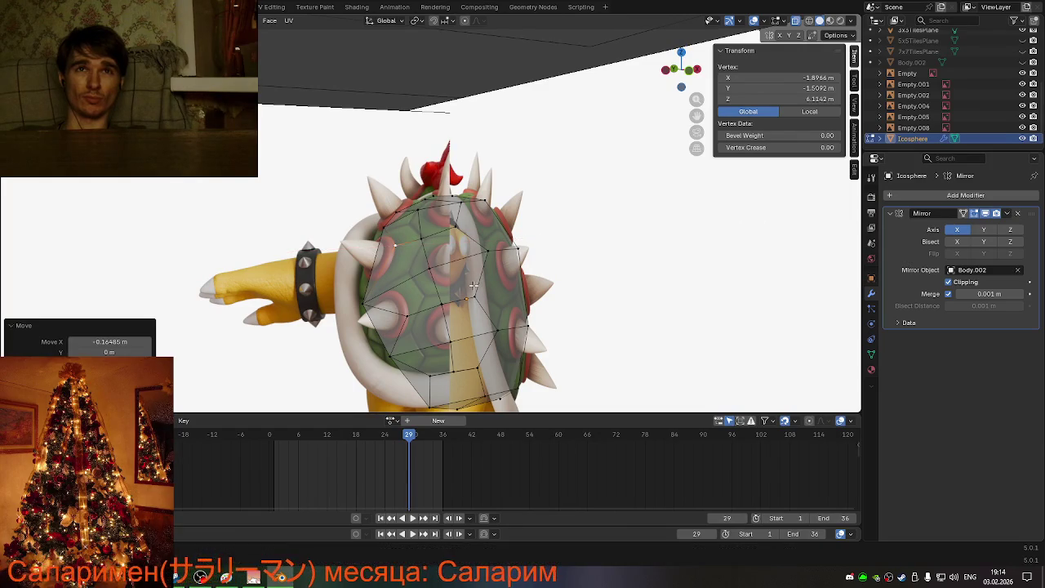
key("g")
key("z")
left_click(469, 292)
mouse_move(469, 292)
middle_mouse_down()
mouse_move(435, 263)
mouse_move(461, 325)
mouse_move(432, 329)
middle_mouse_up()
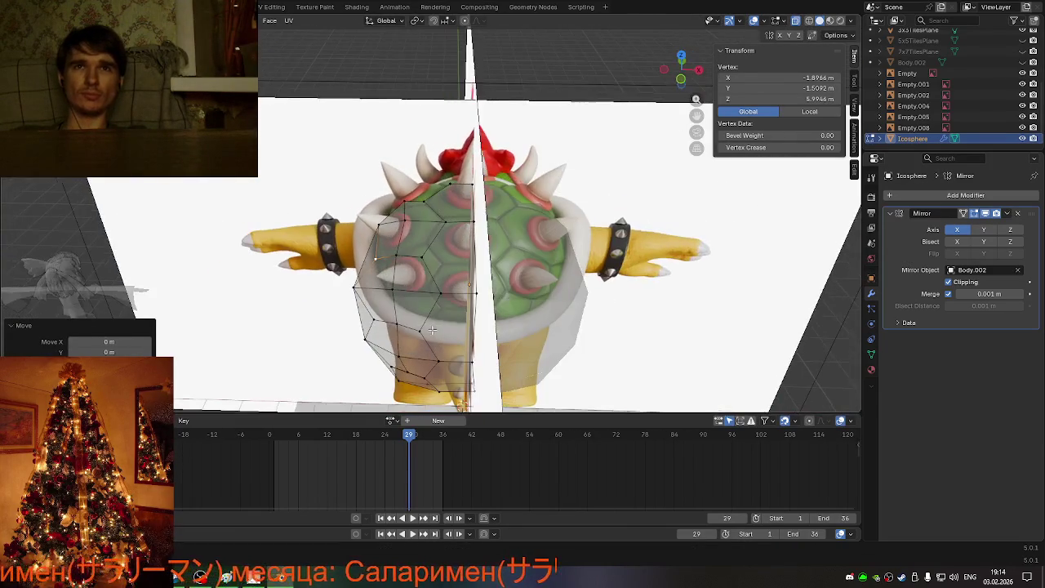
Step: Move another shell vertex about 0.021 m in X and 0.181 m in Y
mouse_move(474, 284)
middle_mouse_down()
mouse_move(523, 270)
mouse_move(606, 274)
middle_mouse_up()
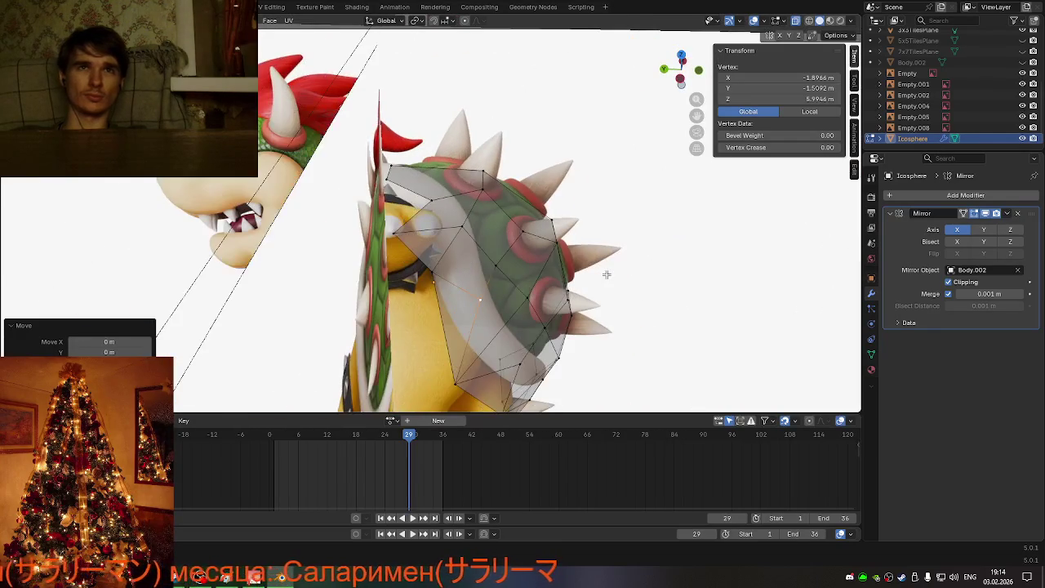
left_click(380, 177)
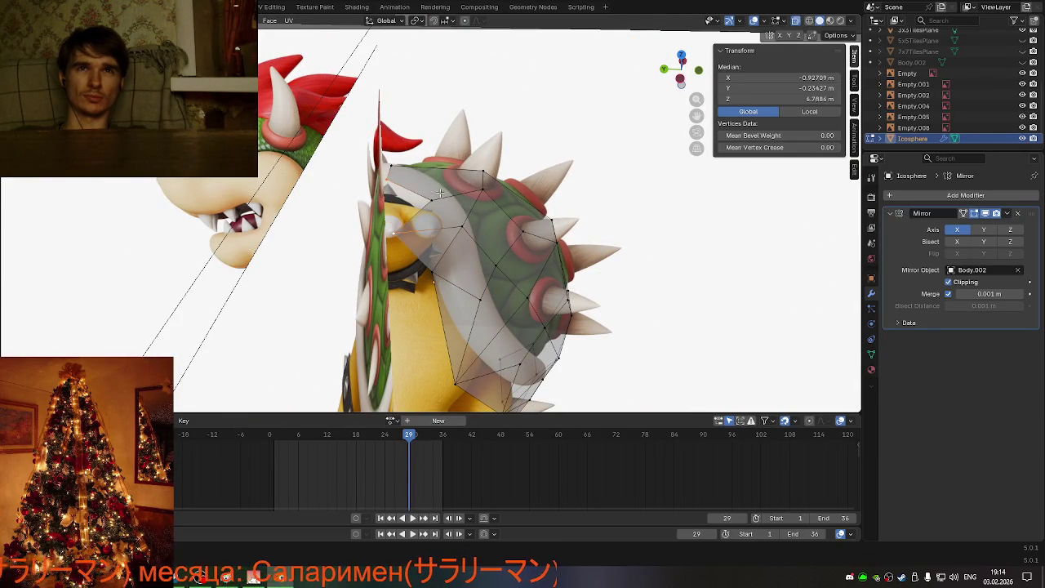
left_click(439, 193, "shift")
mouse_move(439, 194)
middle_mouse_down()
mouse_move(475, 201)
mouse_move(524, 164)
mouse_move(552, 168)
mouse_move(546, 250)
mouse_move(490, 213)
mouse_move(483, 221)
mouse_move(518, 277)
middle_mouse_up()
left_click(490, 212)
key("g")
left_click(461, 251)
left_click(670, 77)
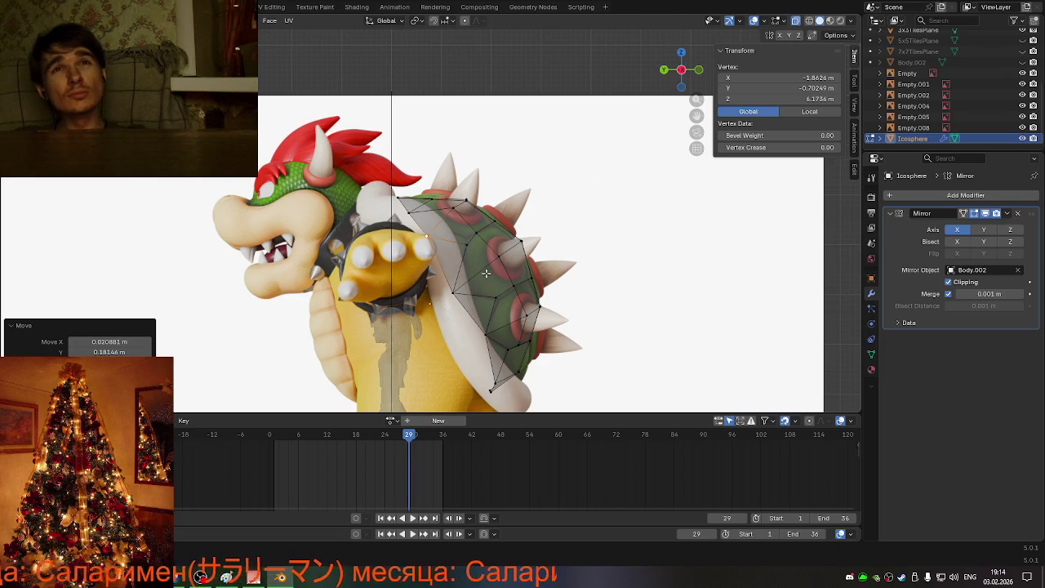
Step: Slide one vertex along its edge and reposition another shell vertex along Z
scroll(463, 266, "up", 1)
key("g")
key("g")
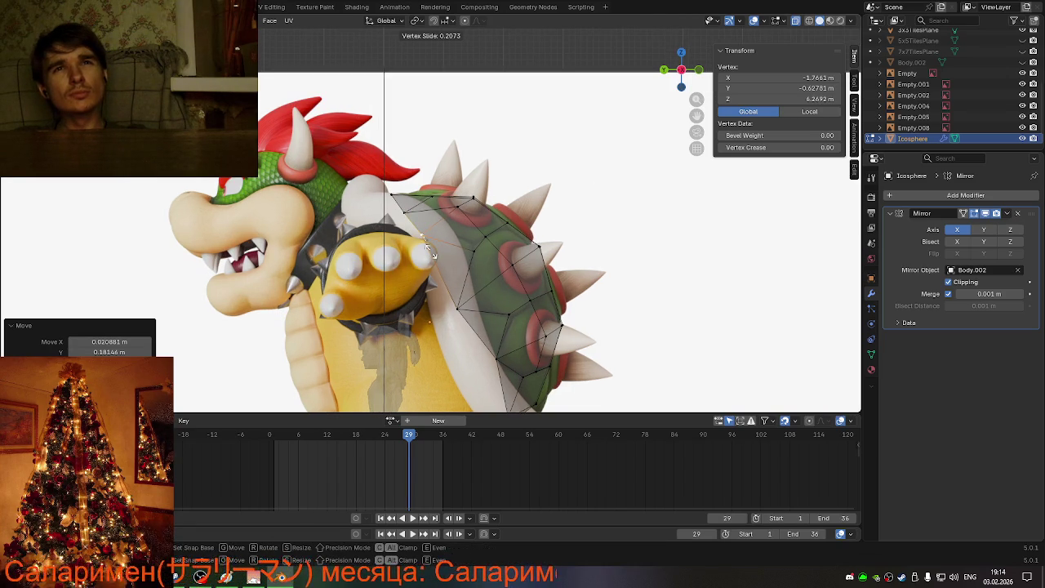
left_click(431, 252)
mouse_move(443, 255)
middle_mouse_down()
mouse_move(414, 284)
mouse_move(320, 285)
mouse_move(490, 245)
middle_mouse_up()
left_click(686, 80)
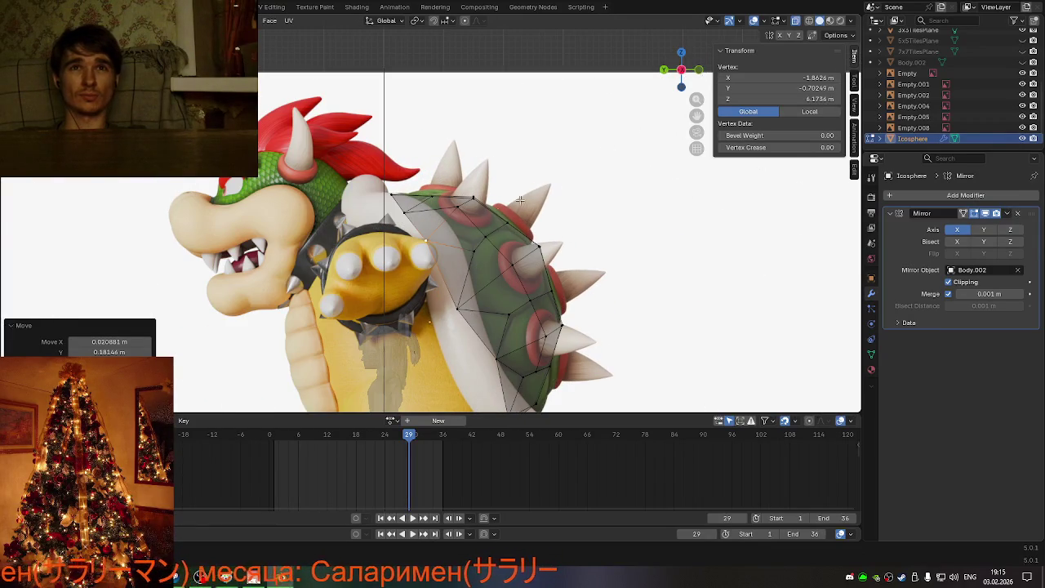
left_click(470, 253)
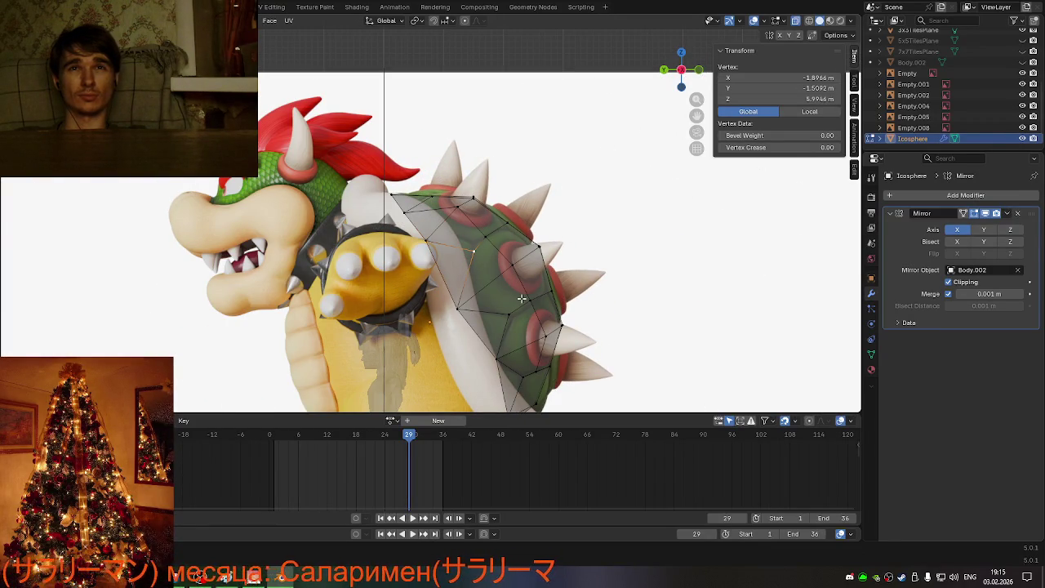
key("g")
key("z")
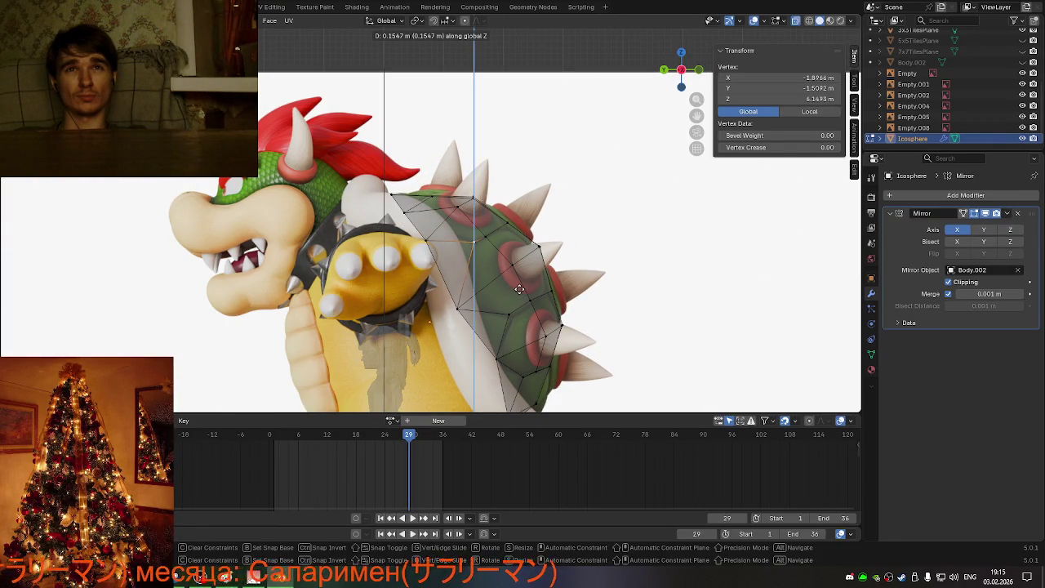
left_click(518, 290)
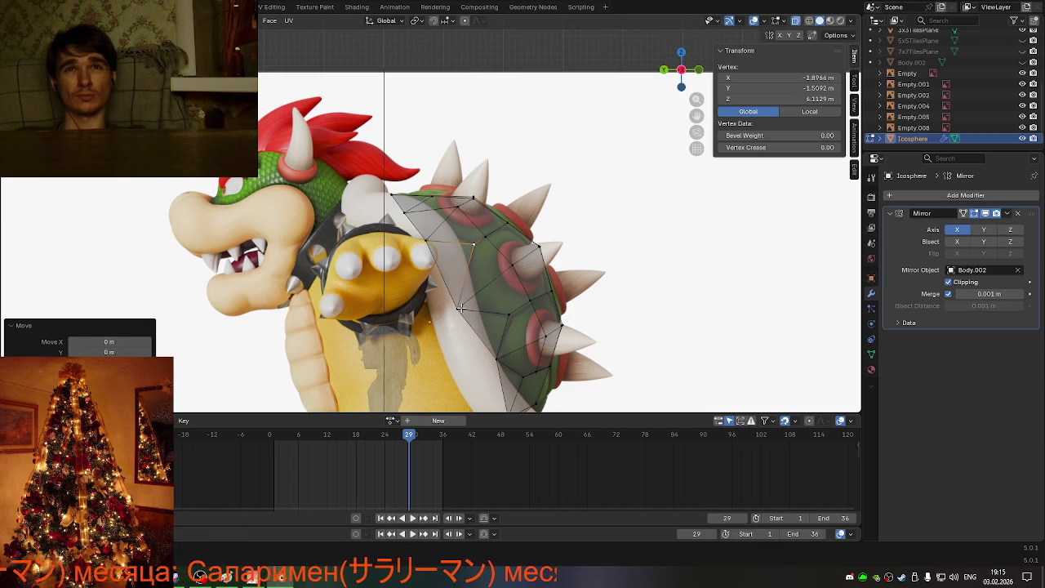
Step: Vertex-slide a vertex at factor 0.175, then edge-slide a two-vertex edge
left_click(461, 308)
key("shift+v")
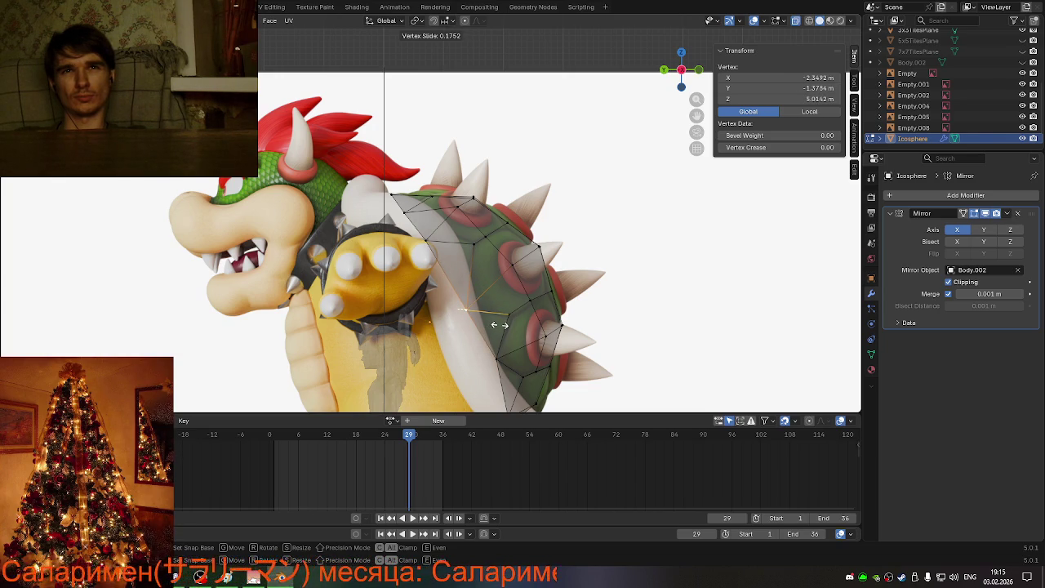
left_click(494, 324)
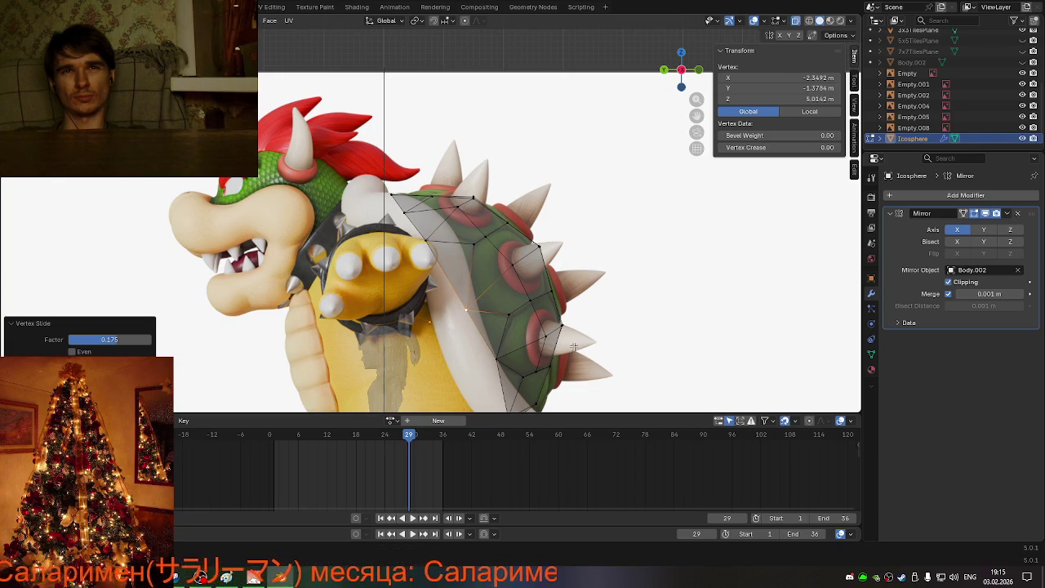
left_click(508, 316)
left_click(534, 300, "shift")
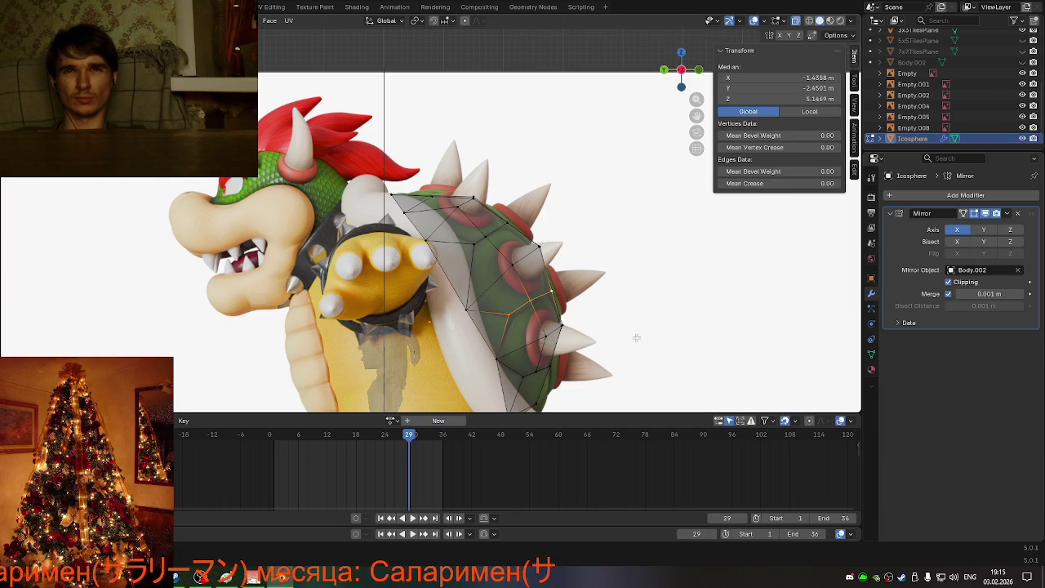
key("g")
key("z")
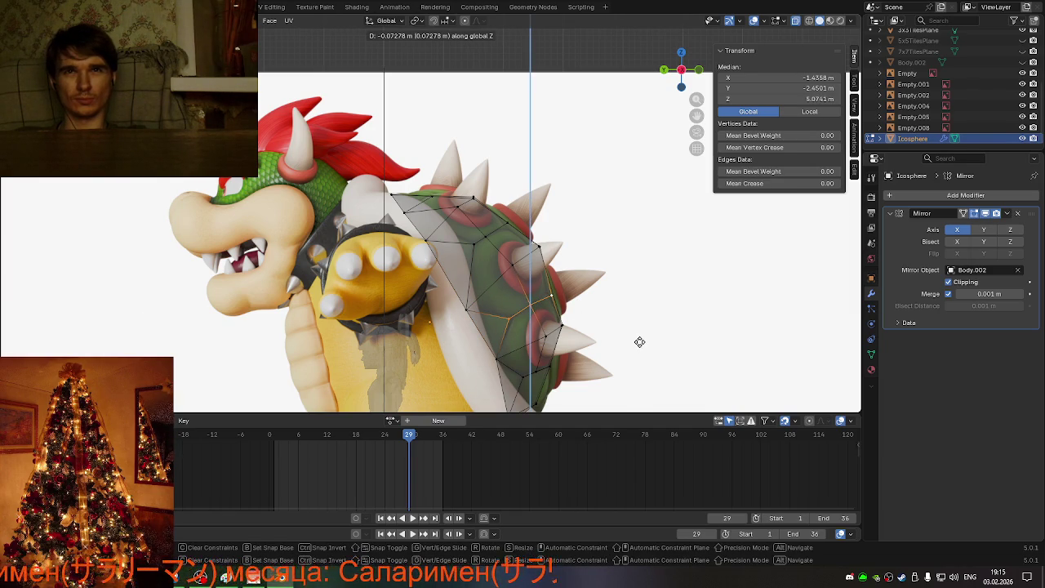
key("Escape")
key("g")
key("g")
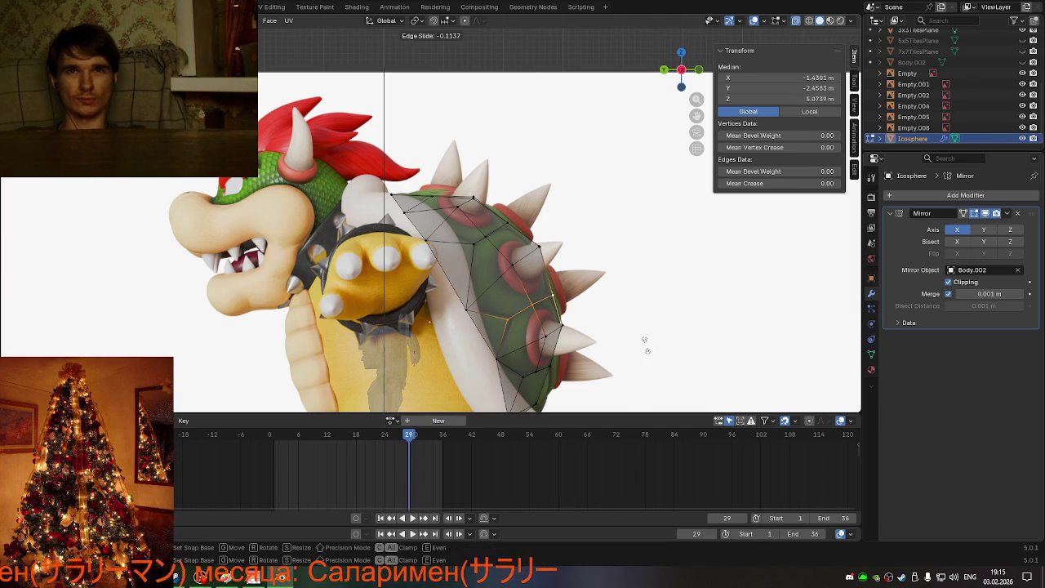
left_click(646, 345)
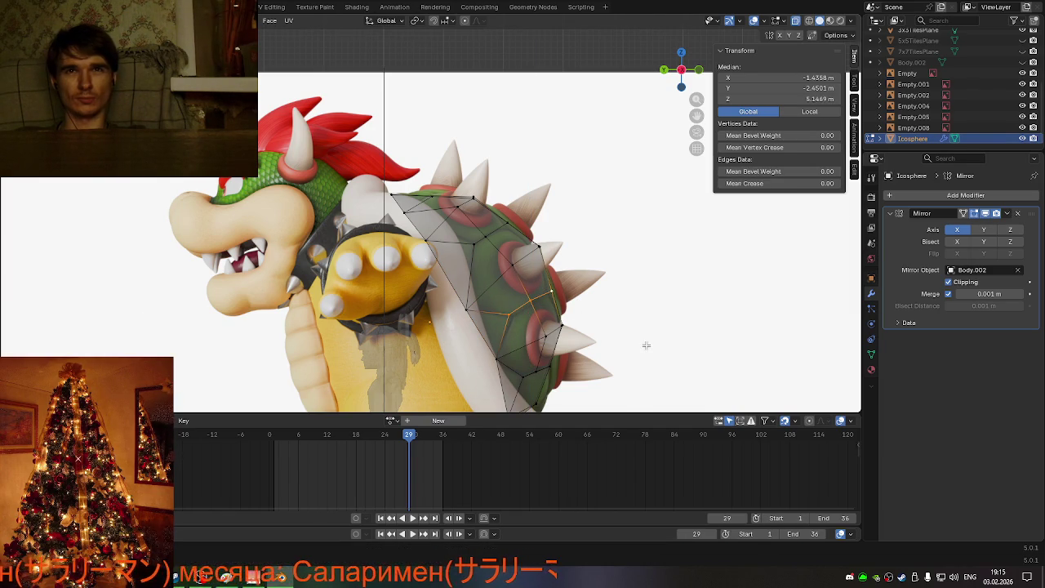
Step: Move one shell vertex along Y and its neighbour along Z
left_click(502, 318)
key("g")
key("x")
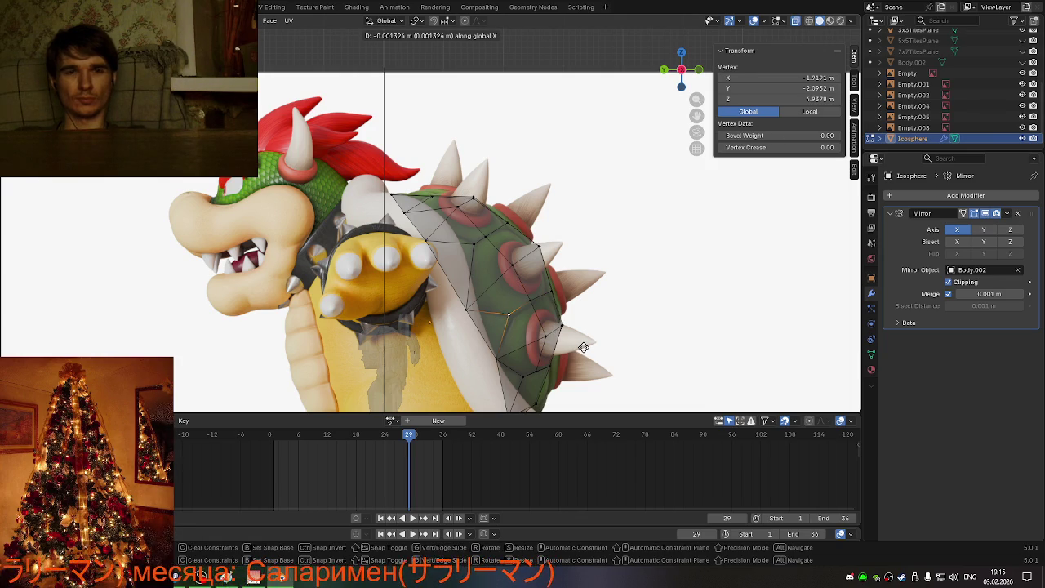
key("y")
left_click(581, 345)
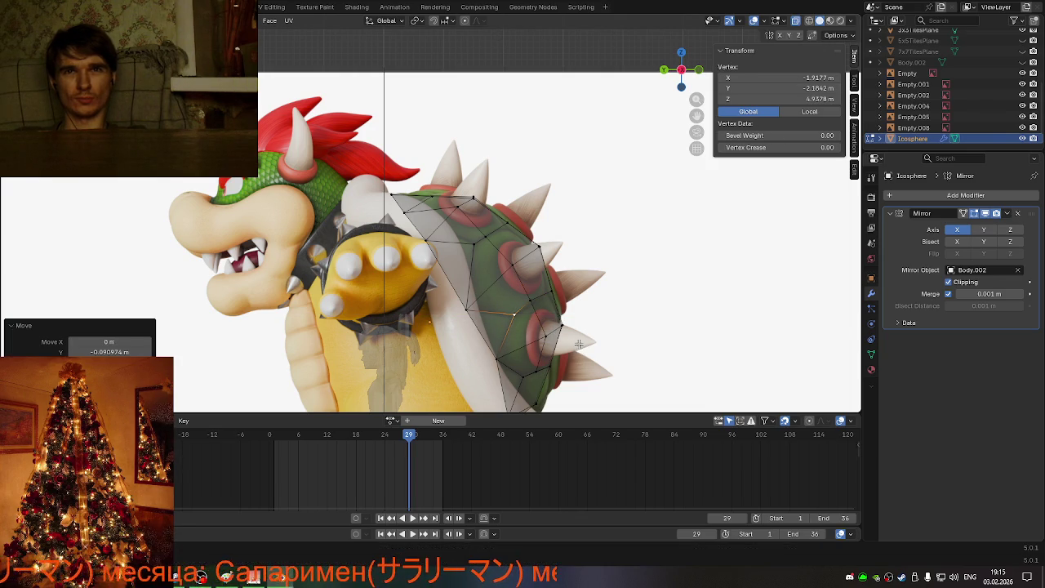
left_click(535, 302)
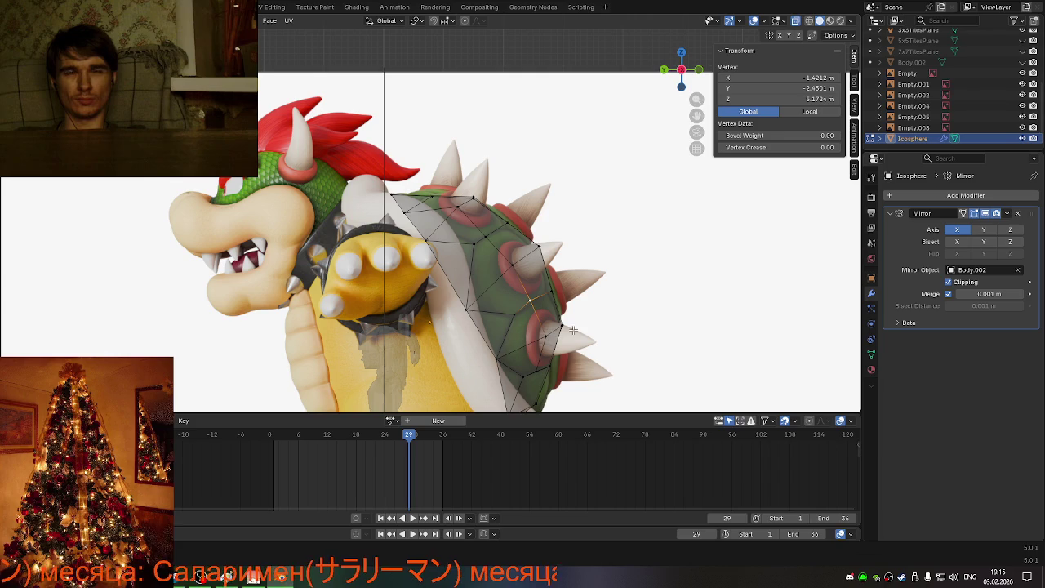
key("g")
key("z")
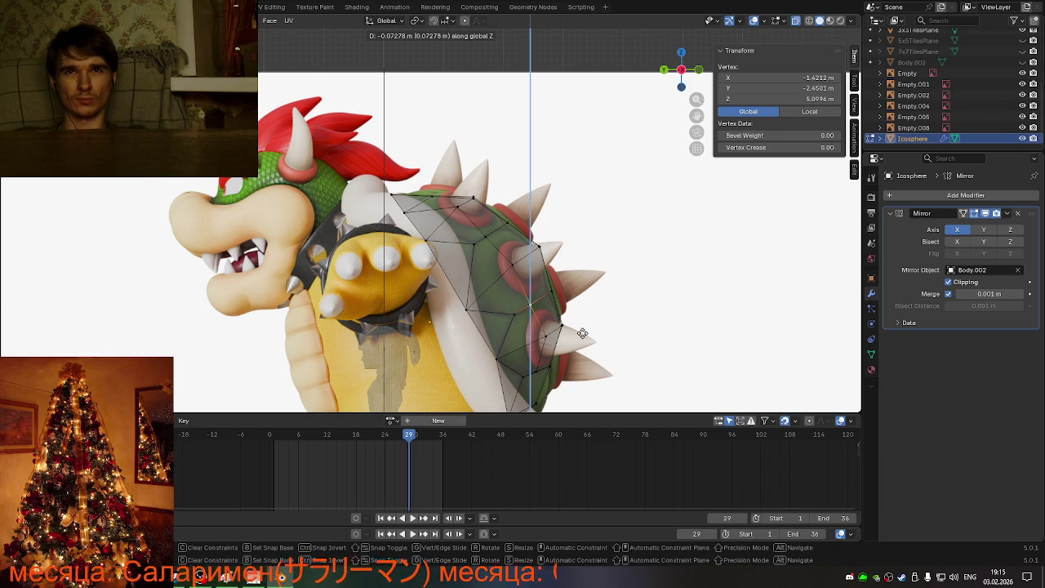
left_click(582, 333)
Step: Move the selected vertices about 0.035 m in X and 0.077 m in Y
mouse_move(582, 333)
middle_mouse_down()
mouse_move(525, 292)
mouse_move(555, 274)
mouse_move(568, 282)
middle_mouse_up()
mouse_move(568, 284)
middle_mouse_down()
mouse_move(589, 317)
mouse_move(466, 280)
mouse_move(451, 387)
mouse_move(507, 260)
mouse_move(562, 245)
mouse_move(588, 286)
mouse_move(546, 252)
mouse_move(564, 254)
middle_mouse_up()
key("g")
left_click(597, 317)
key("Tab")
key("Tab")
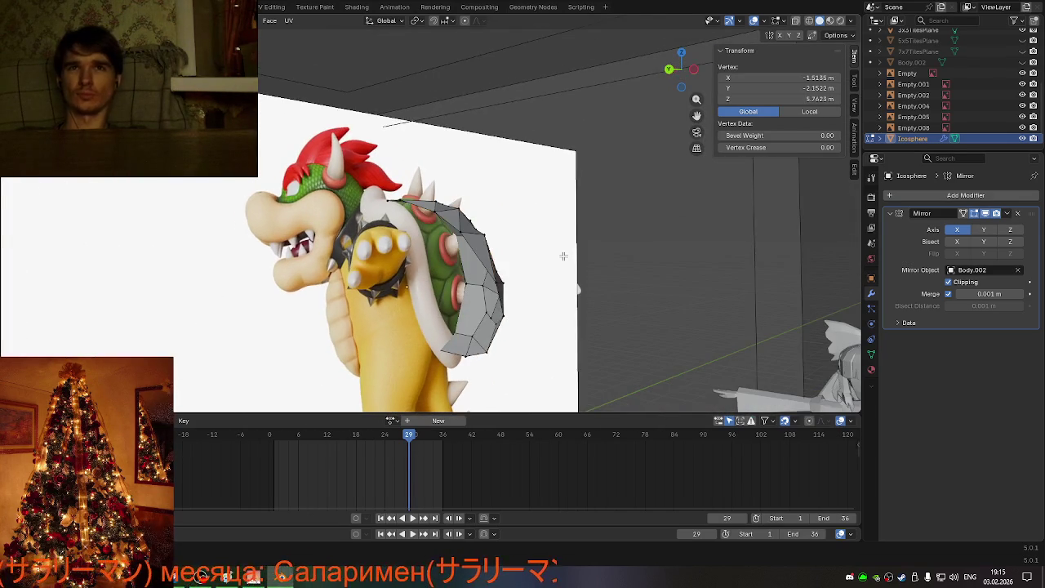
Step: Move the selected shell vertices to fit the reference shell's front and back outline, redoing one cancelled move
key("g")
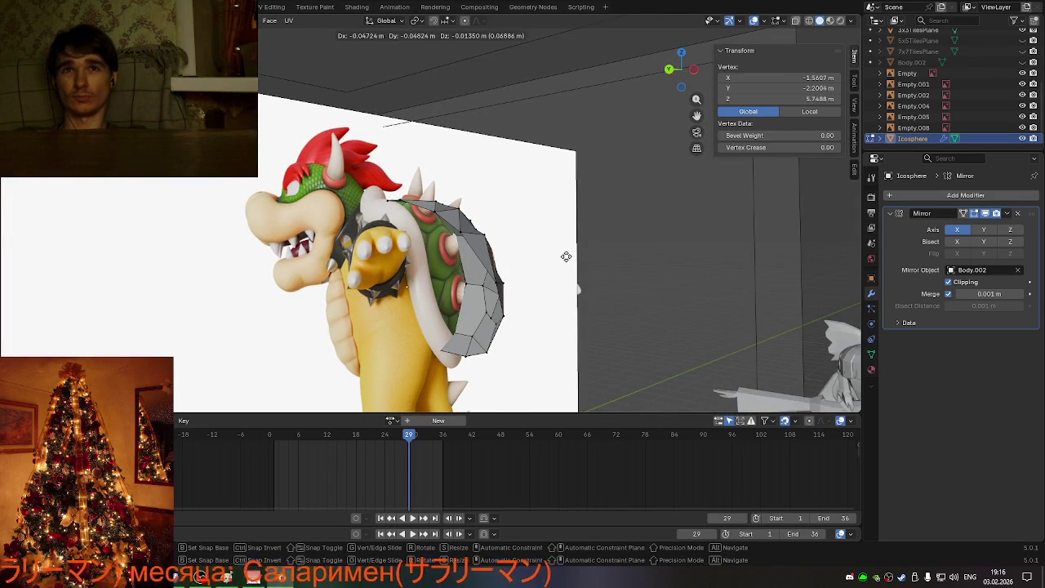
right_click(566, 256)
mouse_move(571, 252)
middle_mouse_down()
mouse_move(587, 253)
mouse_move(380, 263)
mouse_move(484, 246)
mouse_move(435, 284)
middle_mouse_up()
key("g")
left_click(560, 242)
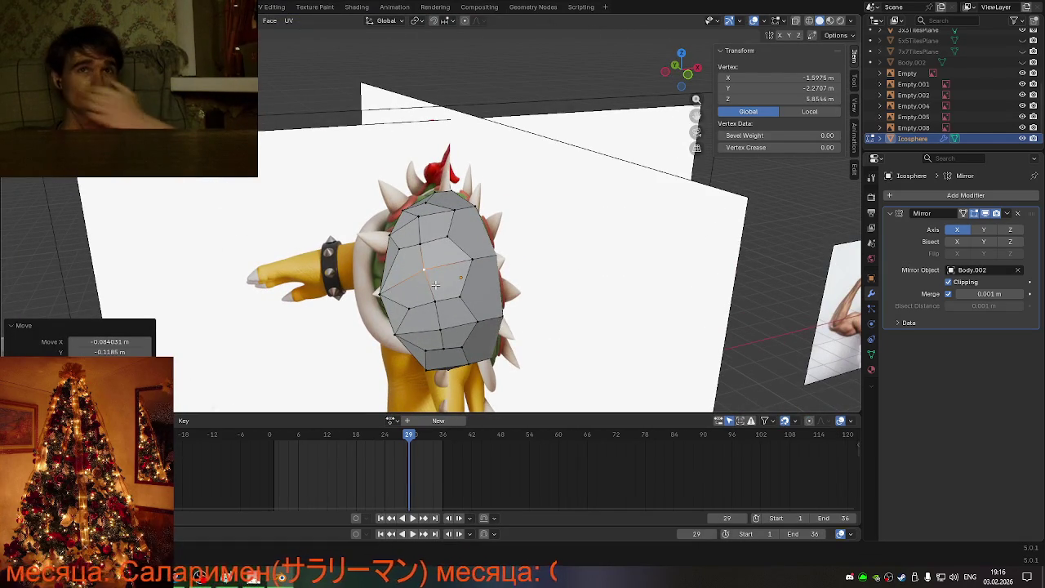
key("g")
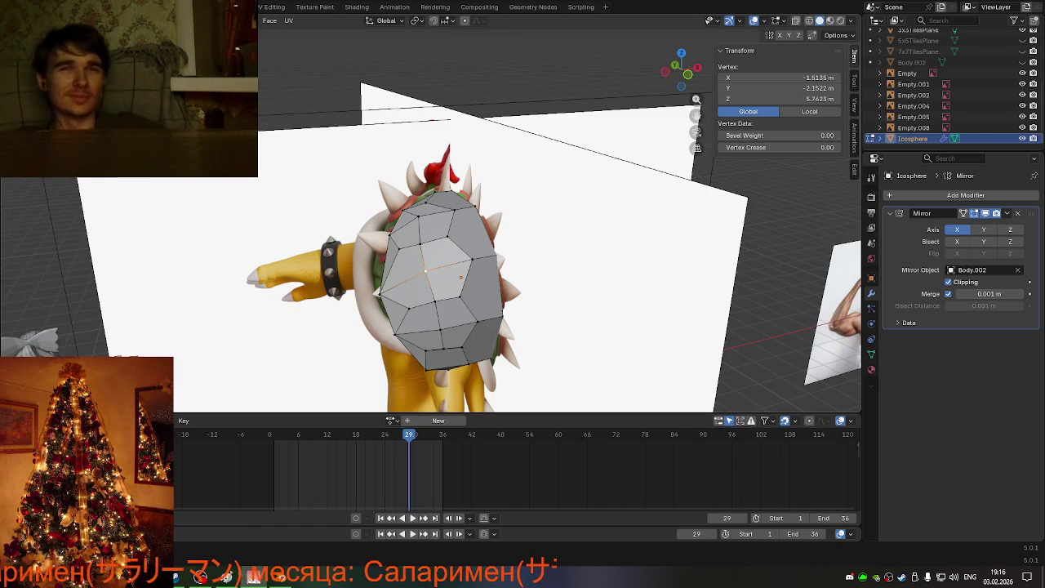
mouse_move(461, 278)
middle_mouse_down()
mouse_move(563, 219)
mouse_move(644, 231)
mouse_move(627, 246)
mouse_move(453, 276)
mouse_move(457, 325)
middle_mouse_up()
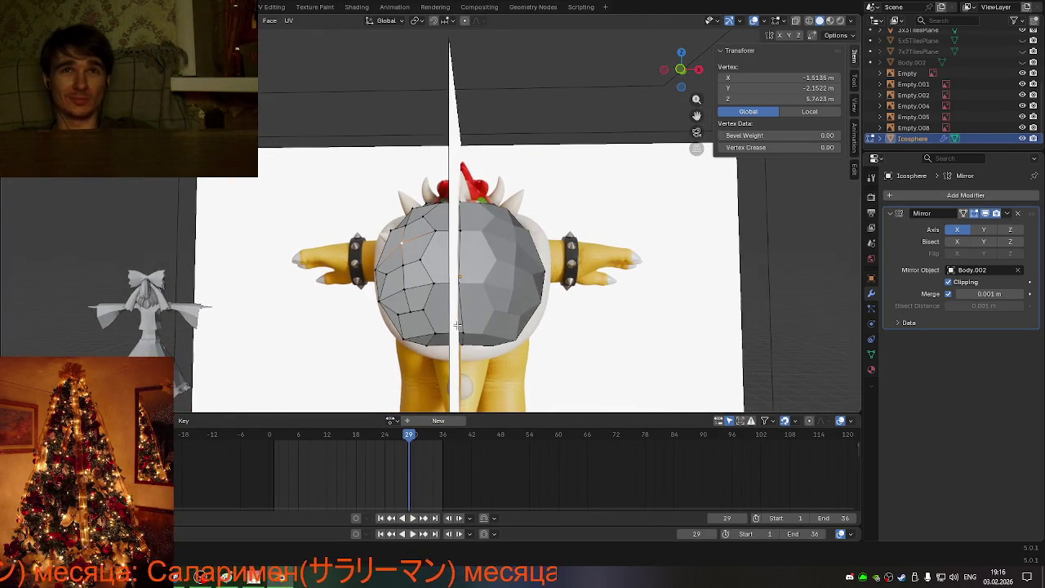
Step: With X-ray on, snap the mirror-seam edge loop onto the X=0 centre line
key("alt+z")
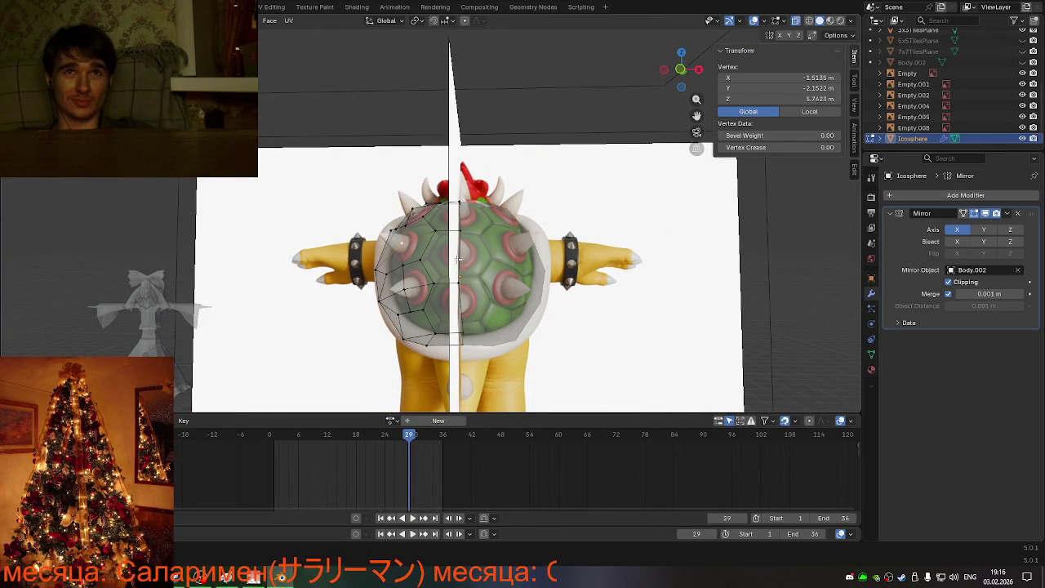
left_click(457, 258, "alt")
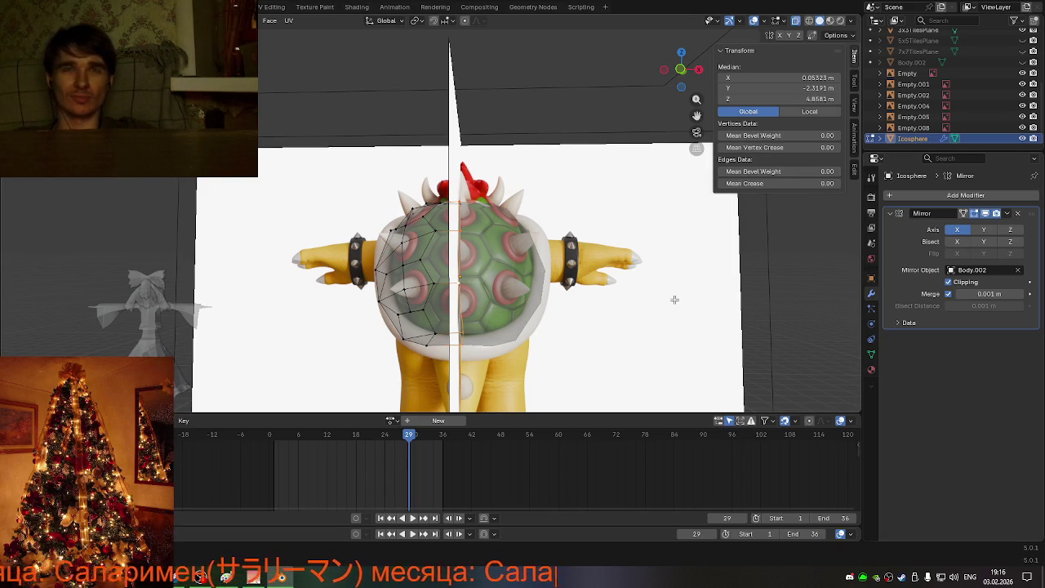
key("g")
key("x")
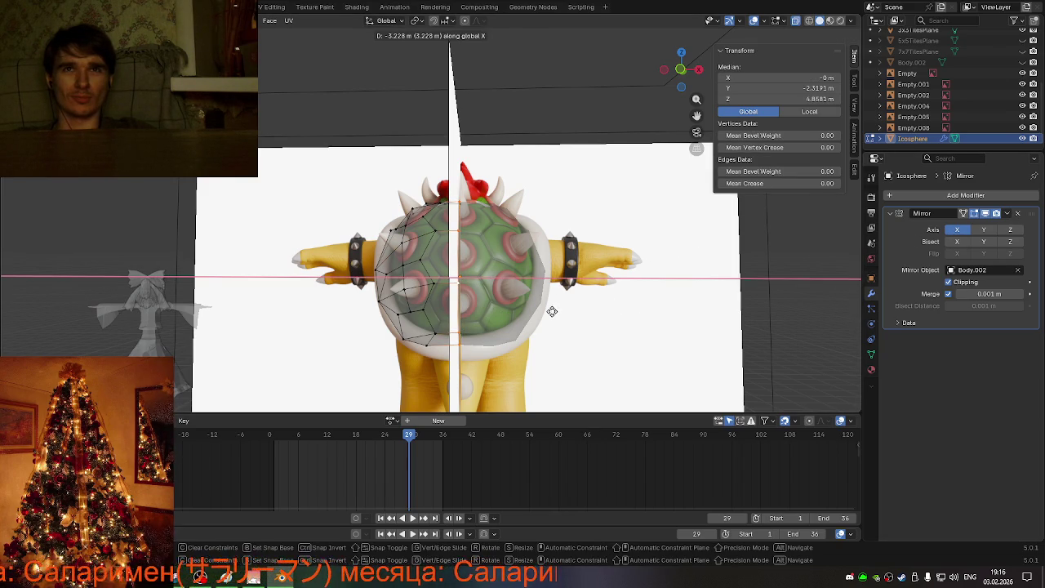
left_click(552, 311)
Step: Clear the selection and orbit to inspect the shell from behind and above
key("alt+a")
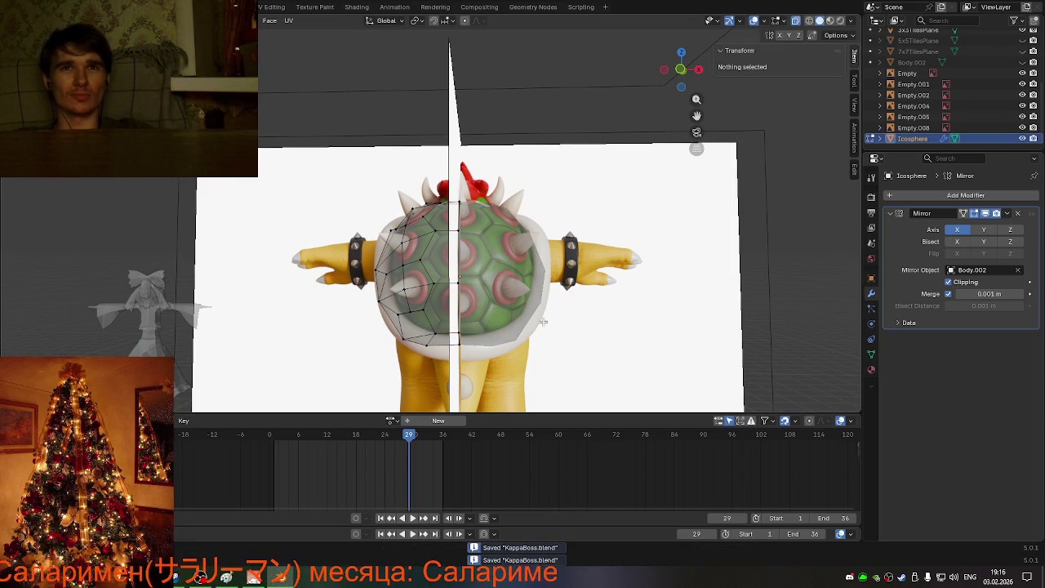
mouse_move(543, 321)
middle_mouse_down()
mouse_move(489, 314)
mouse_move(536, 203)
mouse_move(373, 306)
mouse_move(254, 319)
mouse_move(330, 265)
middle_mouse_up()
left_click(490, 314)
key("alt+a")
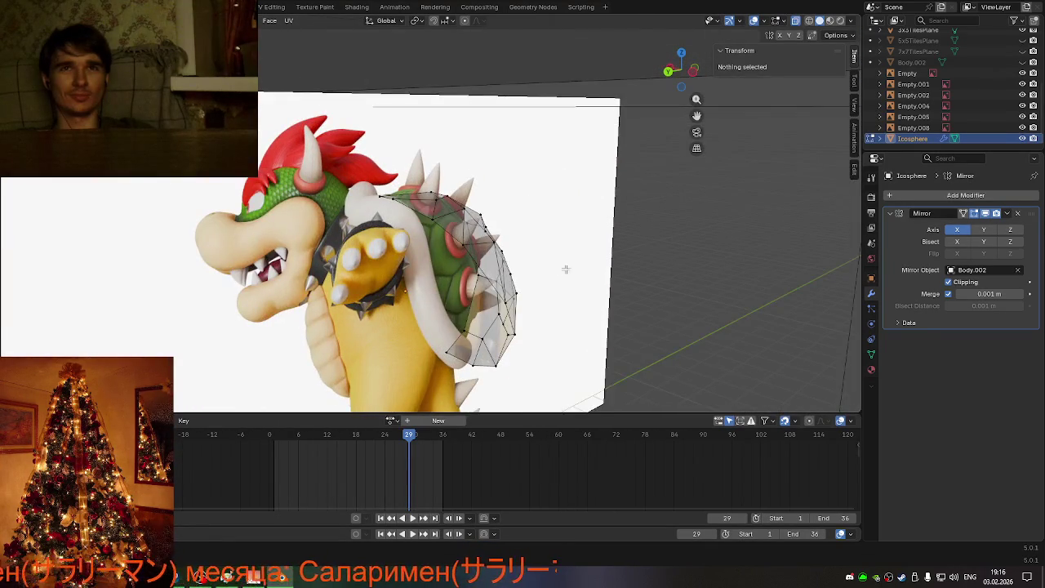
Step: Check the mirrored half-shell from rear and side views and select a shell vertex to adjust
middle_click_drag(566, 269, 495, 245)
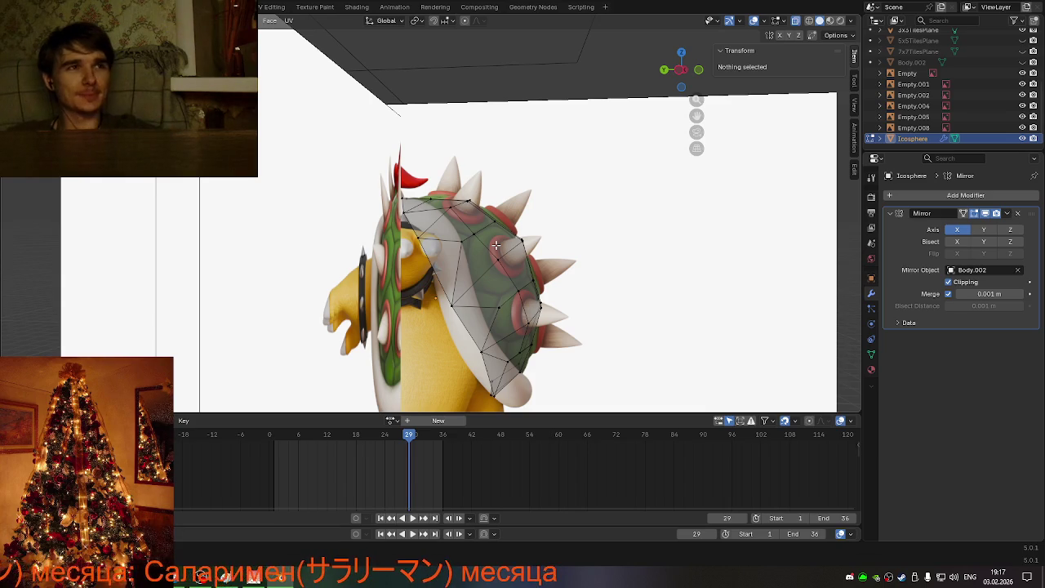
middle_click_drag(499, 242, 501, 253)
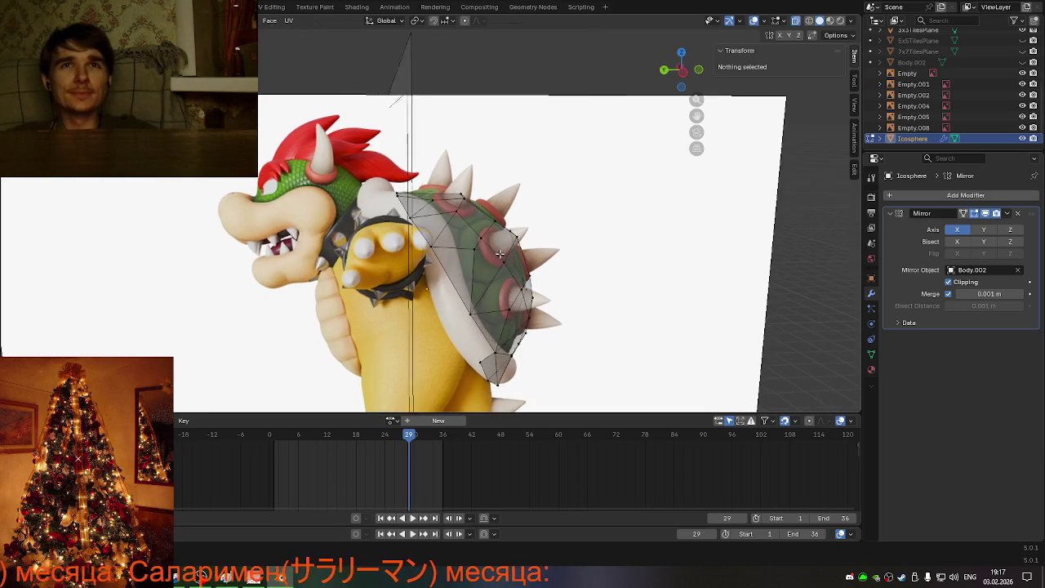
left_click(687, 73)
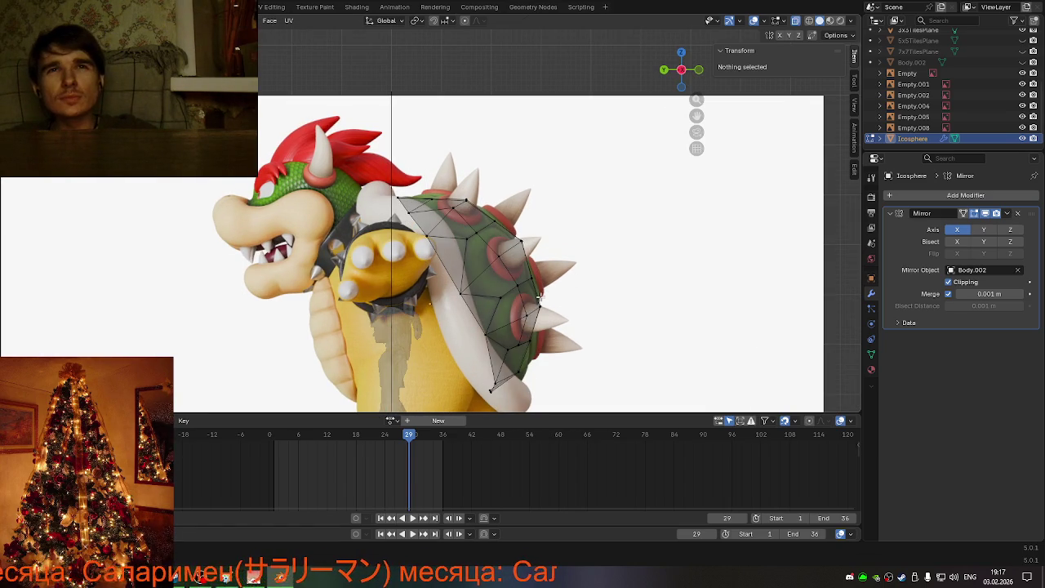
left_click(426, 236)
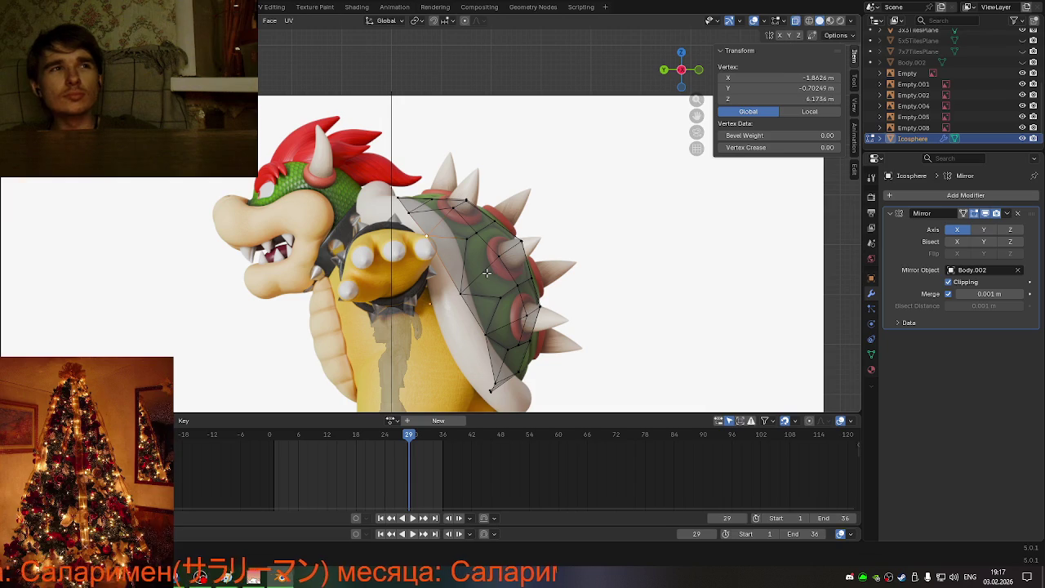
mouse_move(599, 279)
middle_mouse_down()
mouse_move(613, 275)
mouse_move(487, 278)
middle_mouse_up()
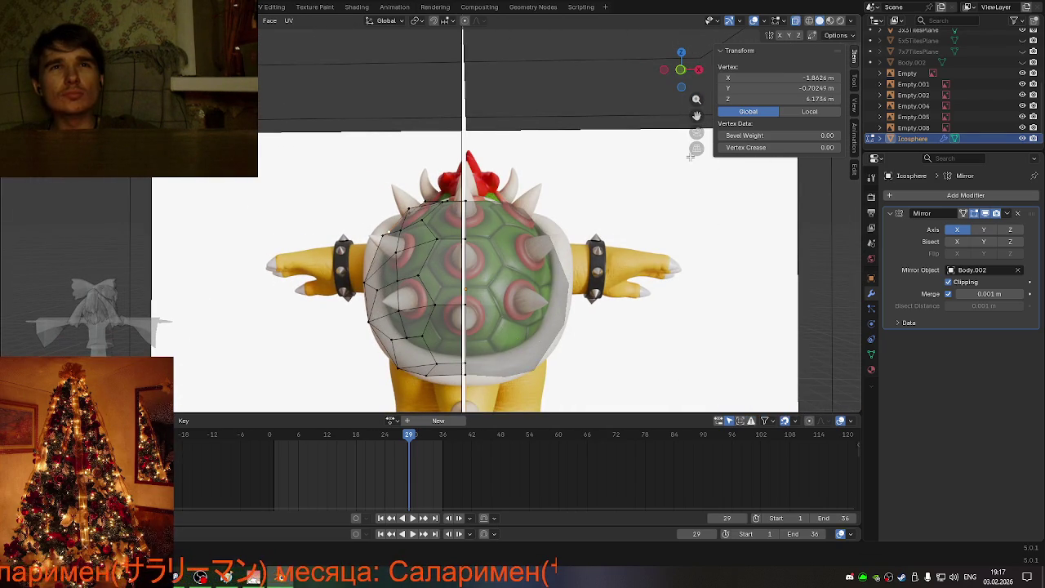
Step: In back view, move three lower-rim vertices vertically along Z, one to Z 3.0675 m
left_click(680, 72)
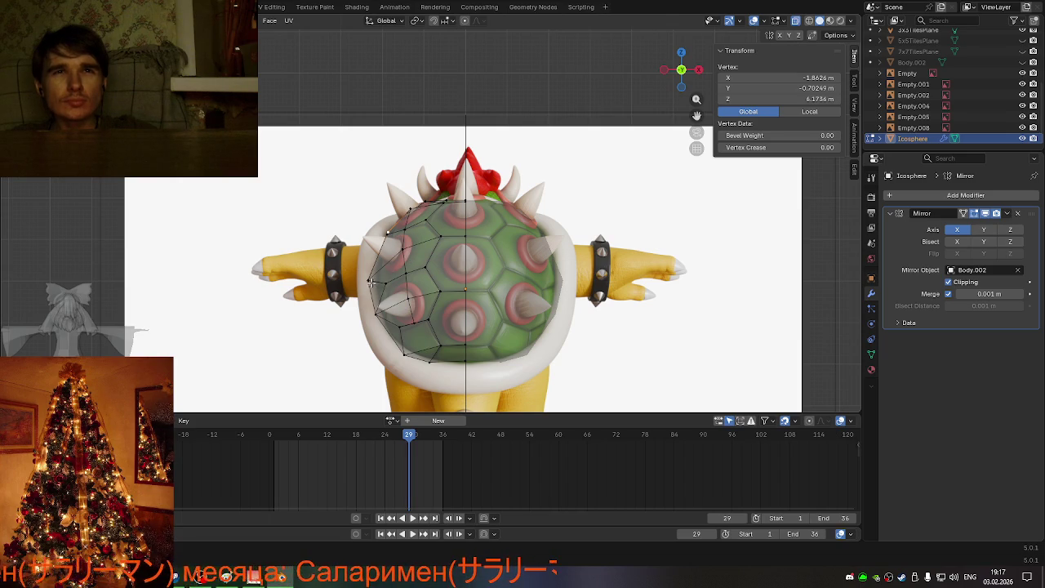
key("g")
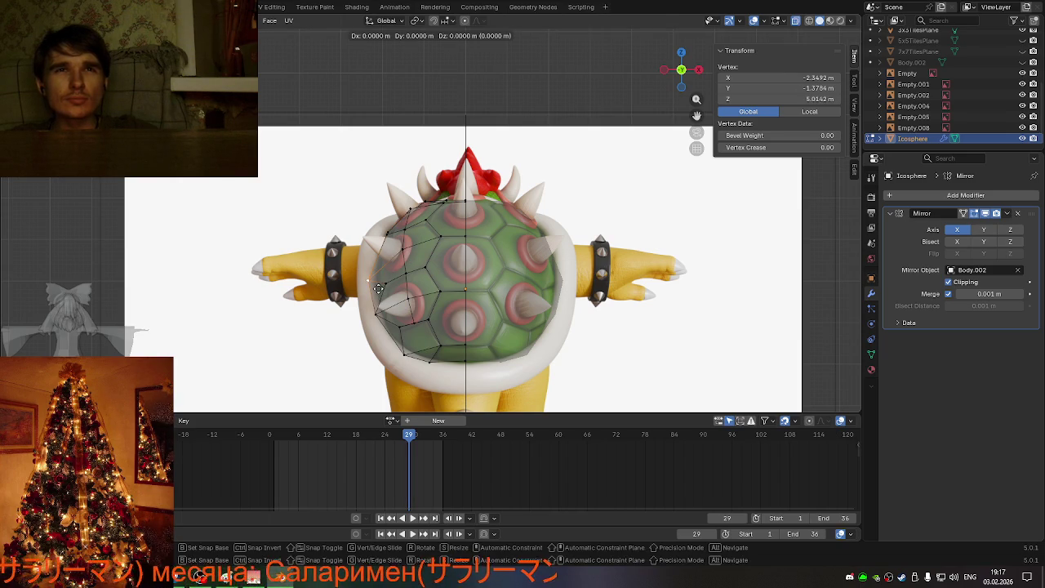
key("z")
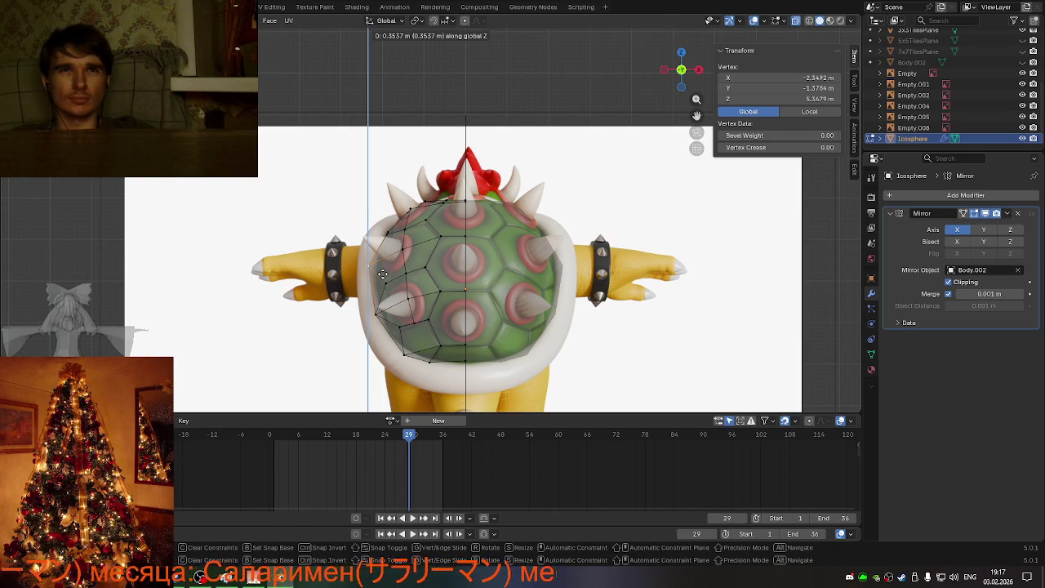
left_click(382, 273)
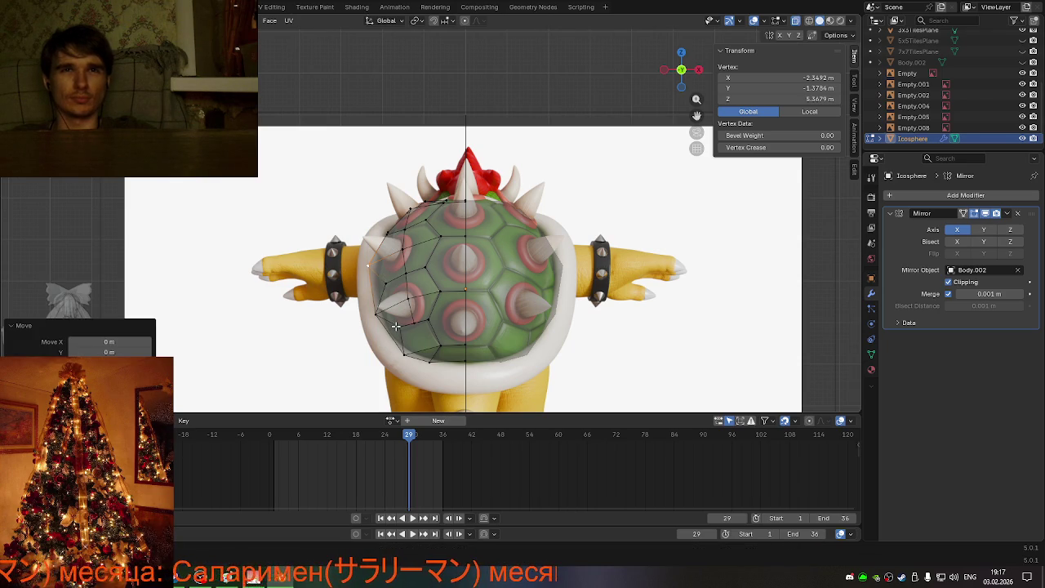
left_click(371, 314)
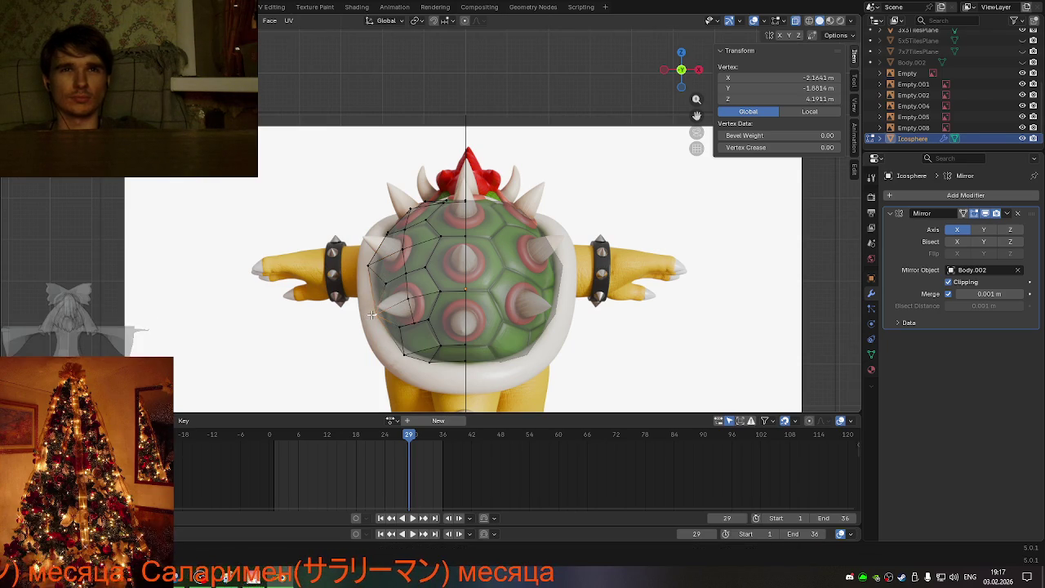
key("g")
key("z")
left_click(445, 373)
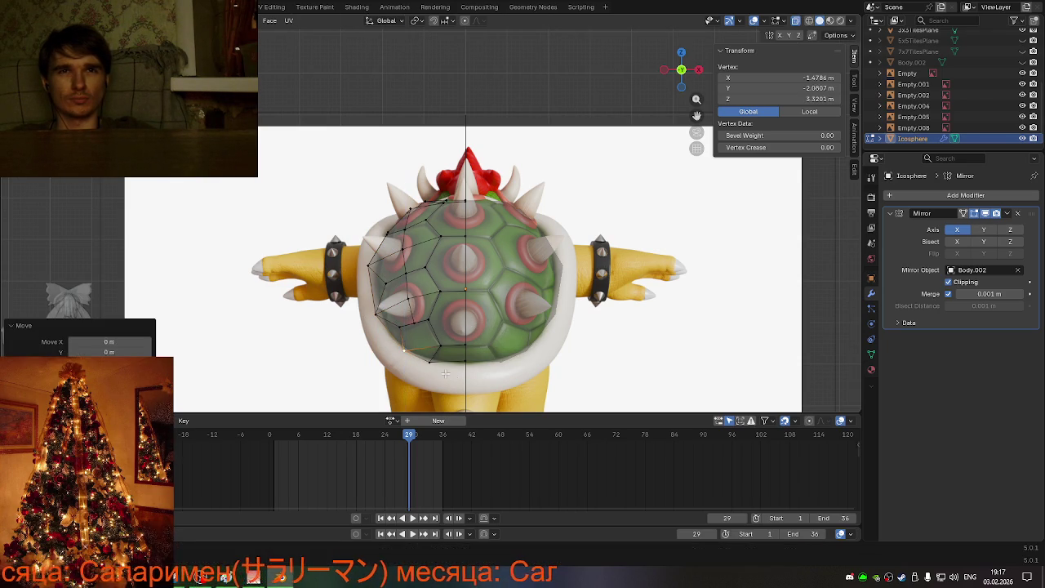
left_click(429, 364)
key("g")
key("z")
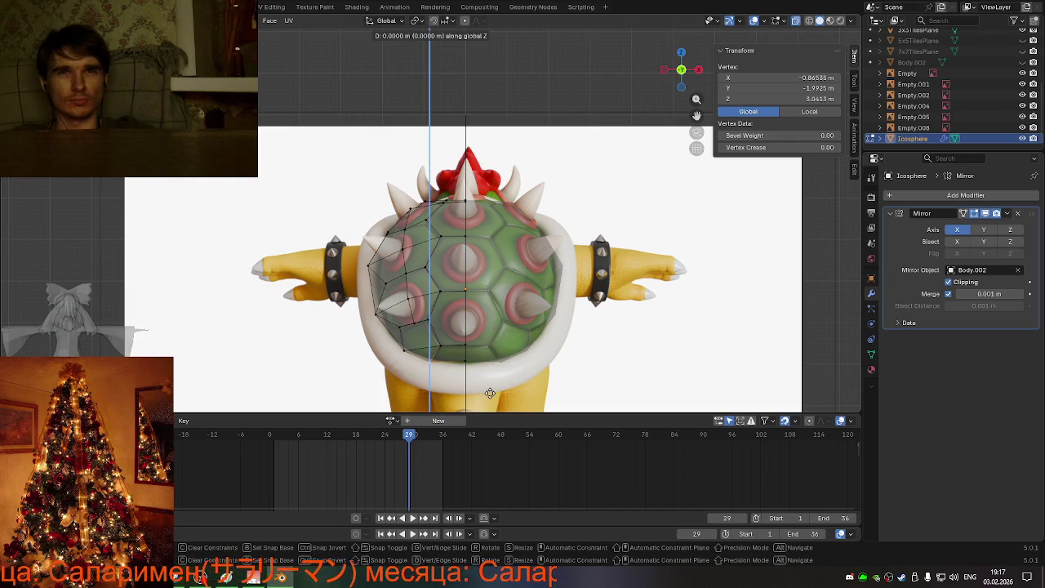
left_click(492, 391)
Step: In side view, box-select the bottom rim vertices and shift them along X
middle_click_drag(491, 392, 618, 356)
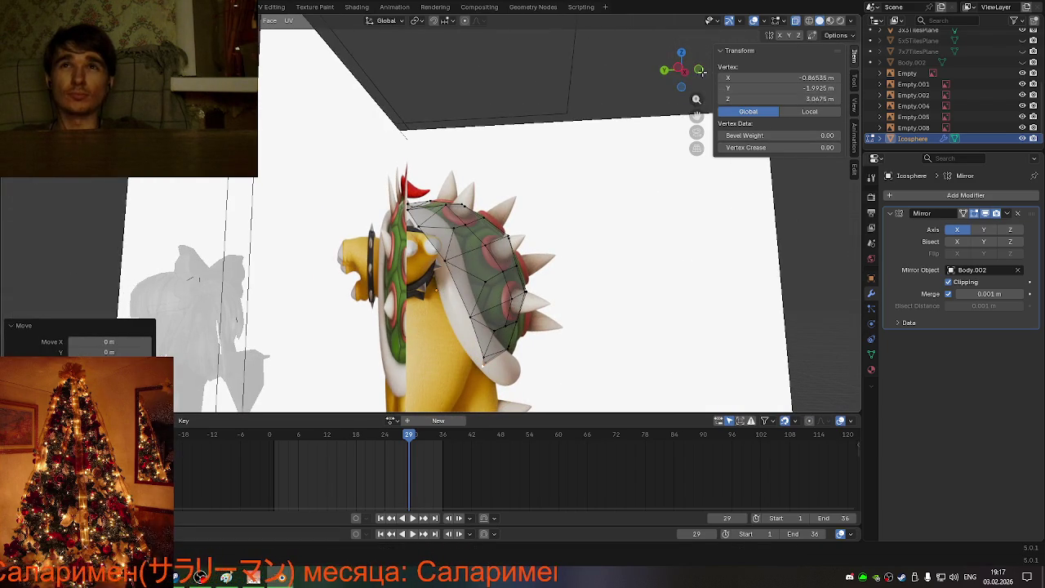
left_click(678, 70)
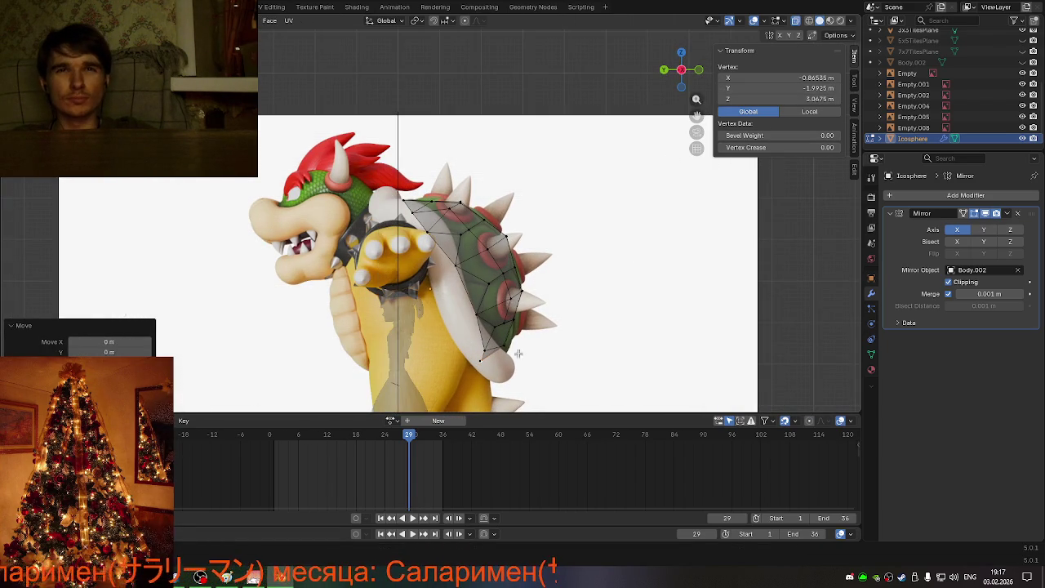
key("g")
key("x")
key("x")
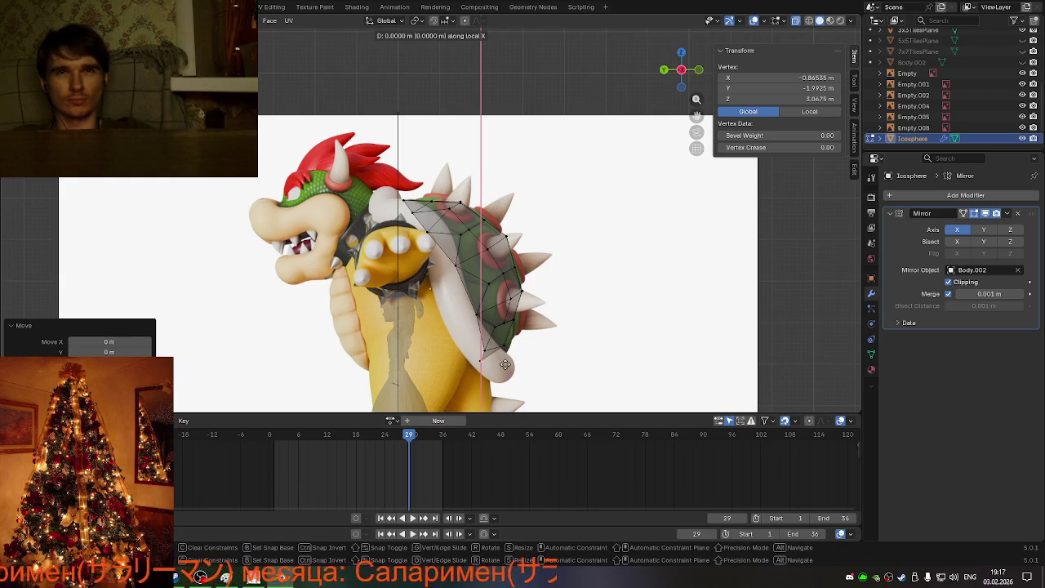
key("Escape")
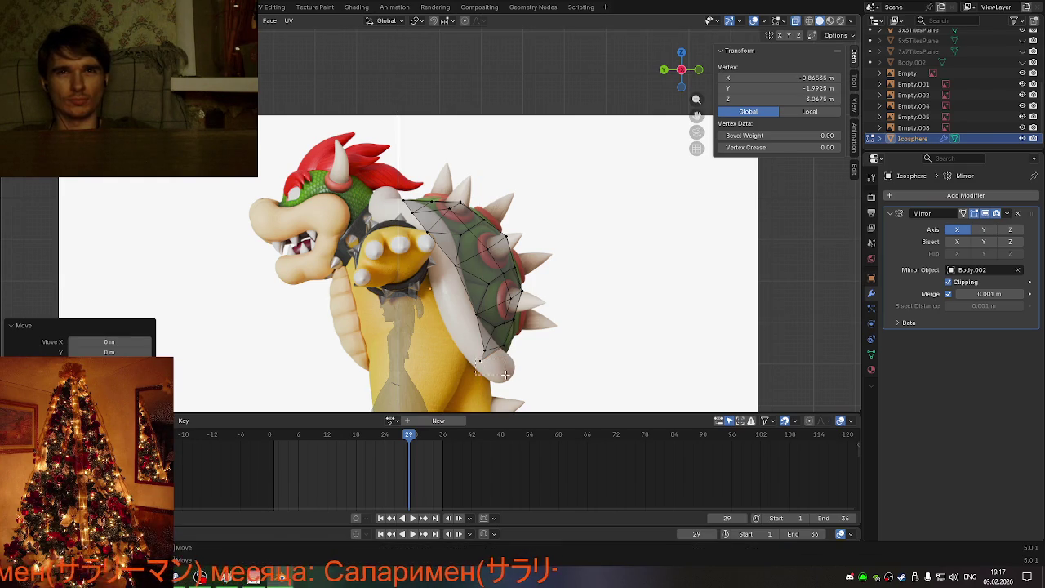
left_click_drag(505, 374, 506, 376)
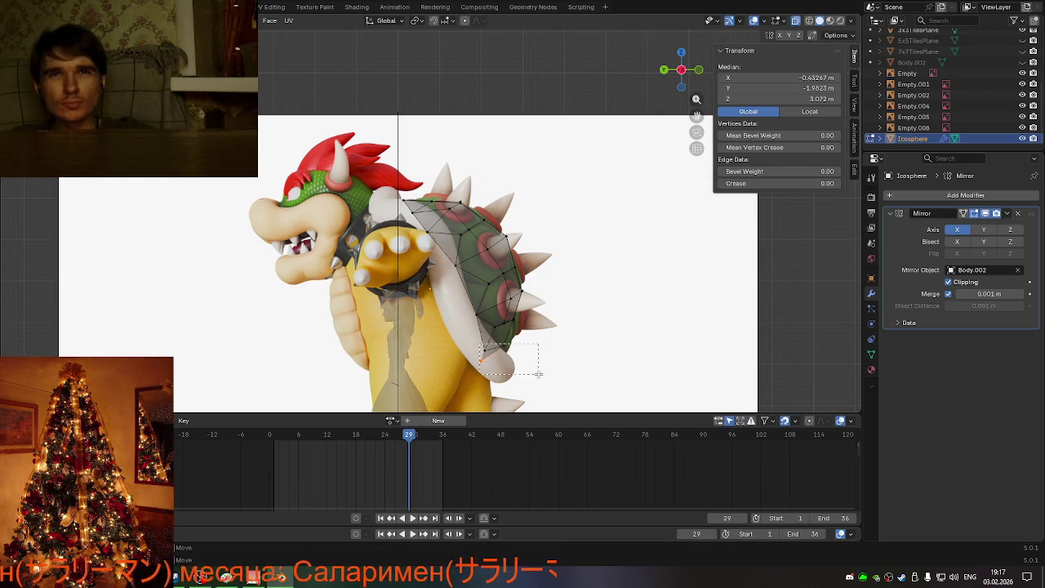
key("g")
key("x")
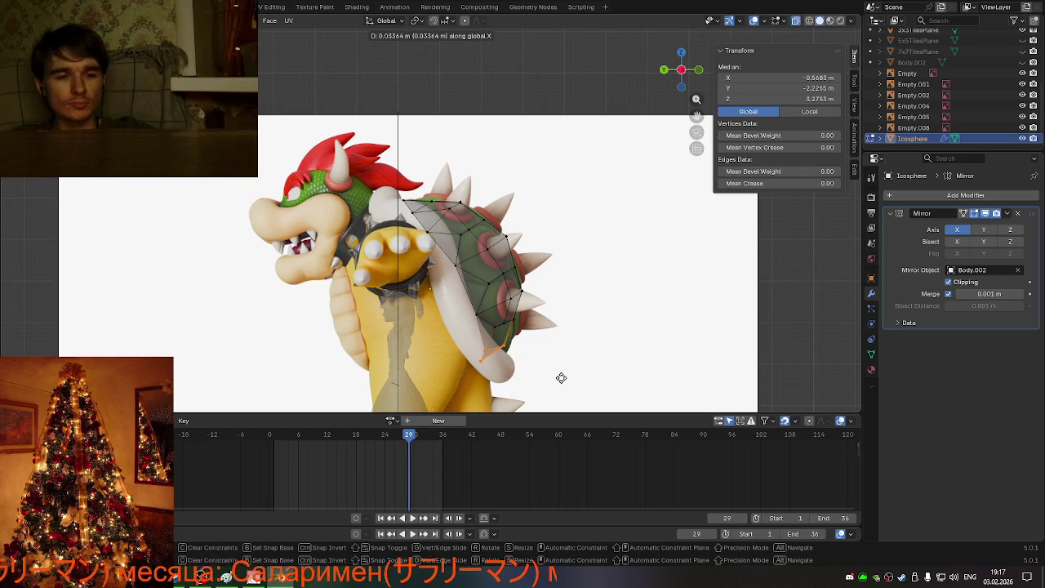
left_click(538, 376)
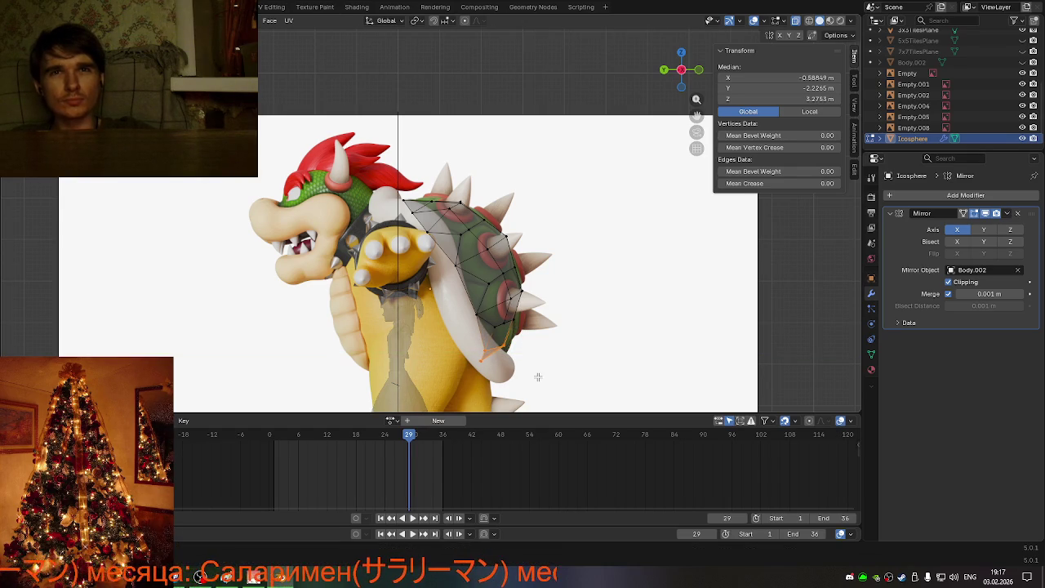
Step: Slide the shell mesh's bottom edge along Y toward the shell's lower edge
left_click(538, 376)
mouse_move(538, 377)
middle_mouse_down()
mouse_move(441, 378)
mouse_move(503, 367)
middle_mouse_up()
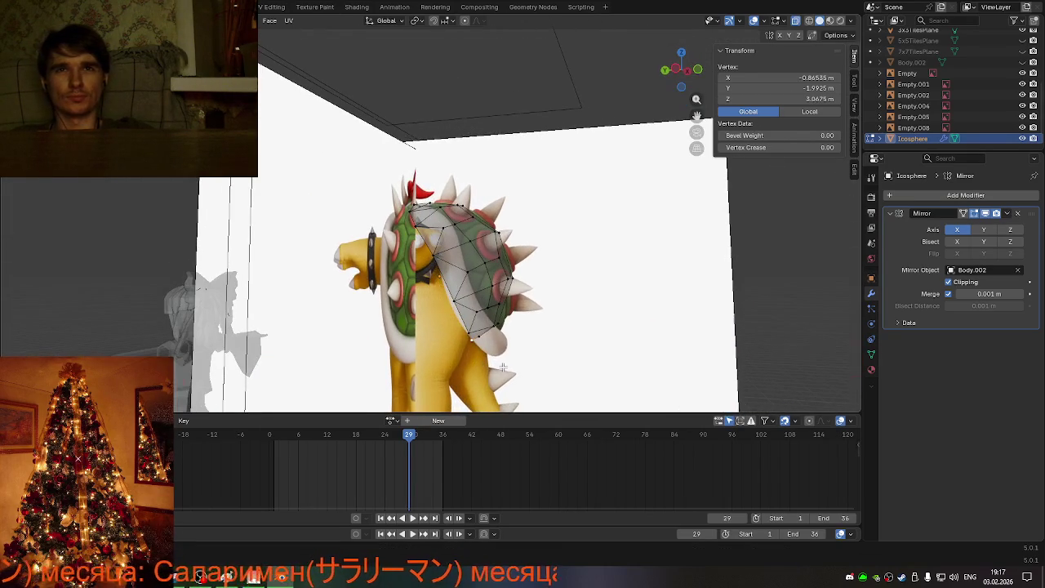
left_click(675, 70)
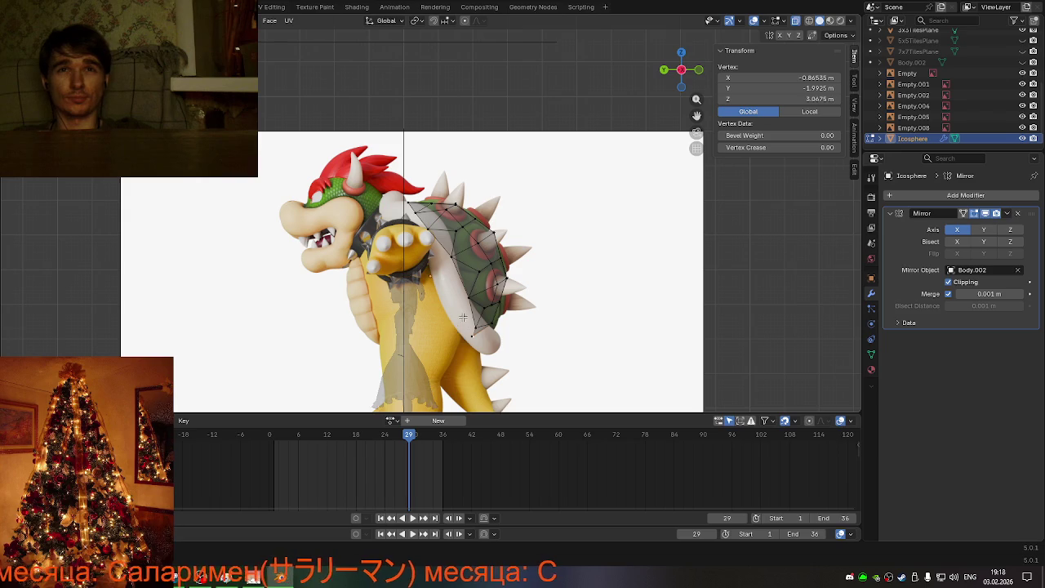
left_click(490, 324, "shift")
key("g")
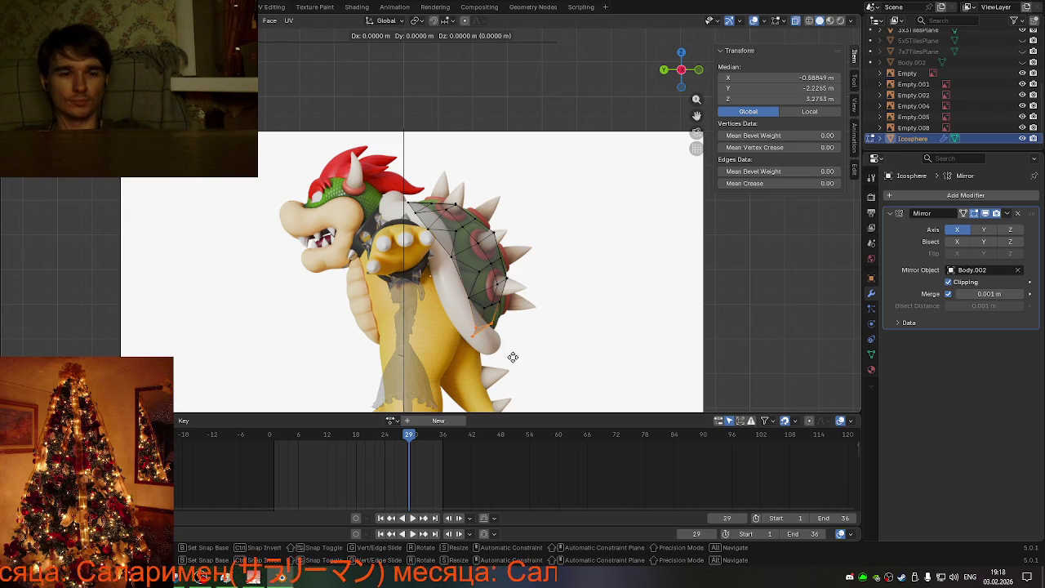
key("y")
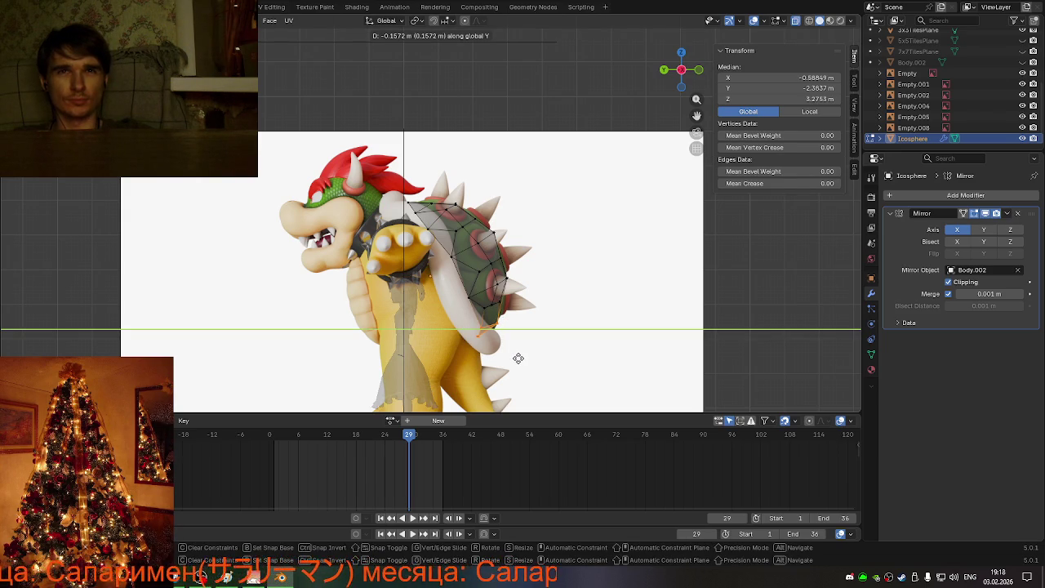
left_click(518, 358)
Step: Zoom in and push another edge and rim vertex along Y, reaching Y -2.5435 m
middle_click_drag(518, 357, 507, 347)
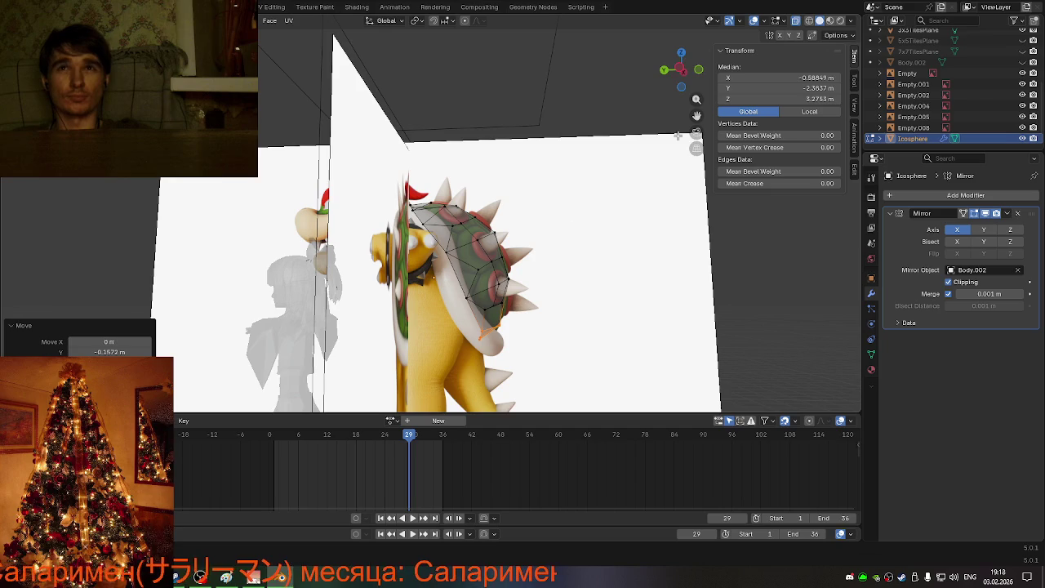
left_click(682, 70)
left_click_drag(696, 100, 559, 378)
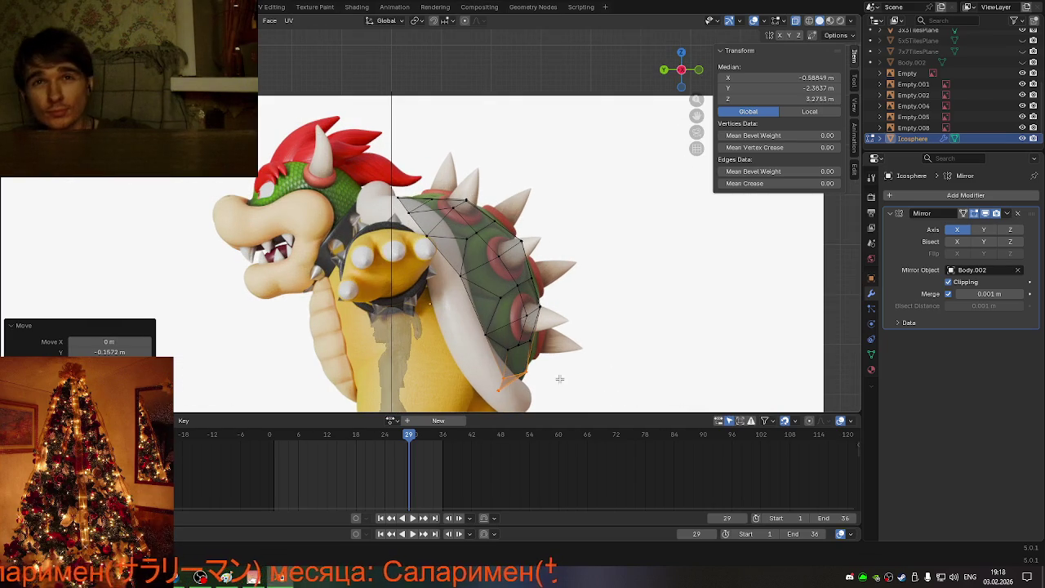
key("g")
key("y")
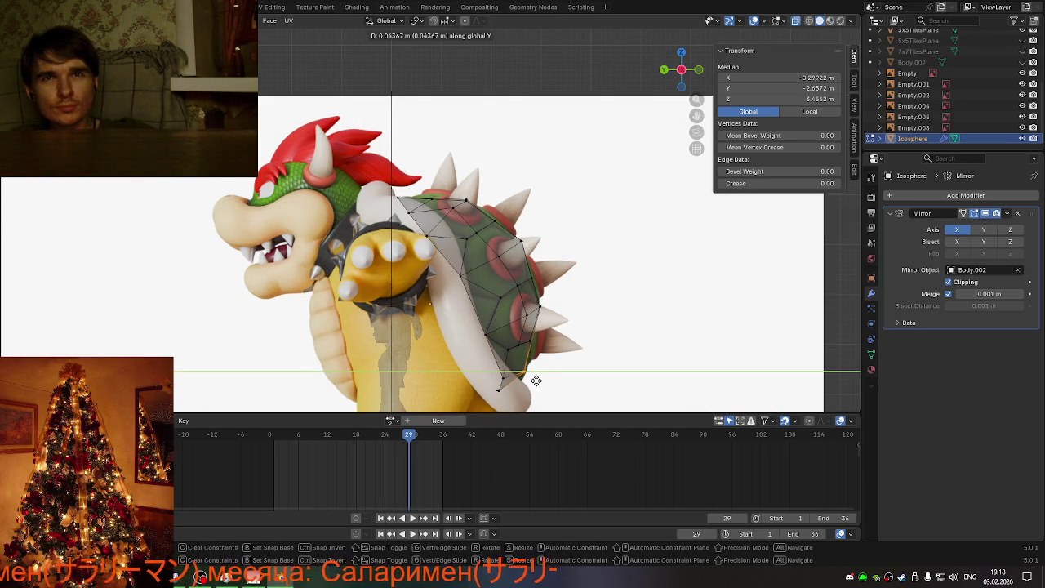
left_click(537, 380)
left_click(509, 400)
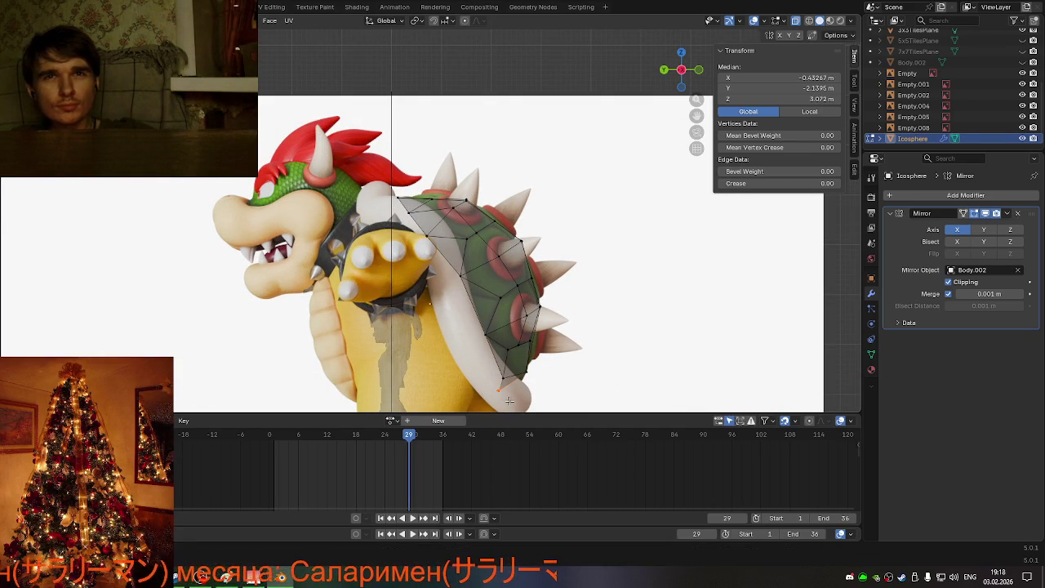
key("g")
key("y")
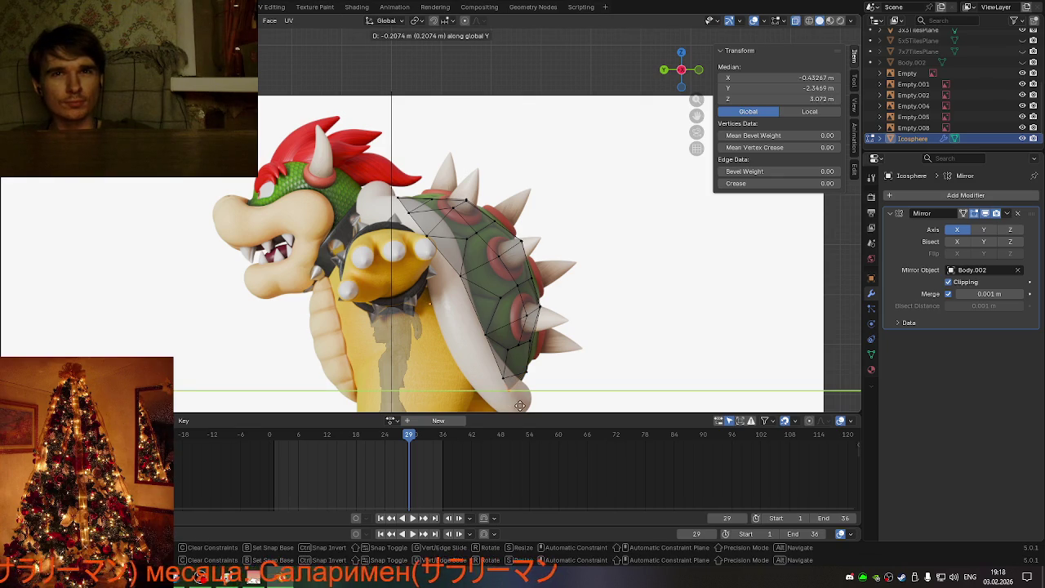
left_click(530, 17)
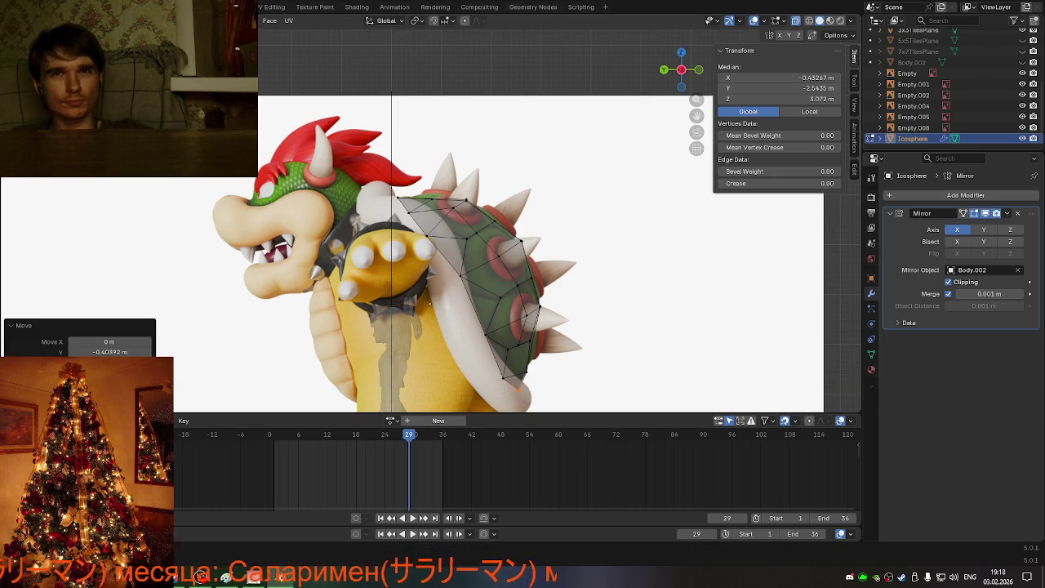
mouse_move(588, 123)
middle_mouse_down()
mouse_move(622, 182)
mouse_move(518, 160)
mouse_move(534, 146)
mouse_move(588, 193)
middle_mouse_up()
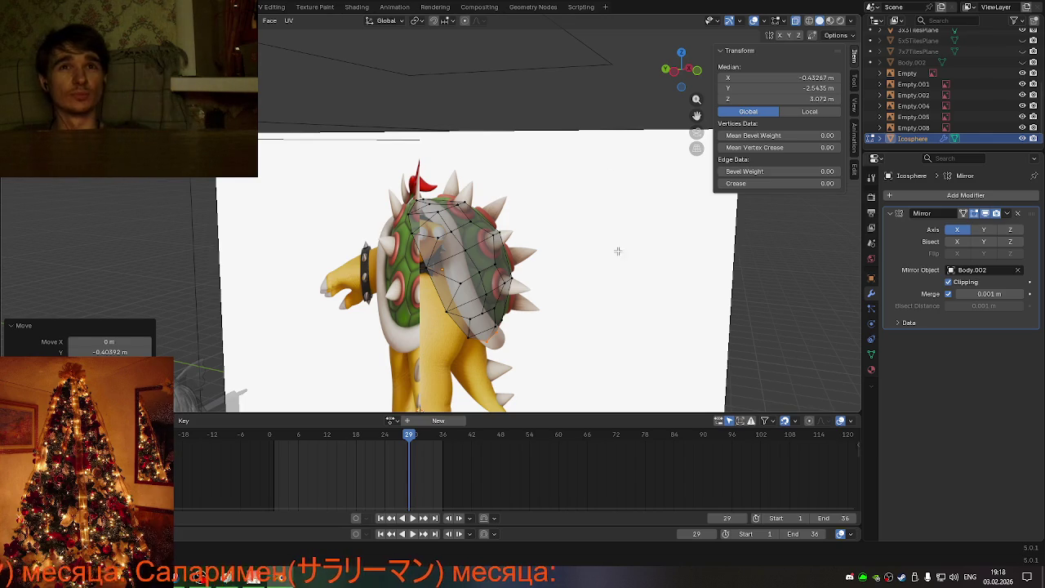
Step: Move the centre-line vertices so the spine hugs Bowser's shell, checking from behind and the side
mouse_move(617, 250)
middle_mouse_down()
mouse_move(553, 224)
mouse_move(621, 220)
mouse_move(590, 221)
mouse_move(577, 240)
mouse_move(599, 236)
mouse_move(544, 269)
middle_mouse_up()
scroll(568, 264, "up", 3)
key("g")
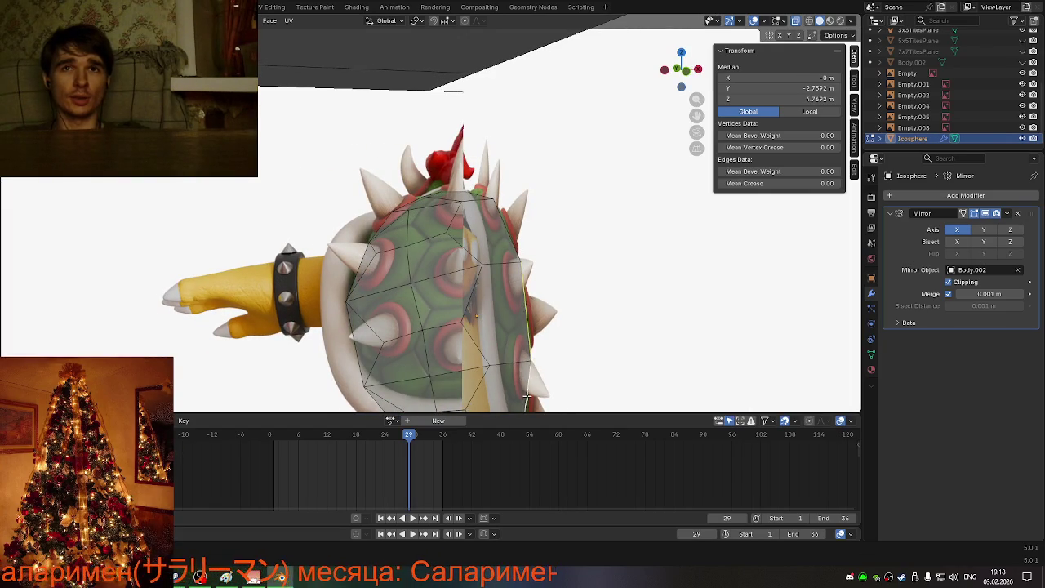
mouse_move(527, 397)
middle_mouse_down()
mouse_move(533, 356)
mouse_move(503, 343)
middle_mouse_up()
mouse_move(477, 221)
middle_mouse_down()
mouse_move(463, 219)
mouse_move(490, 198)
mouse_move(478, 199)
middle_mouse_up()
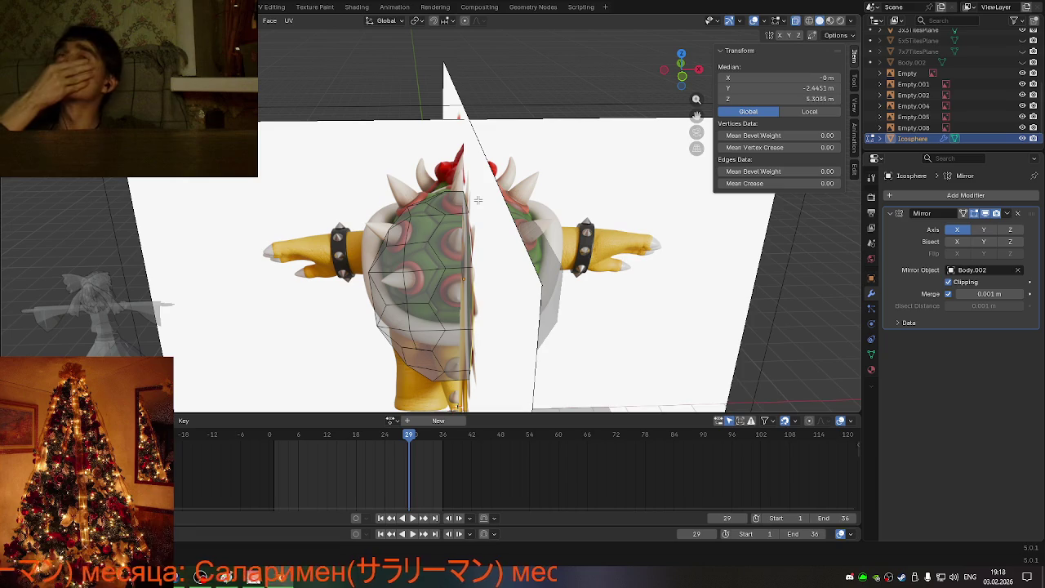
mouse_move(456, 226)
middle_mouse_down()
mouse_move(578, 180)
mouse_move(431, 256)
mouse_move(458, 158)
mouse_move(503, 220)
mouse_move(606, 210)
mouse_move(582, 206)
middle_mouse_up()
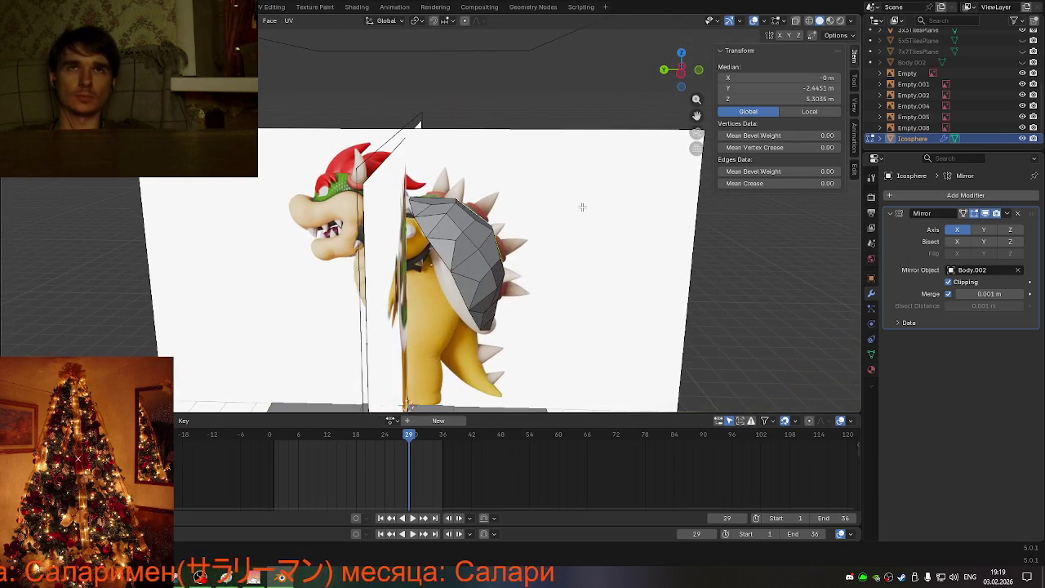
left_click(681, 70)
Step: Pull the front edge of the half-shell mesh back along the Y axis
scroll(580, 274, "up", 2)
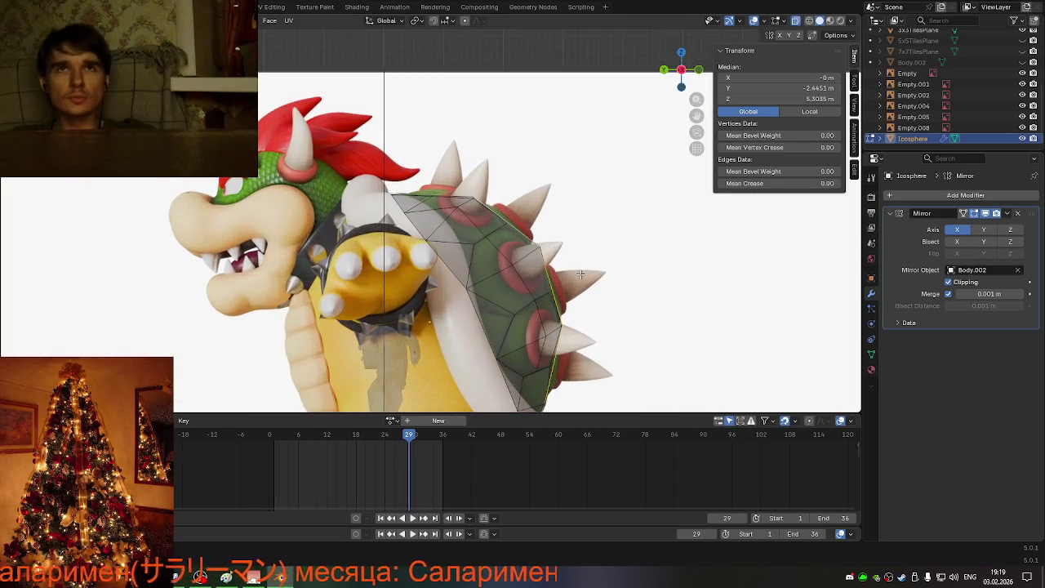
scroll(577, 275, "up", 2)
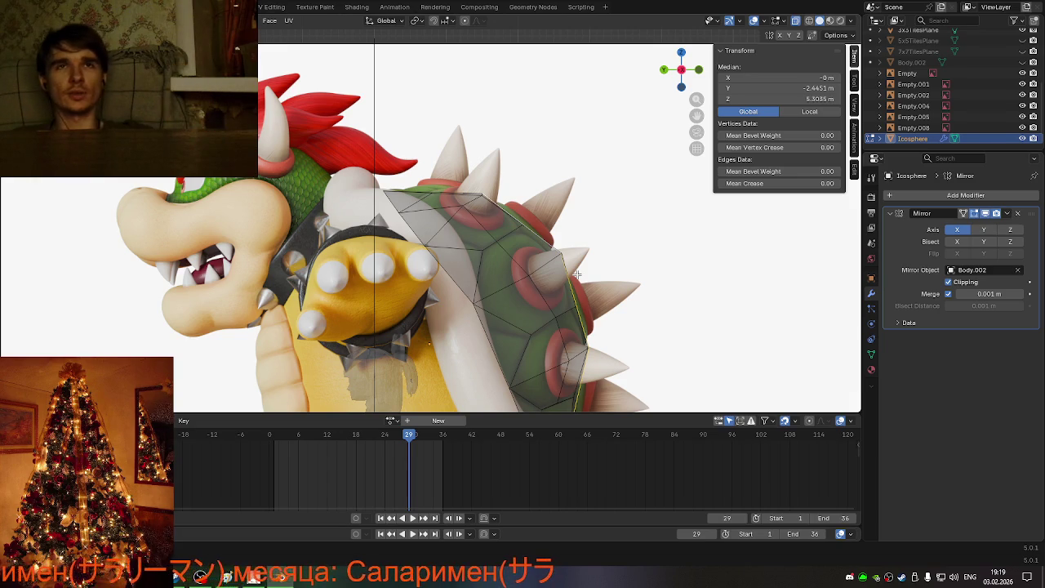
key("Tab")
key("Tab")
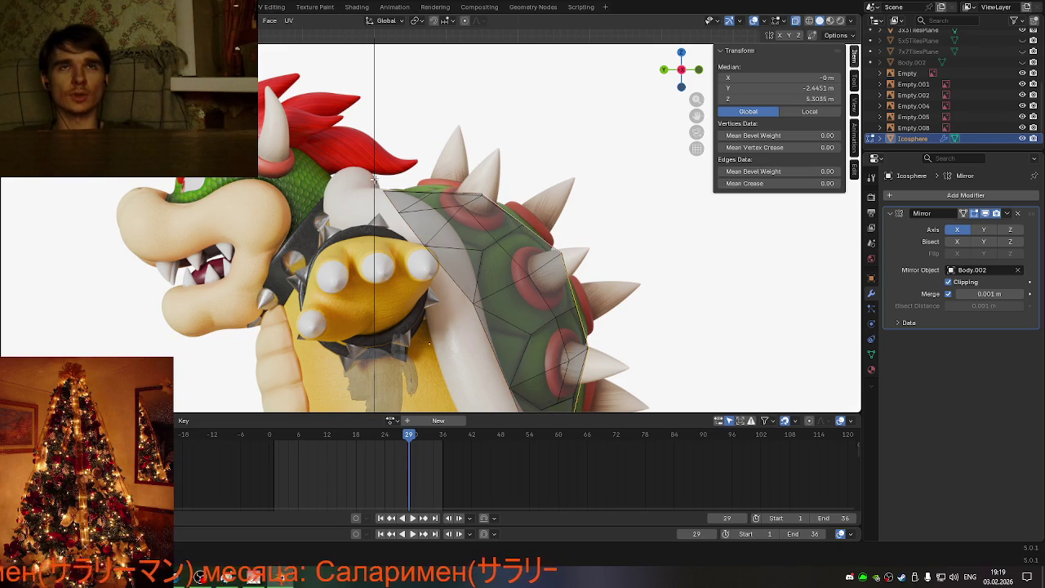
left_click(375, 181)
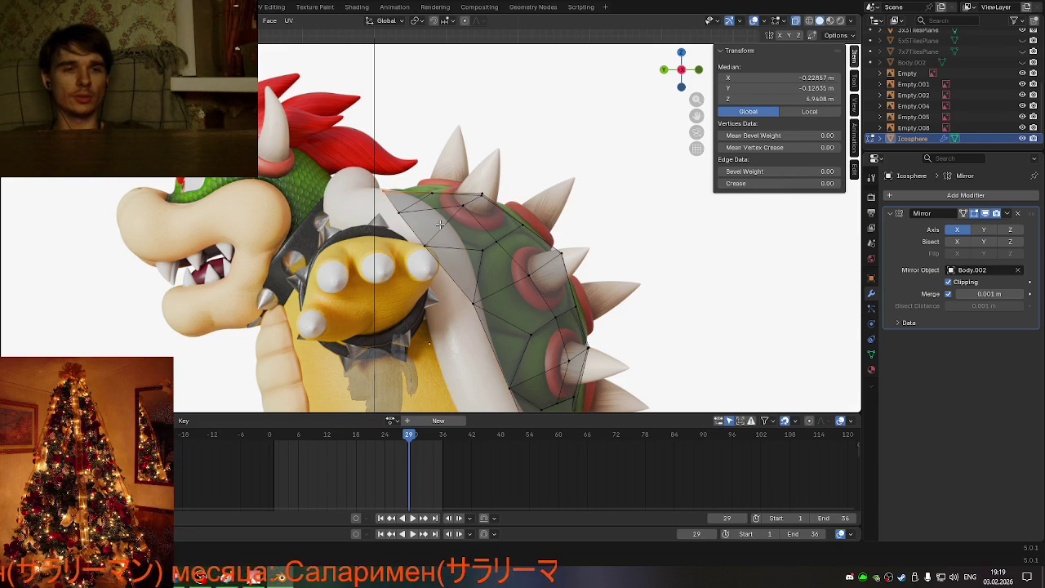
key("g")
key("y")
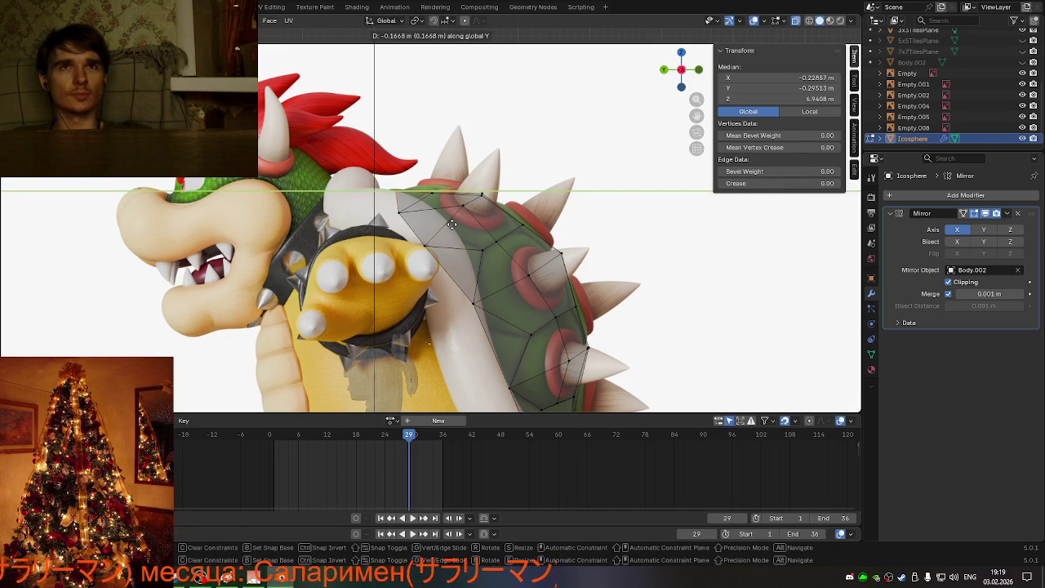
left_click(452, 224)
Step: Edge-slide a neighbouring front-rim edge so it follows the shell's rim
left_click(416, 225)
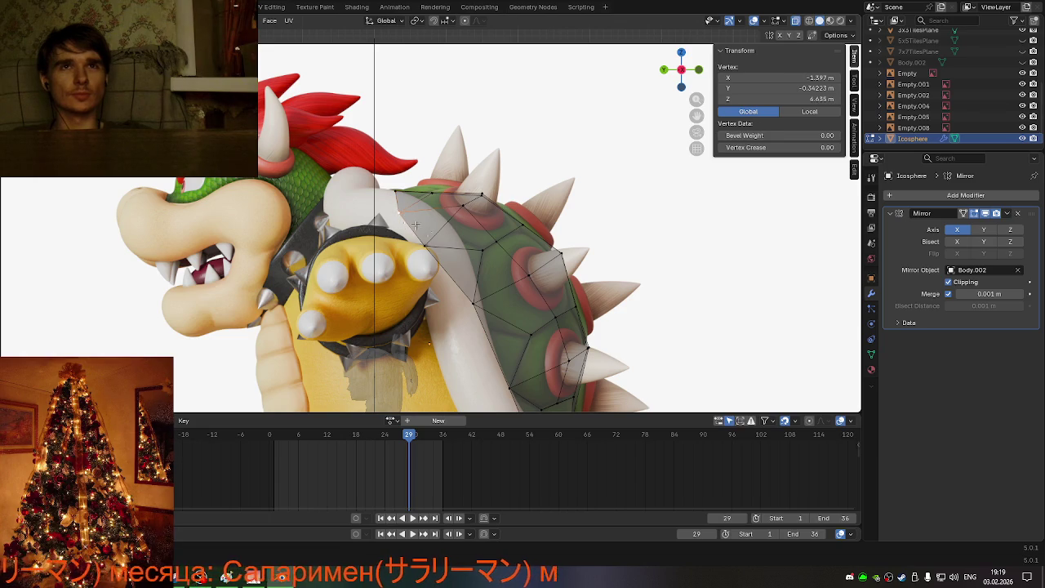
left_click(415, 221)
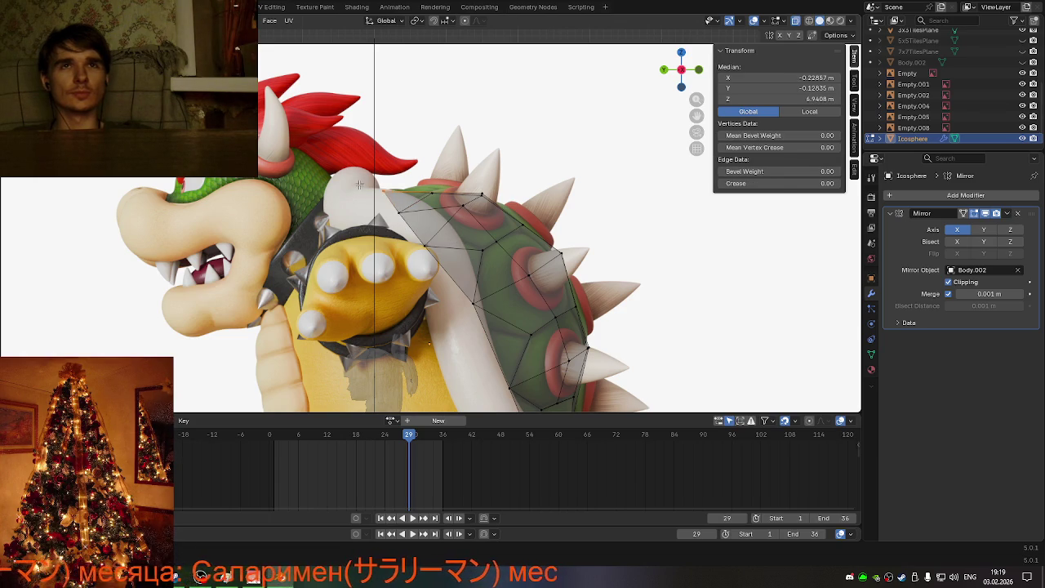
key("g")
key("g")
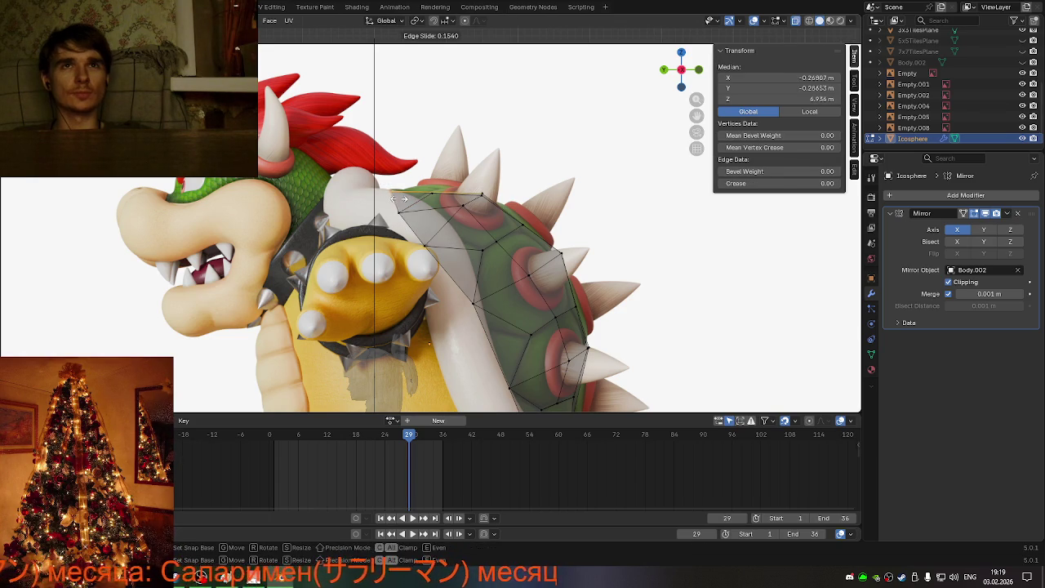
left_click(400, 198)
scroll(693, 100, "down", 3)
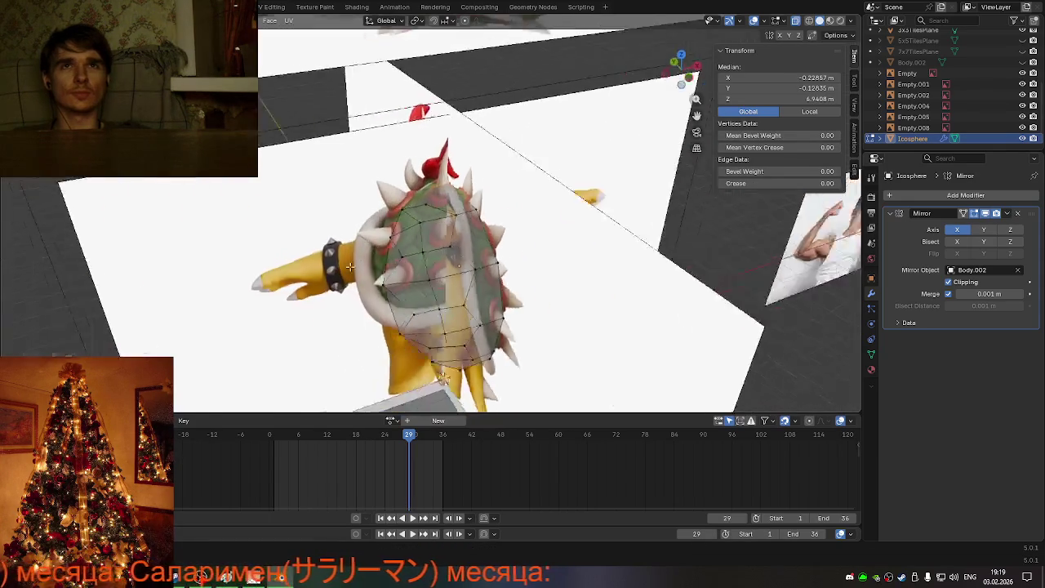
mouse_move(693, 100)
middle_mouse_down()
mouse_move(311, 276)
mouse_move(353, 240)
mouse_move(316, 251)
mouse_move(313, 229)
middle_mouse_up()
left_click(682, 71)
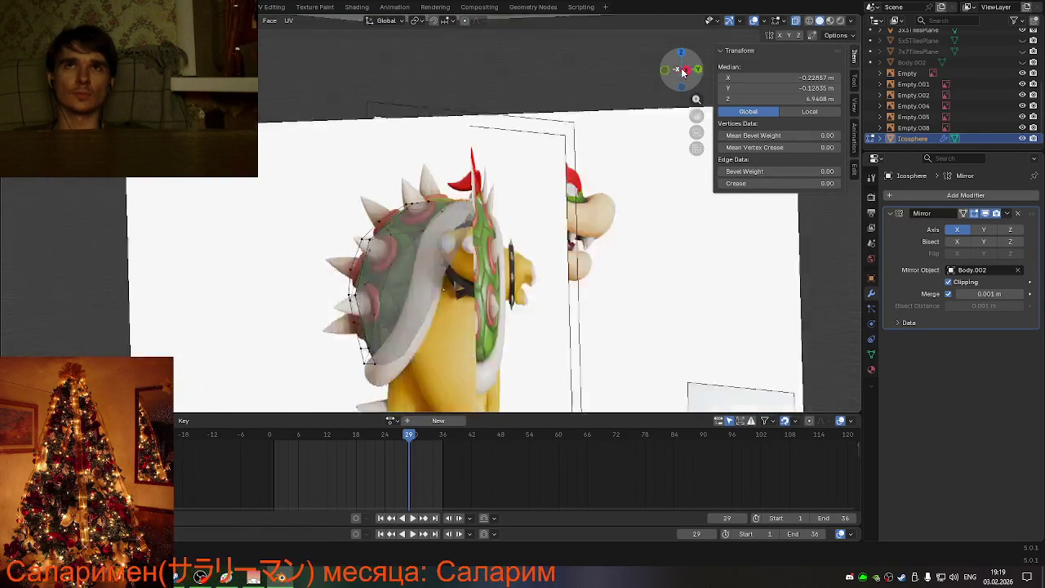
left_click(665, 71)
left_click(664, 71)
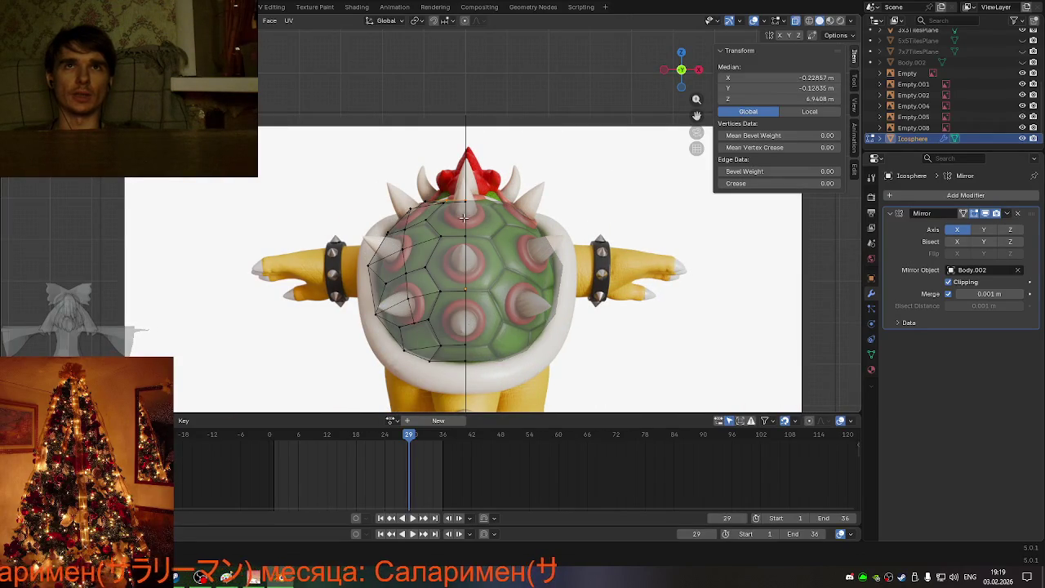
mouse_move(495, 219)
middle_mouse_down()
mouse_move(553, 236)
mouse_move(602, 229)
middle_mouse_up()
middle_click_drag(454, 237, 477, 233)
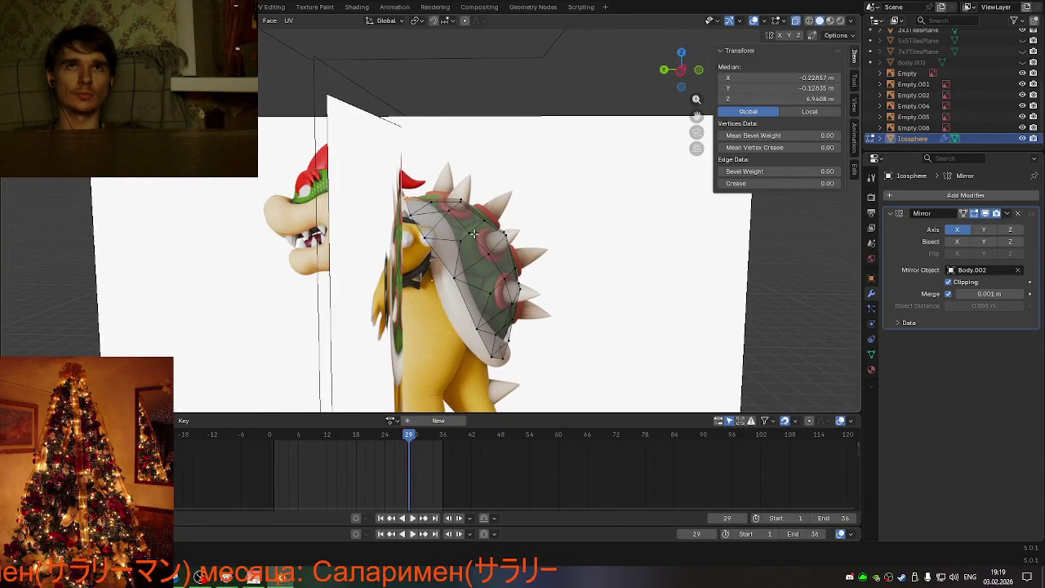
scroll(609, 118, "up", 1)
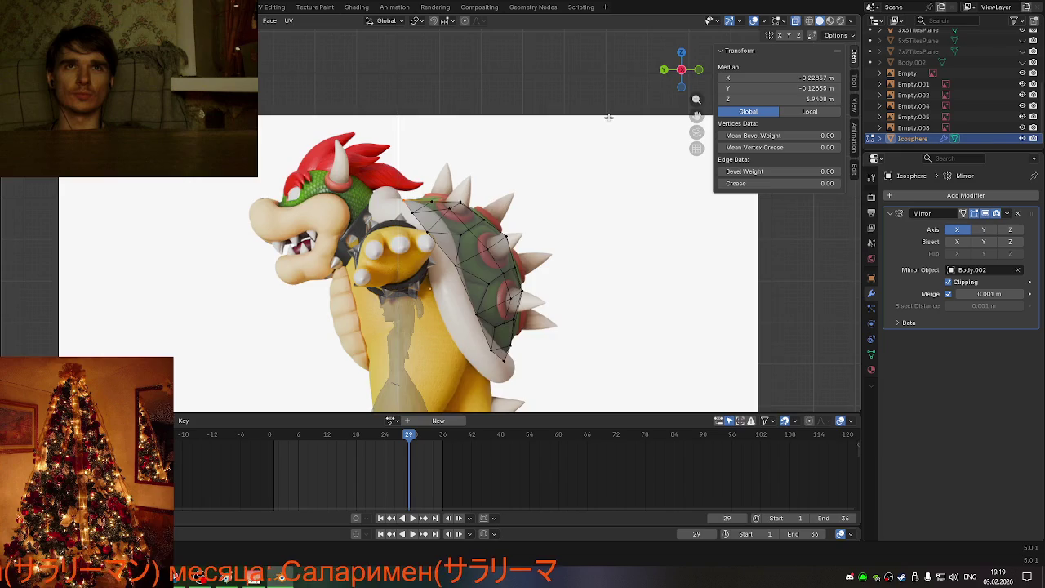
scroll(498, 157, "up", 2)
scroll(407, 204, "up", 2)
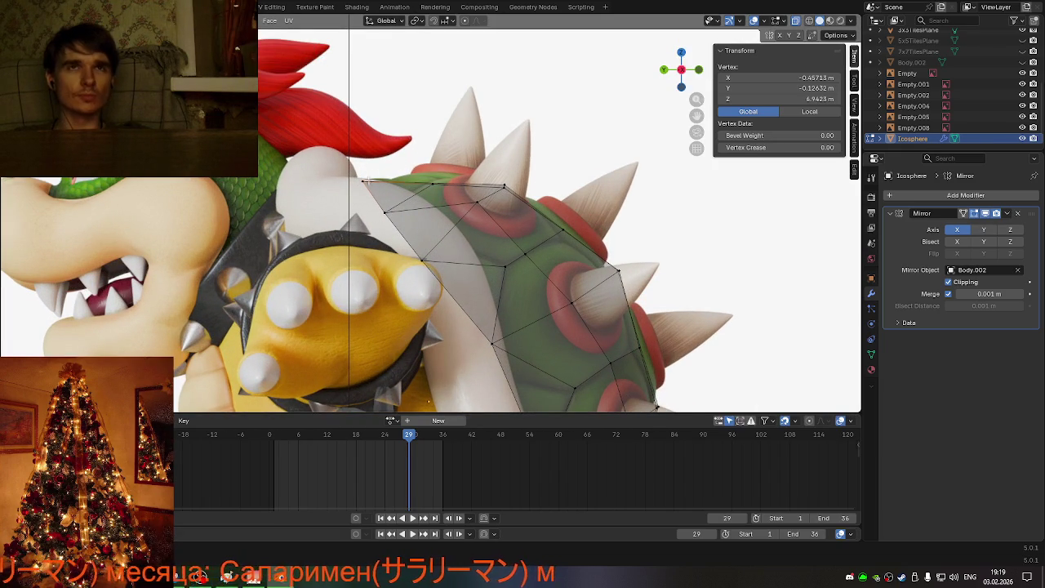
Step: Move the selected front edge up along Z and back along Y
key("g")
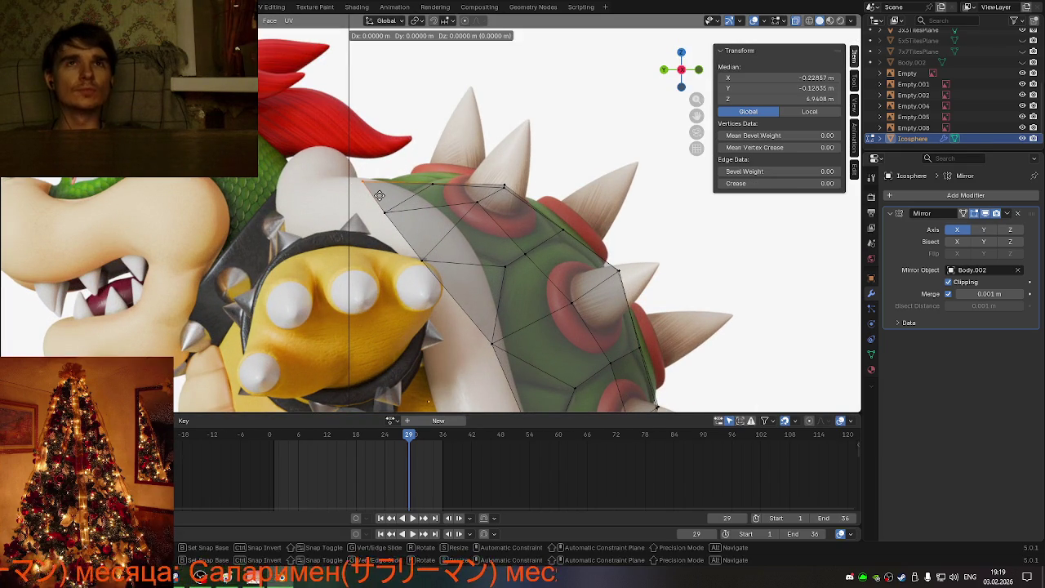
key("z")
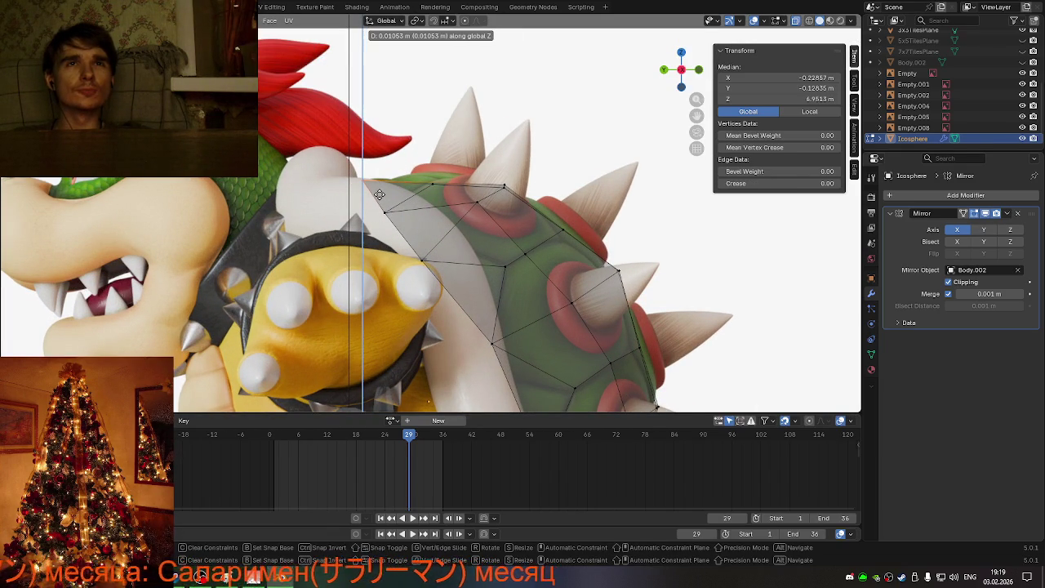
left_click(379, 194)
key("g")
key("x")
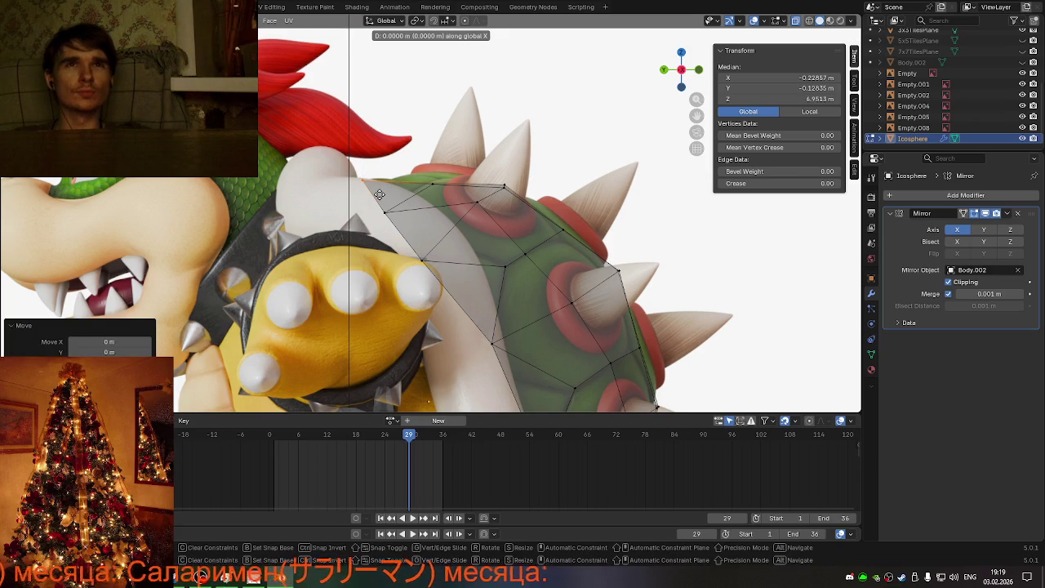
key("y")
left_click(388, 195)
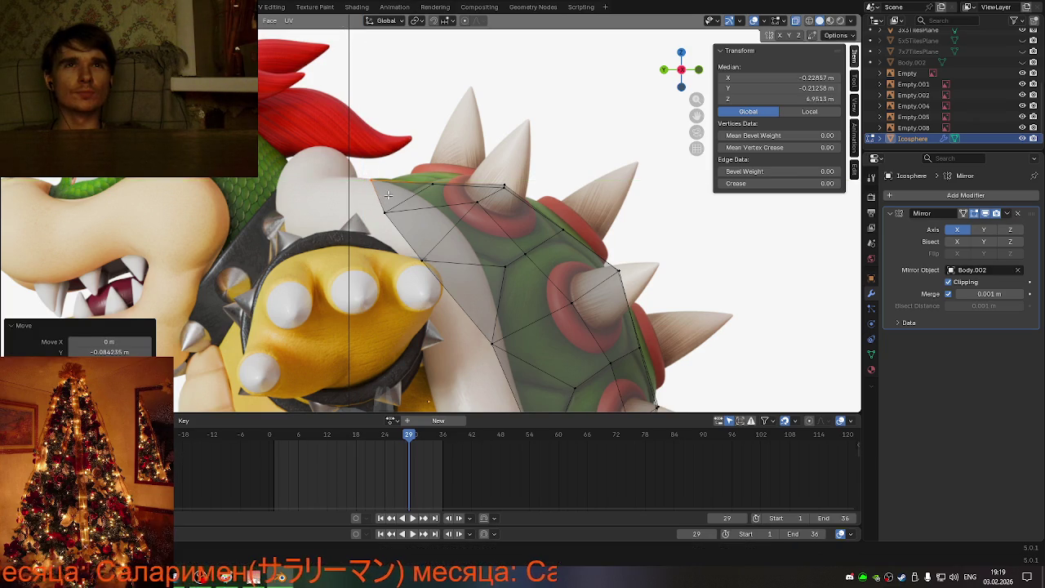
Step: Vertex-slide the front vertices toward Bowser's collar, one by a 0.343 factor
left_click(387, 210)
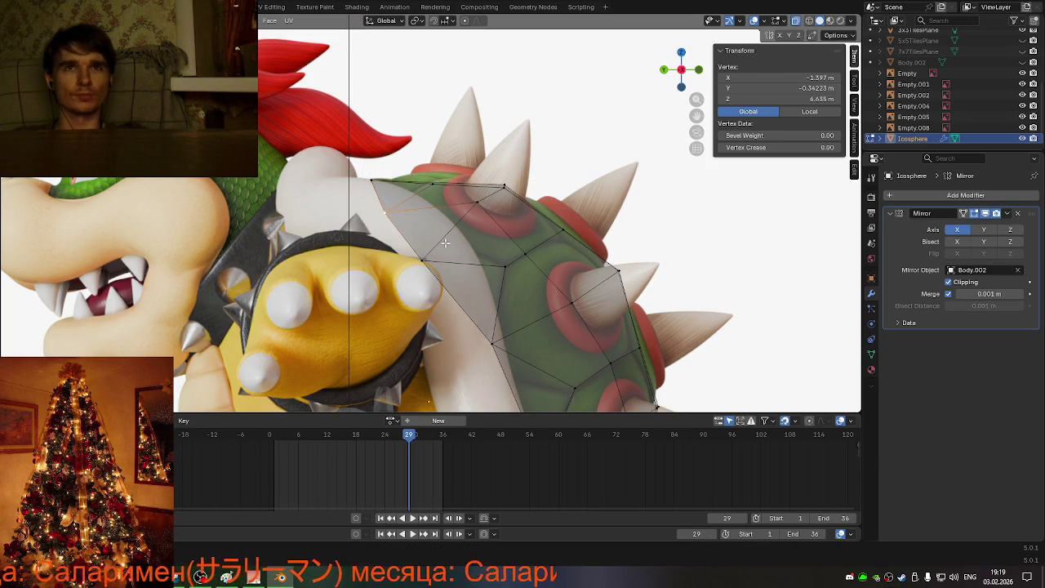
key("shift+v")
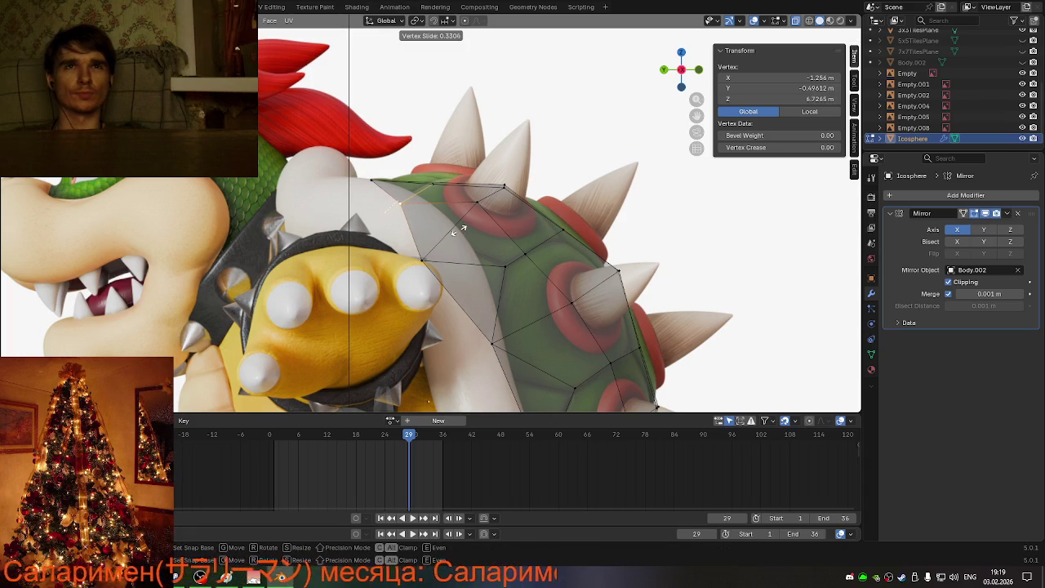
left_click(470, 220)
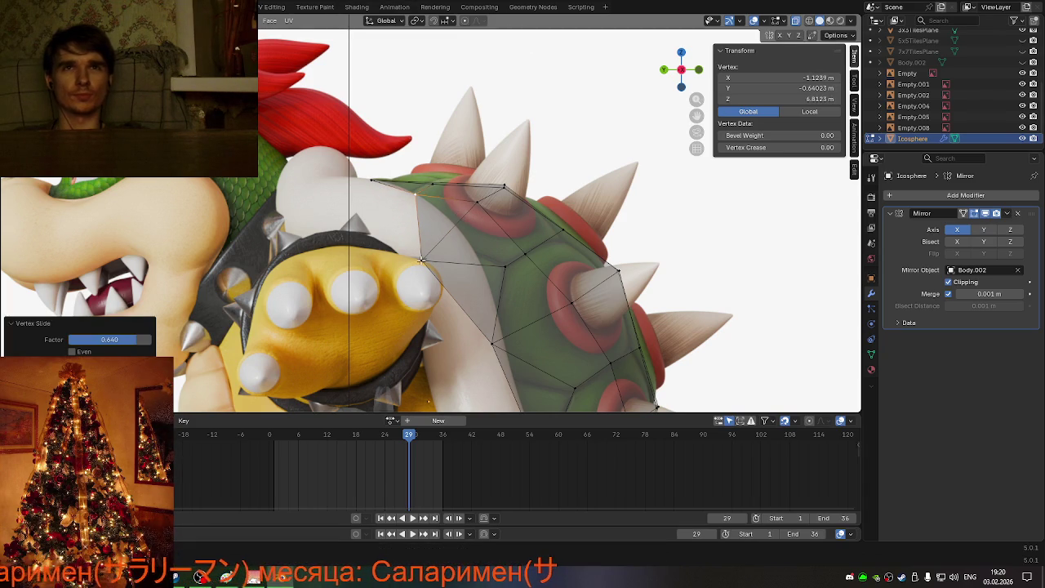
key("shift+v")
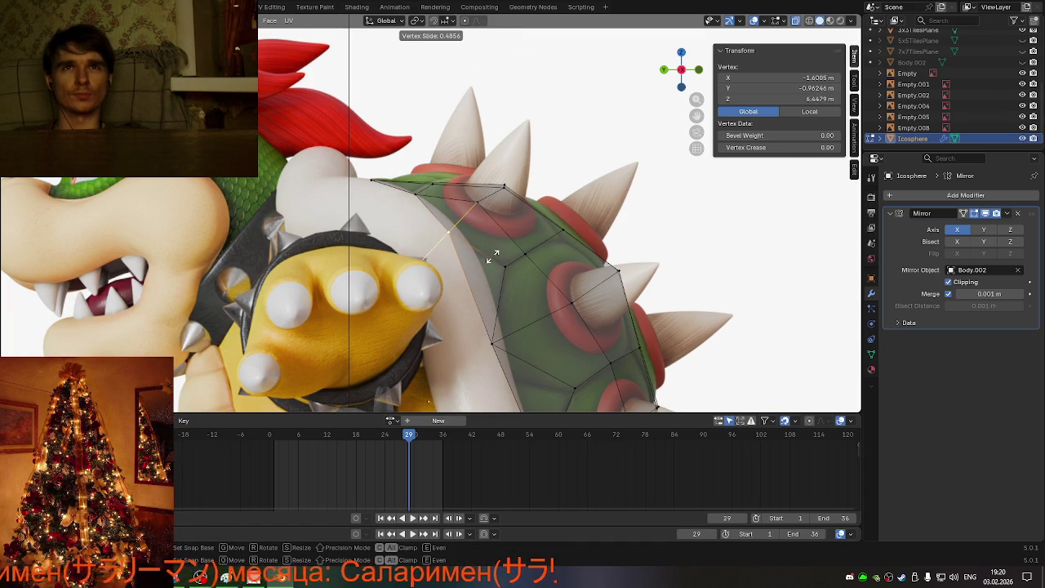
left_click(482, 262)
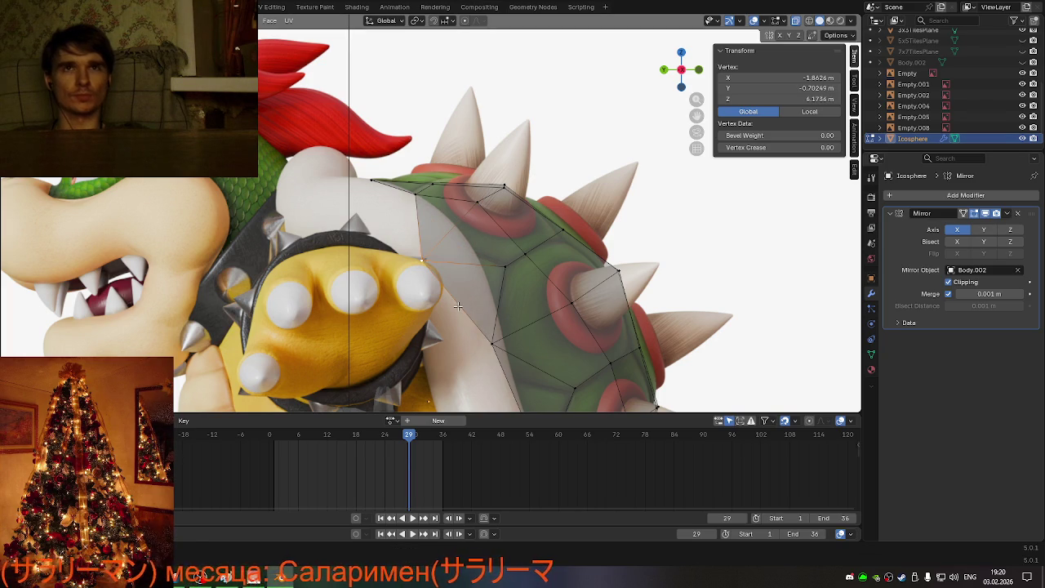
key("g")
key("g")
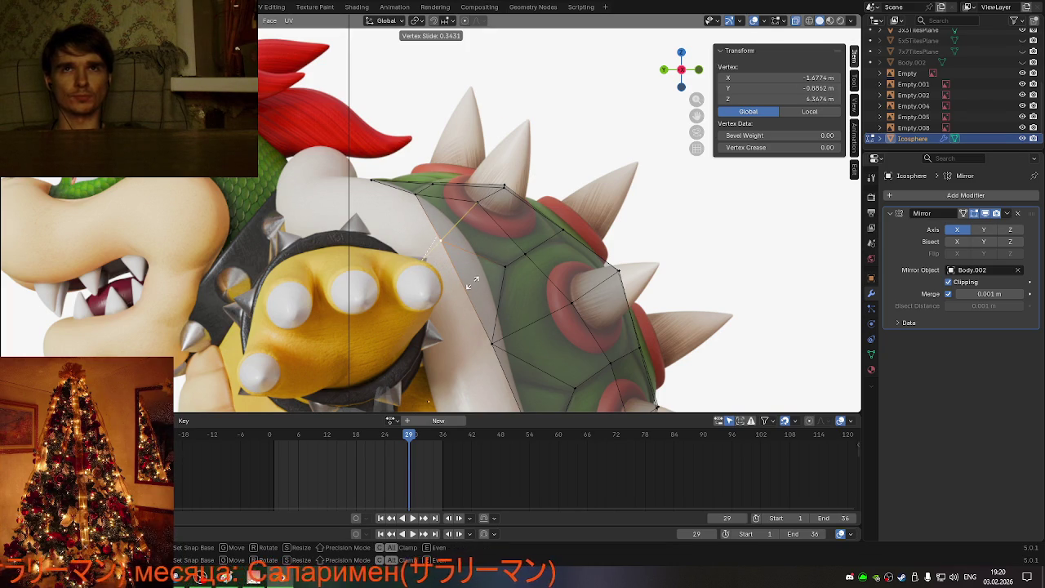
left_click(472, 281)
middle_click_drag(472, 281, 389, 321)
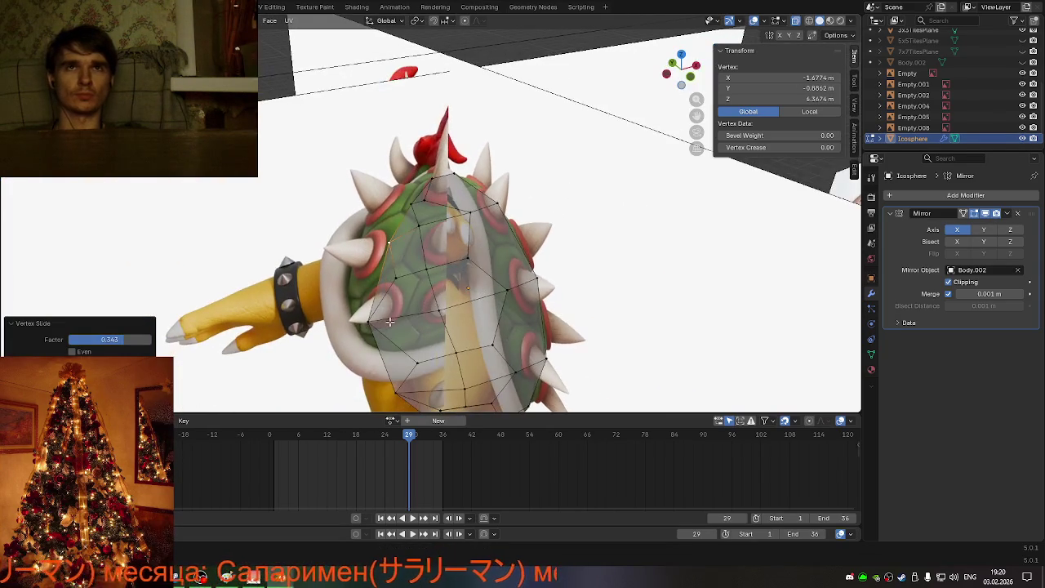
Step: In back view, select an upper-edge vertex and vertex-slide it along its edge
middle_click_drag(427, 286, 555, 161)
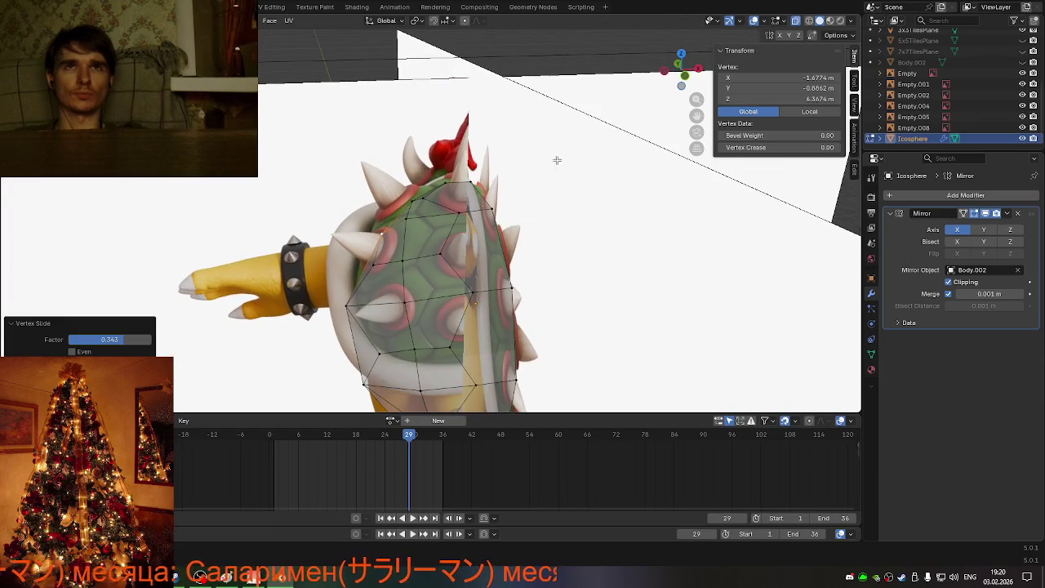
left_click(684, 78)
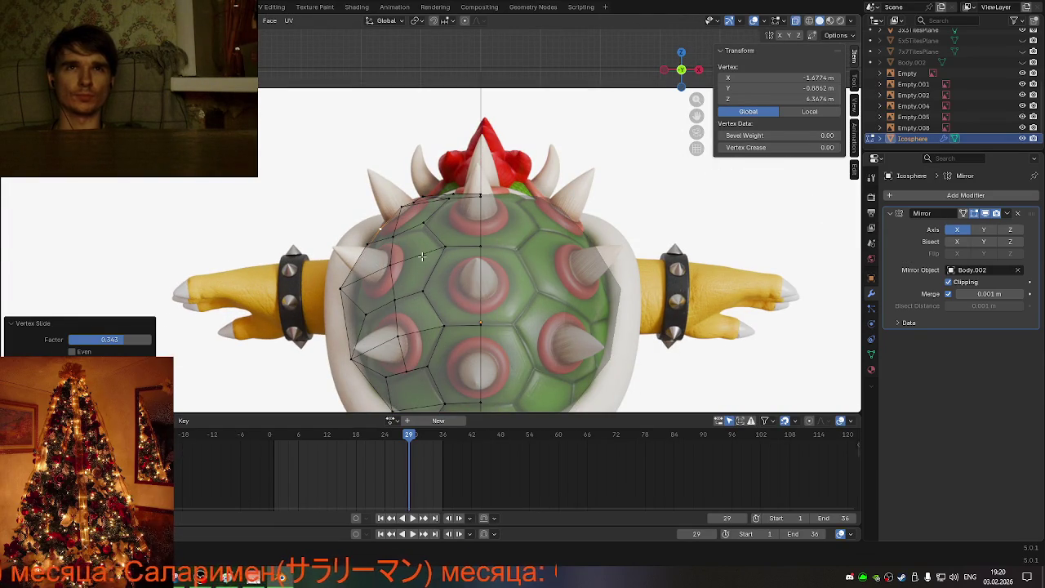
left_click(397, 220)
mouse_move(397, 220)
middle_mouse_down()
mouse_move(534, 255)
mouse_move(449, 236)
mouse_move(440, 244)
mouse_move(675, 94)
middle_mouse_up()
key("shift+v")
left_click(536, 255)
Step: Cancel a free move and redo the vertex slide from a straight back view
key("g")
right_click(448, 236)
key("shift+v")
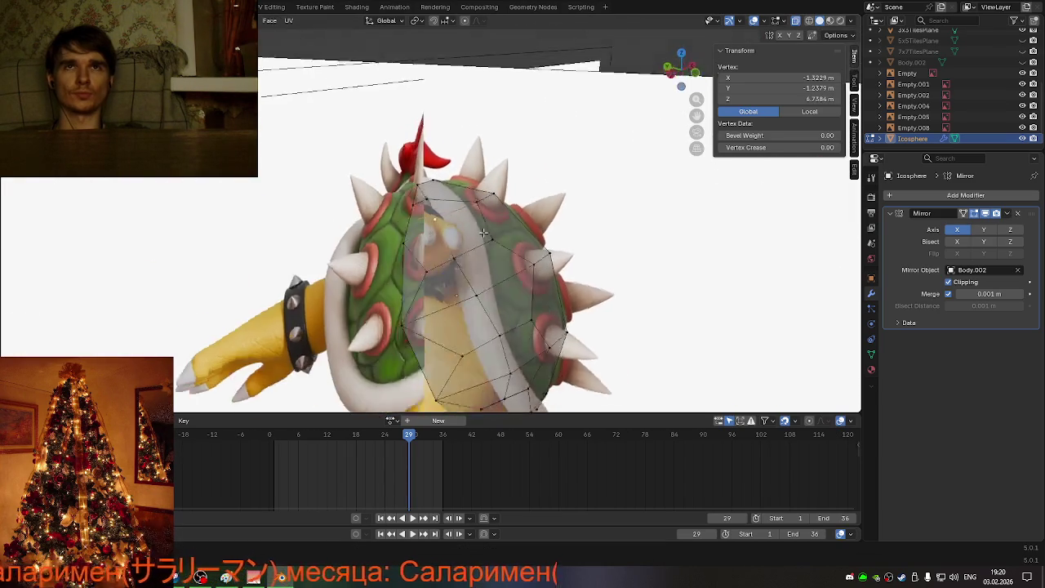
left_click(692, 75)
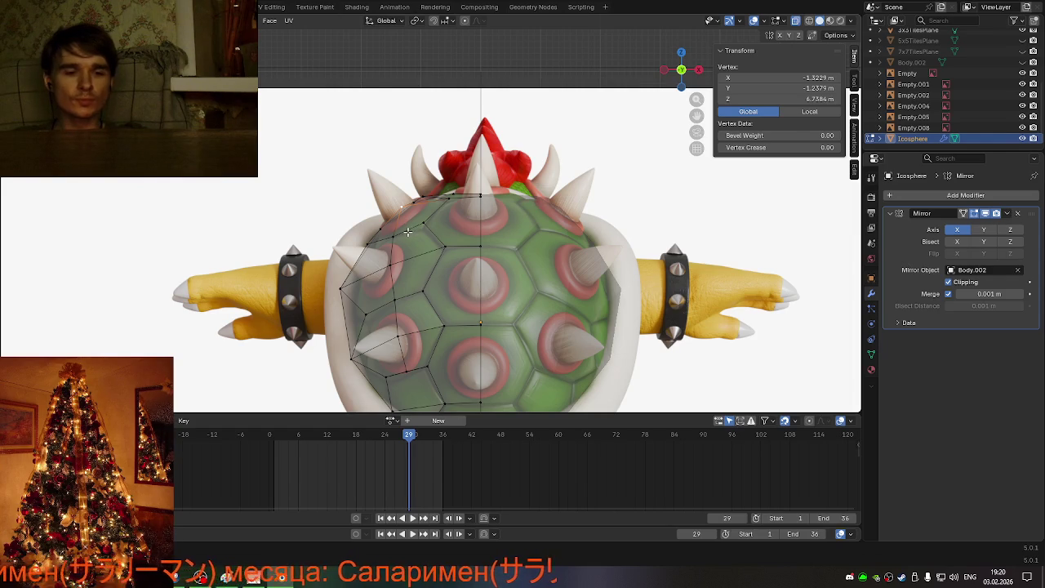
key("shift+v")
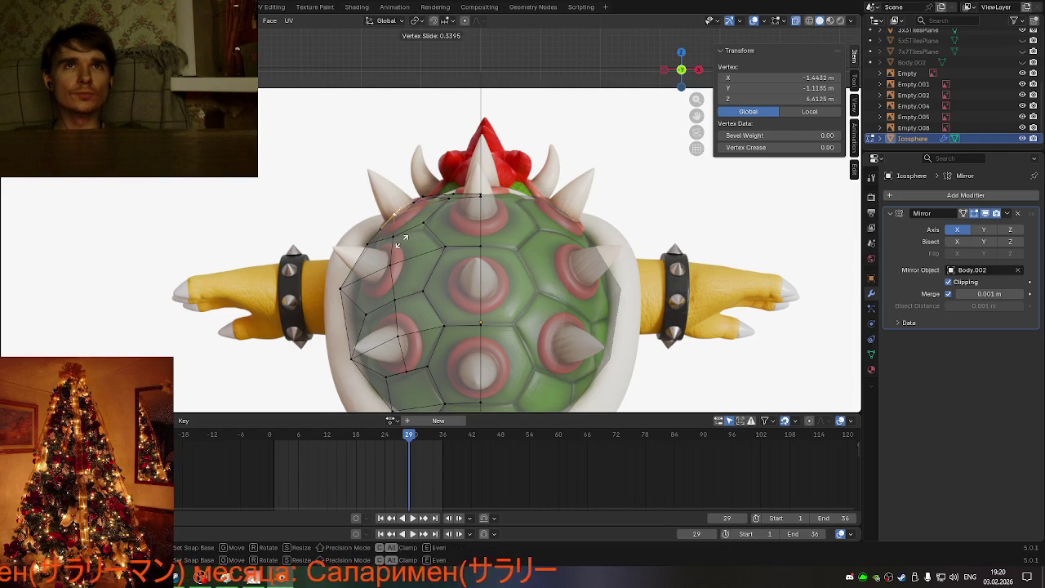
left_click(400, 238)
mouse_move(400, 238)
middle_mouse_down()
mouse_move(462, 281)
mouse_move(423, 282)
mouse_move(437, 270)
mouse_move(484, 278)
mouse_move(462, 263)
mouse_move(466, 242)
middle_mouse_up()
Step: Reposition the vertex and raise it slightly along Z to Z 6.673 m
key("g")
left_click(469, 262)
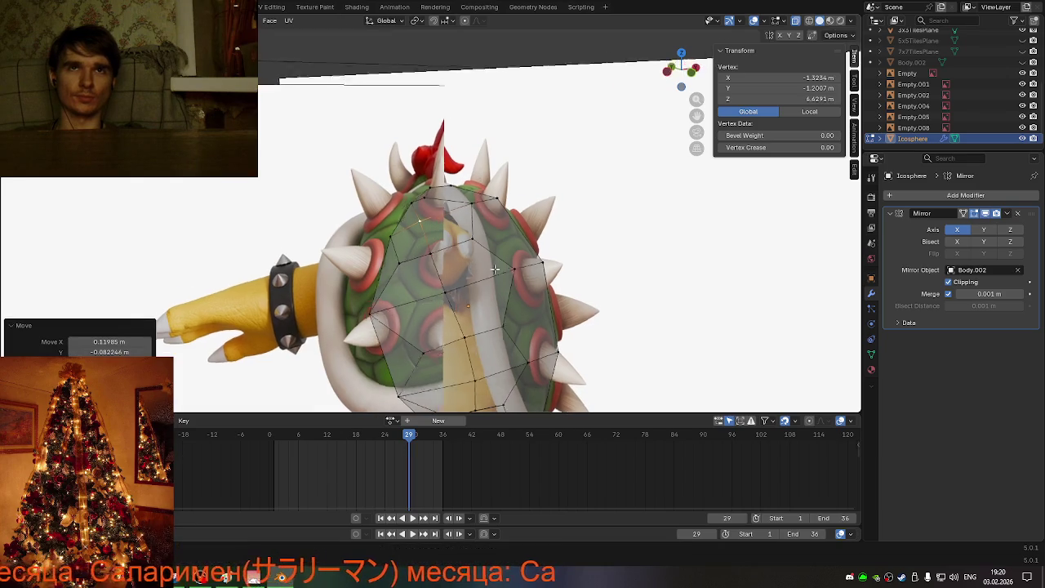
key("g")
key("z")
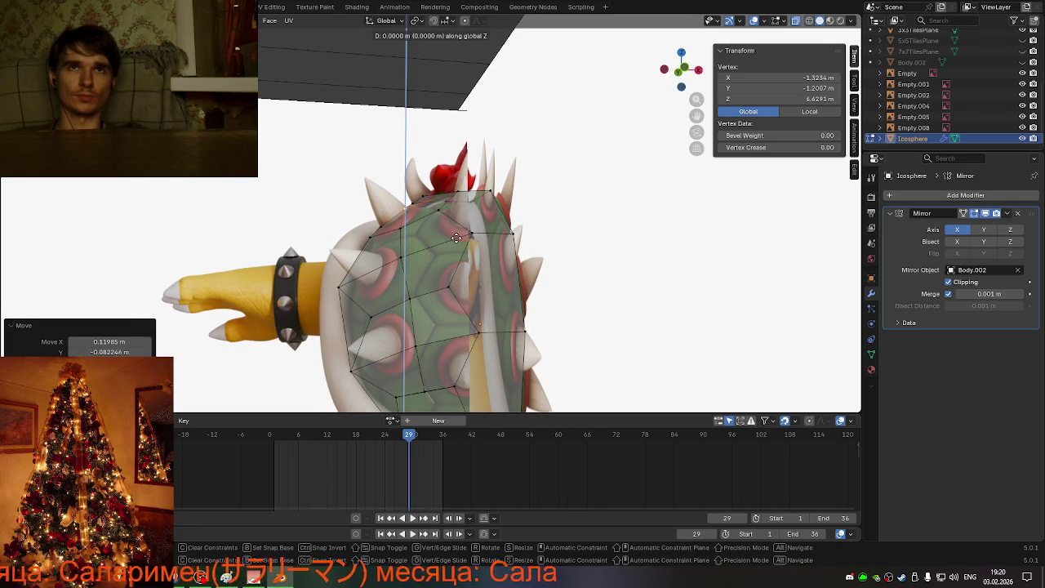
left_click(456, 237)
mouse_move(456, 236)
middle_mouse_down()
mouse_move(633, 300)
mouse_move(492, 302)
middle_mouse_up()
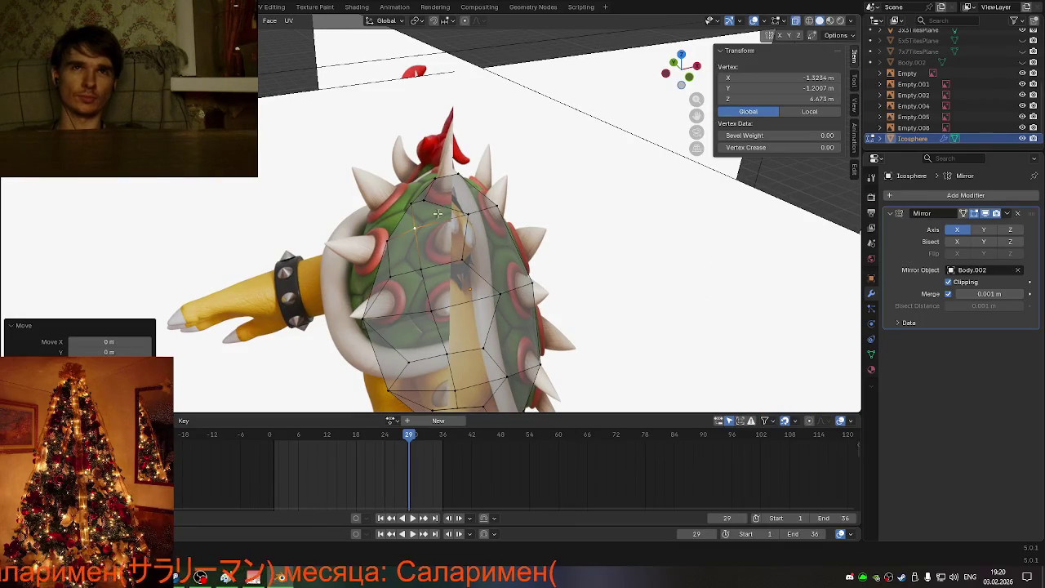
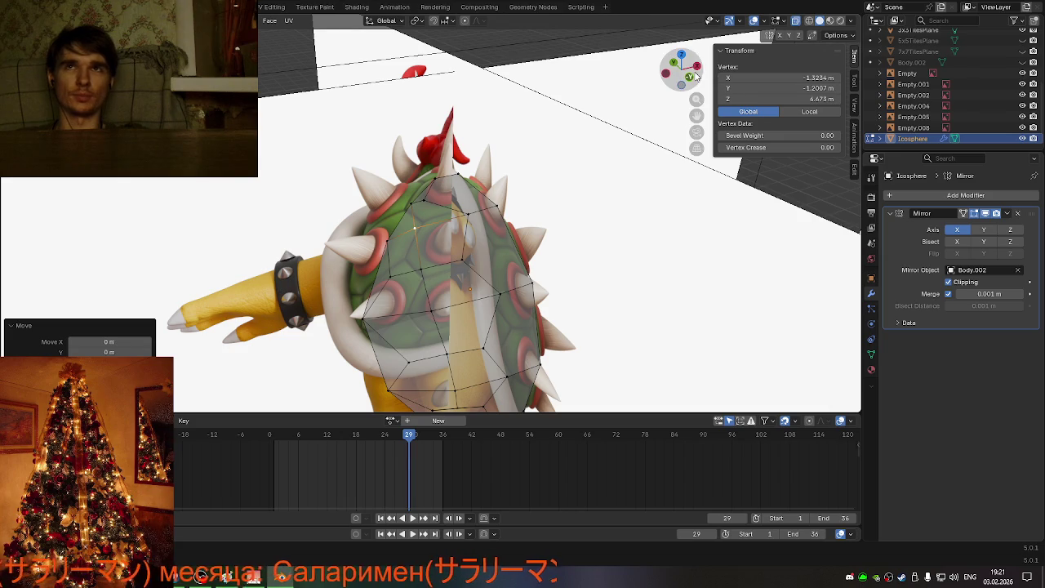
Step: In the back view, push one outer shell-mesh vertex outward along X
left_click(690, 76)
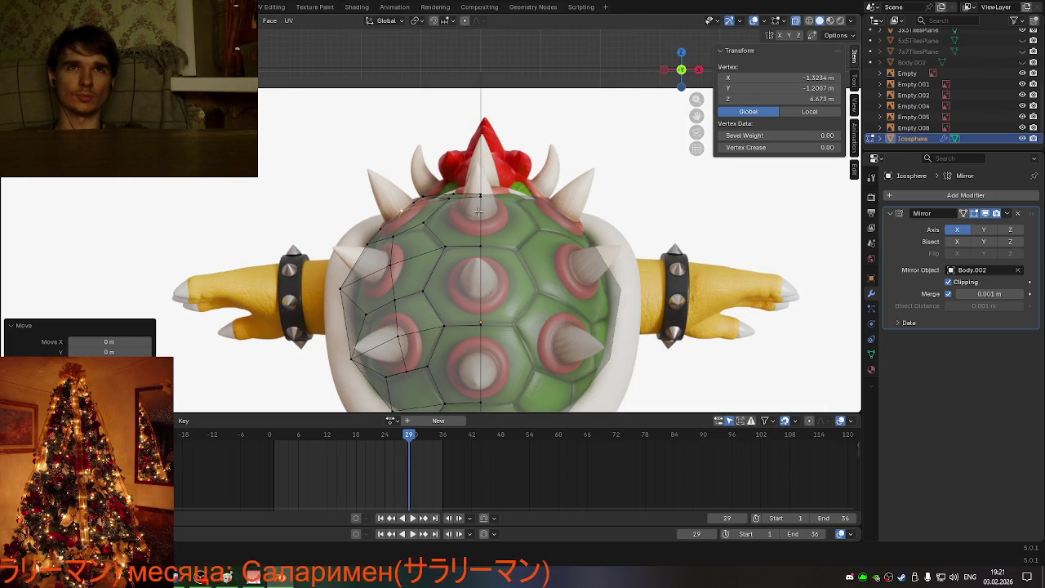
left_click(389, 257)
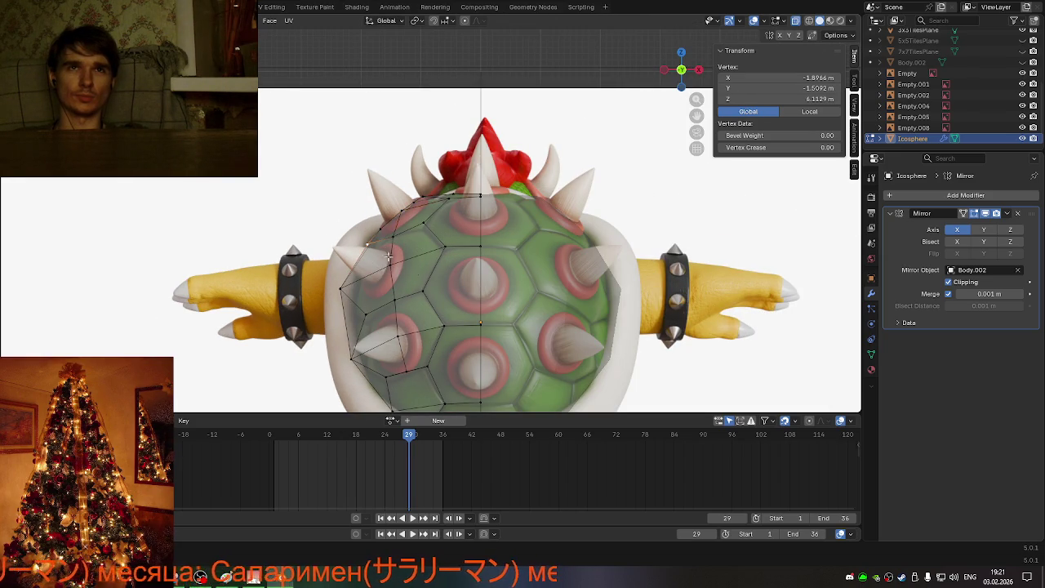
key("g")
key("x")
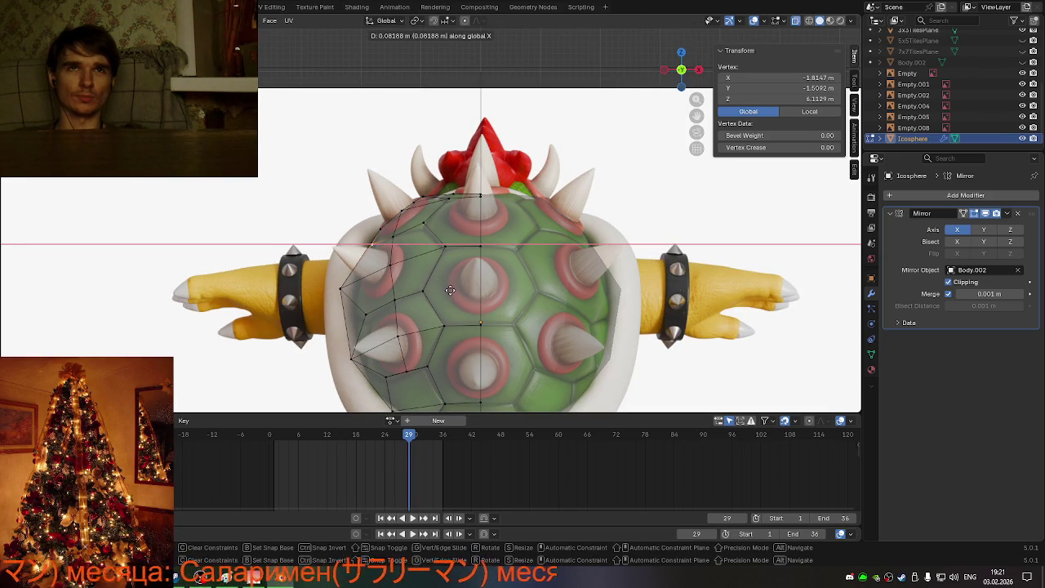
left_click(450, 290)
mouse_move(450, 290)
middle_mouse_down()
mouse_move(536, 278)
mouse_move(490, 270)
middle_mouse_up()
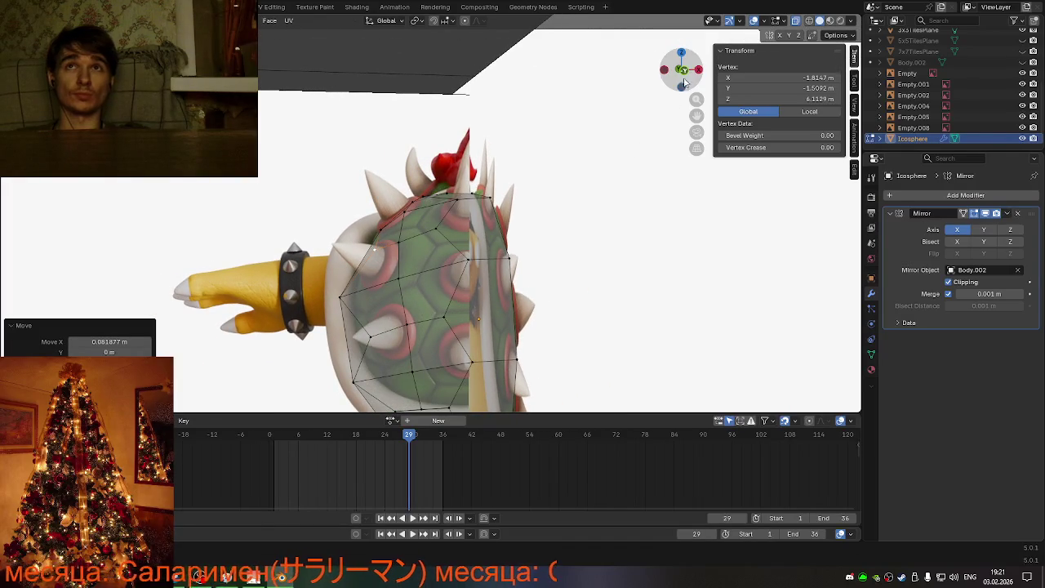
Step: Push a second outer vertex outward along X to follow the shell's outline
left_click(682, 72)
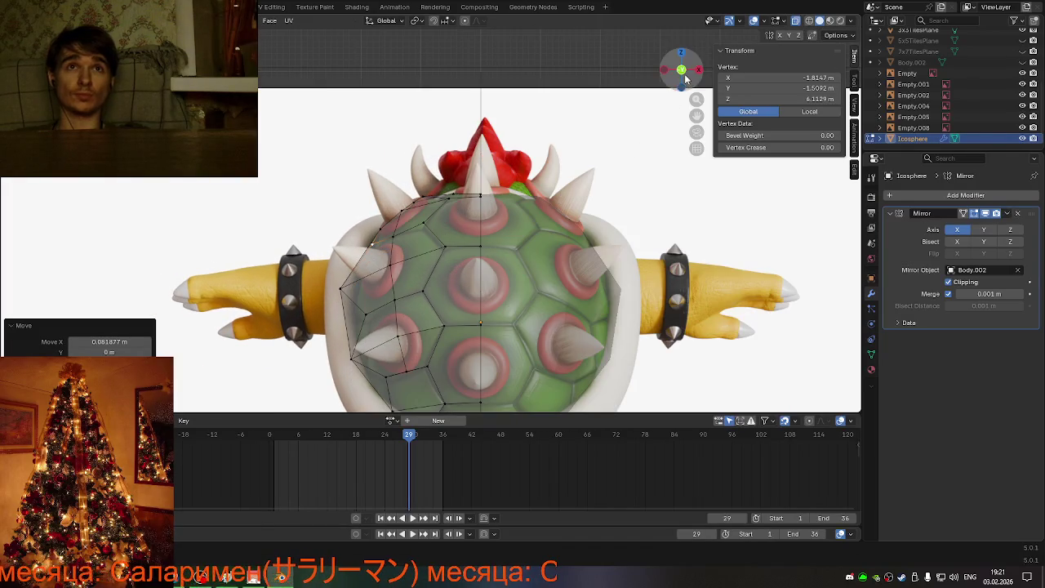
left_click(341, 292)
key("g")
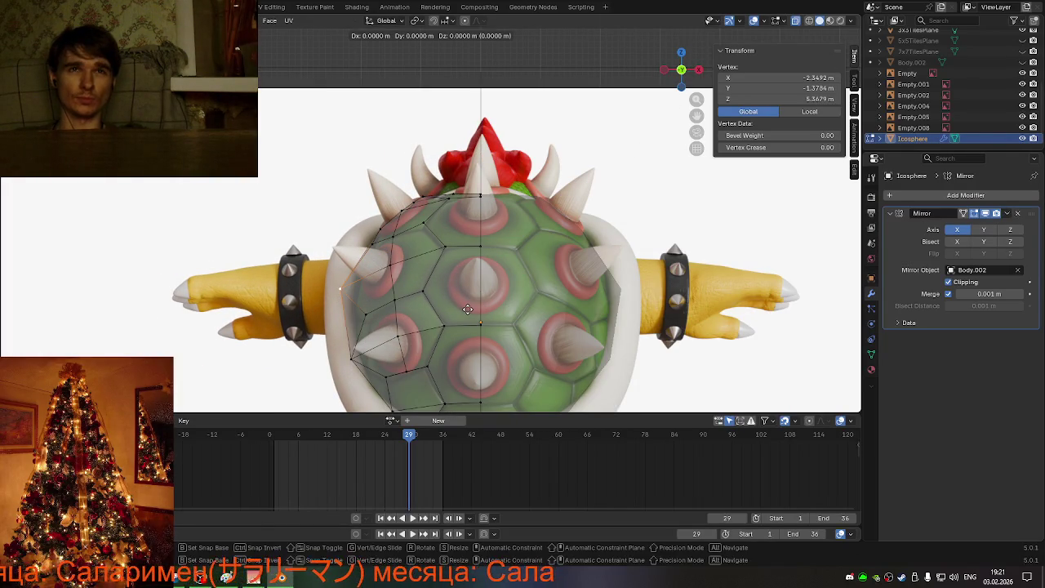
key("x")
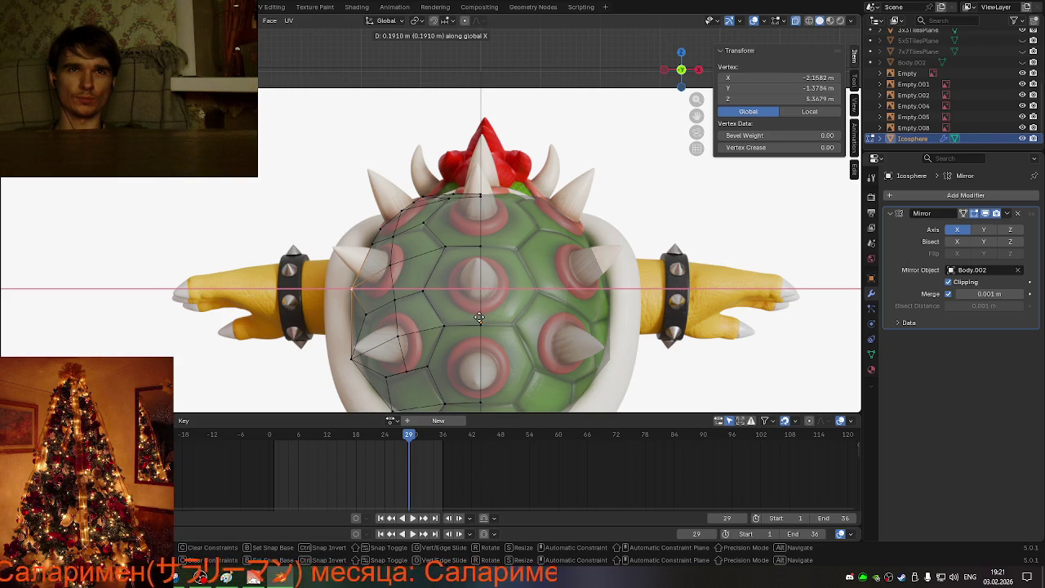
left_click(478, 317)
scroll(456, 332, "down", 2)
Step: In the orthographic side view, lower a shell-mesh vertex along Z
mouse_move(455, 332)
middle_mouse_down()
mouse_move(581, 329)
mouse_move(581, 245)
middle_mouse_up()
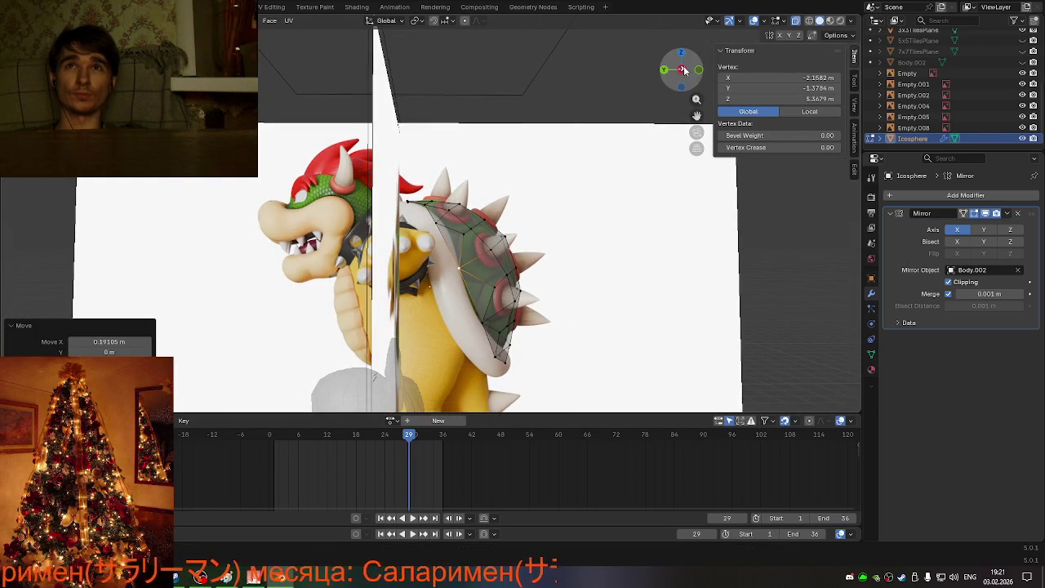
left_click(681, 71)
scroll(599, 231, "up", 1)
scroll(555, 286, "up", 1)
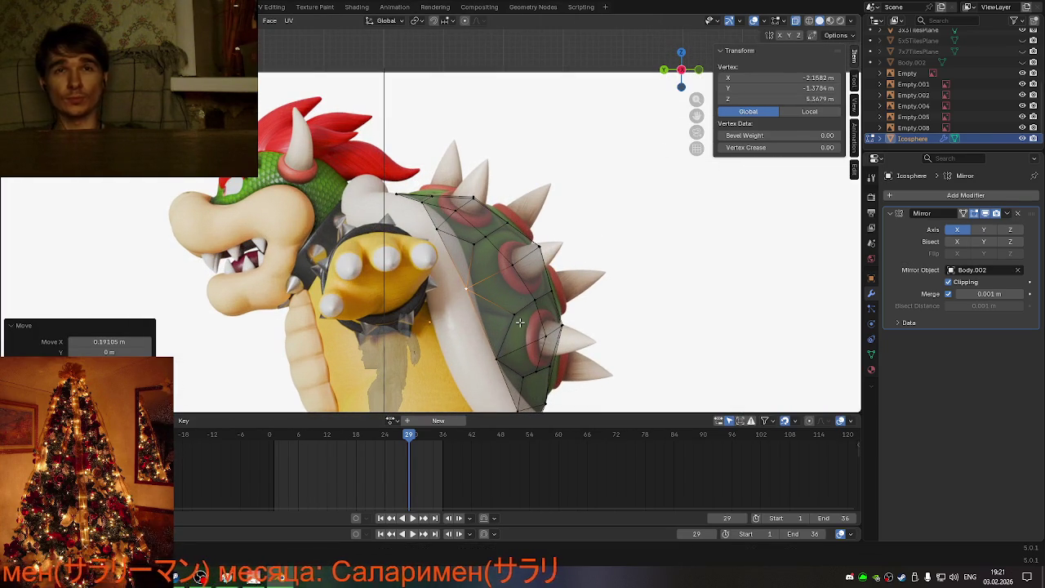
key("g")
key("z")
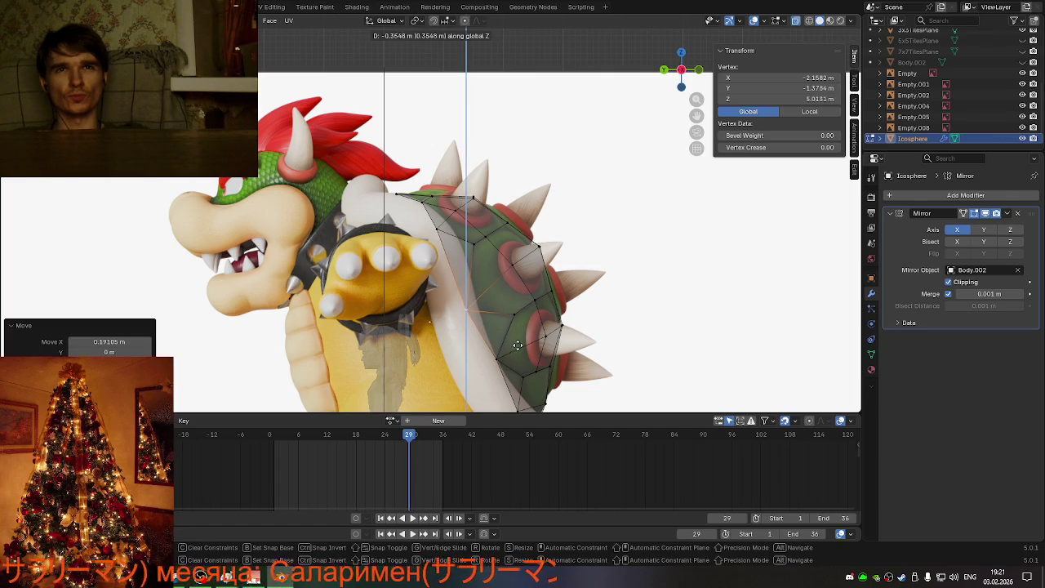
left_click(517, 341)
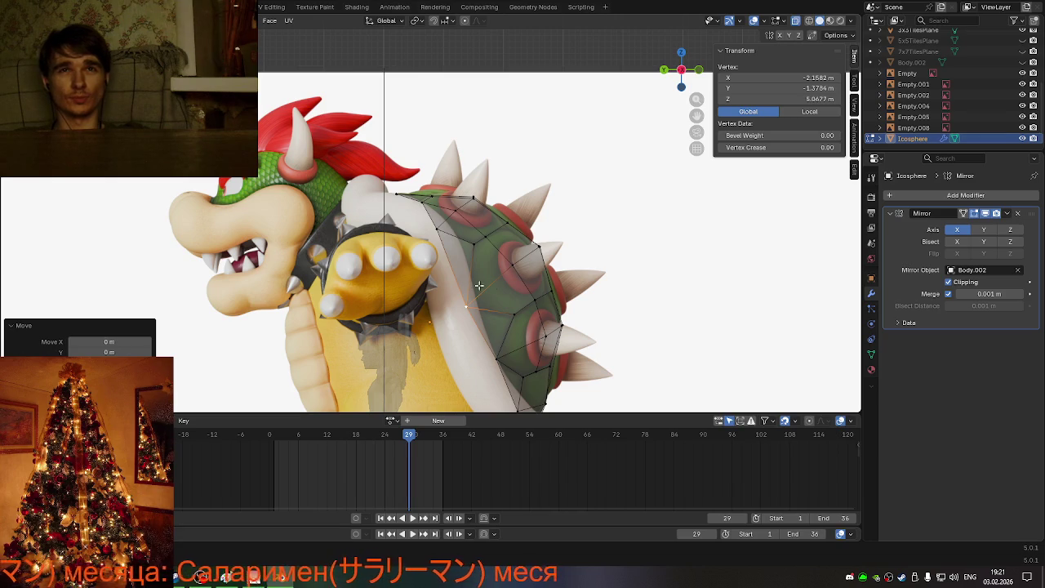
scroll(522, 295, "down", 3)
Step: Return to the orthographic side view and select the shell mesh's bottom vertex
mouse_move(523, 295)
middle_mouse_down()
mouse_move(503, 286)
mouse_move(517, 290)
mouse_move(620, 179)
middle_mouse_up()
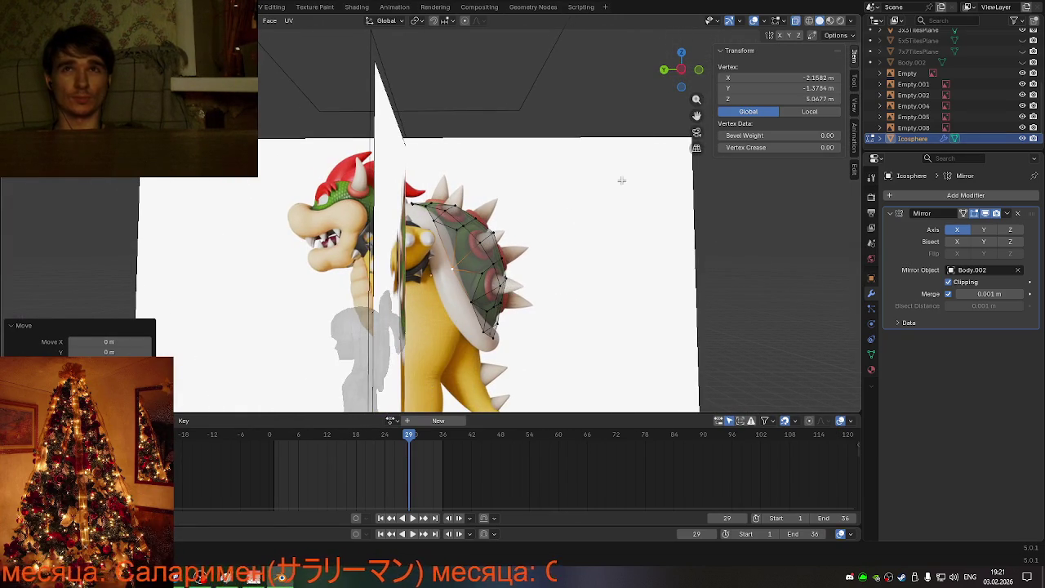
left_click(684, 71)
scroll(559, 343, "up", 3)
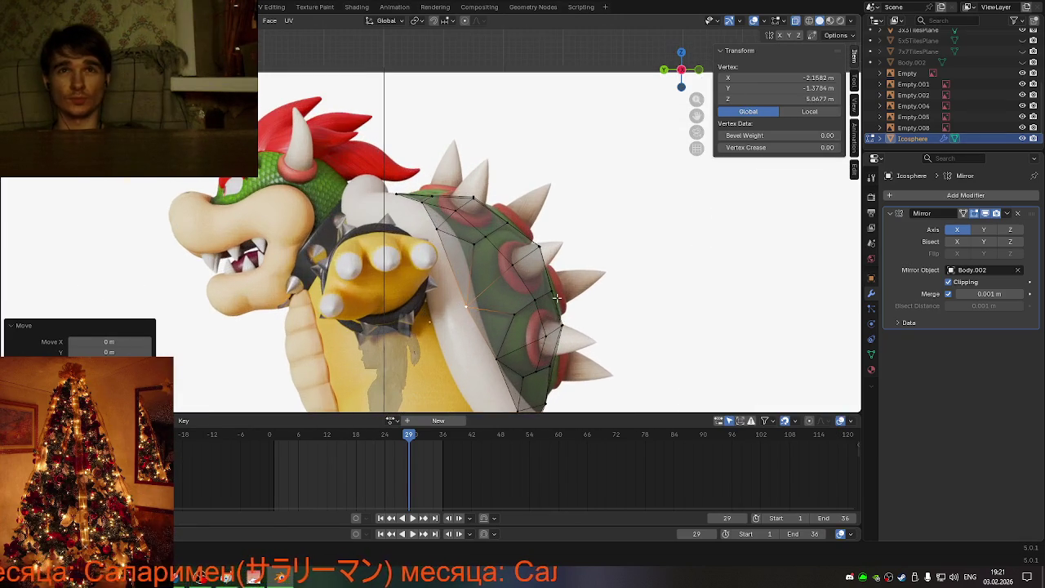
scroll(550, 387, "down", 1)
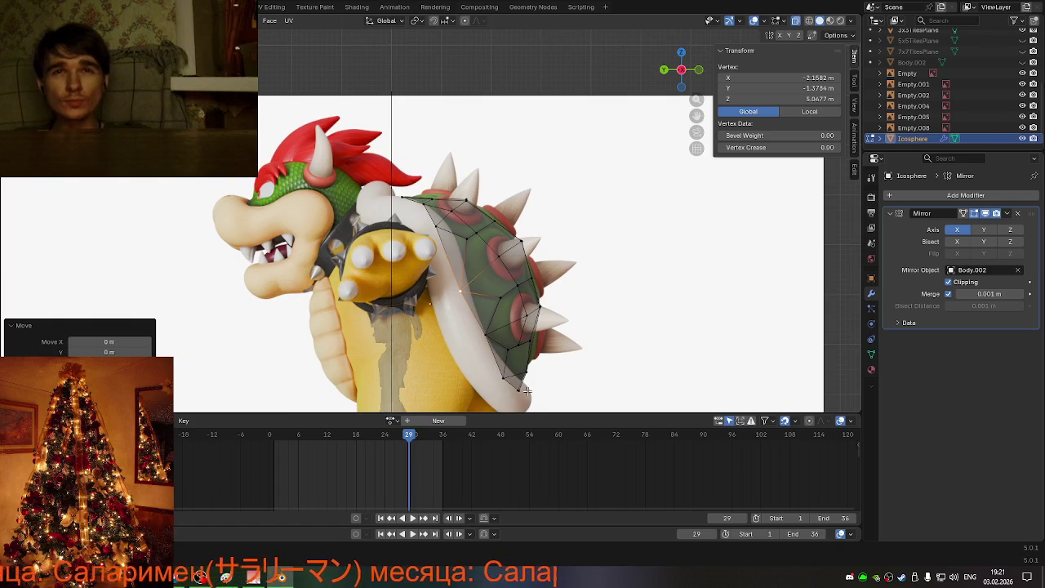
left_click(504, 374)
Step: Slide the bottom vertex and the centre-line bottom vertices along their edges
key("shift+v")
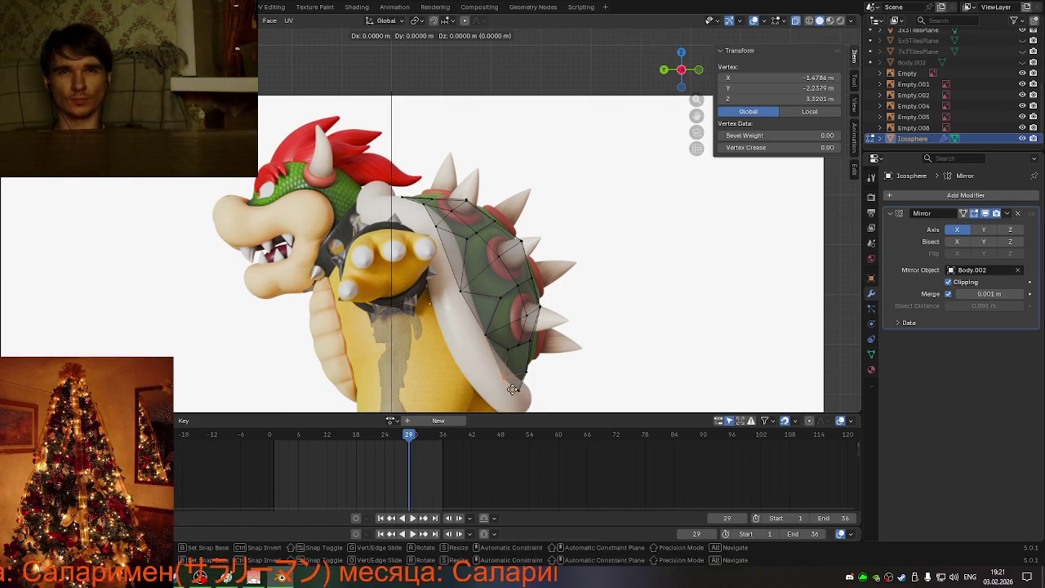
left_click(513, 373)
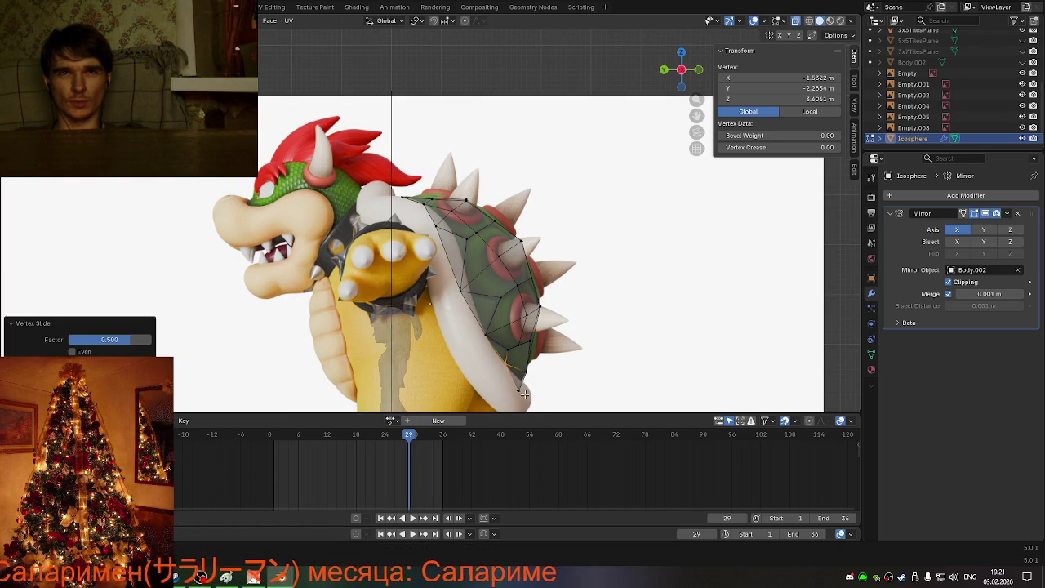
left_click(521, 390)
left_click(536, 401, "shift")
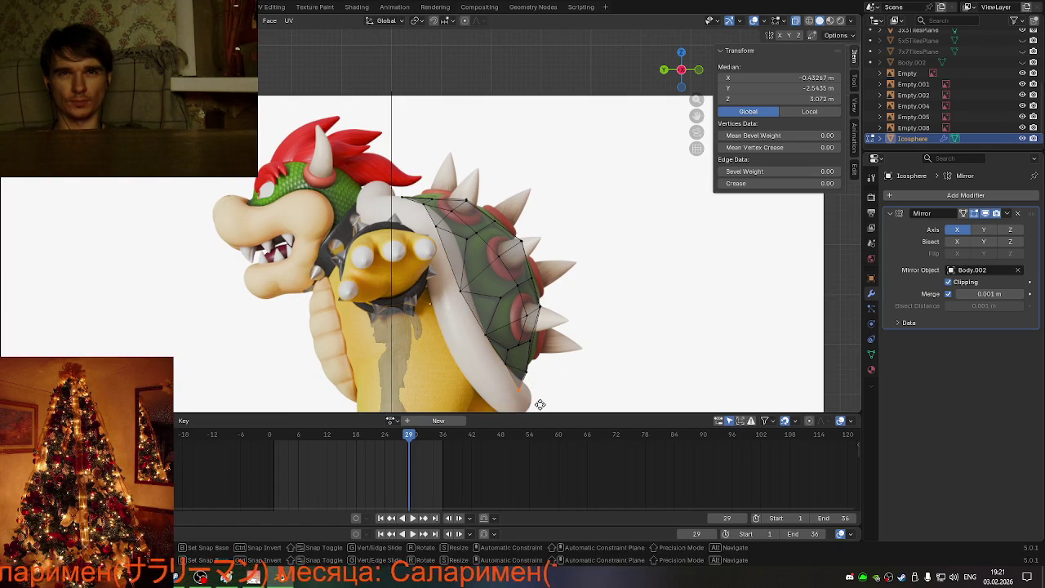
key("g")
key("g")
left_click(540, 406)
left_click(618, 362)
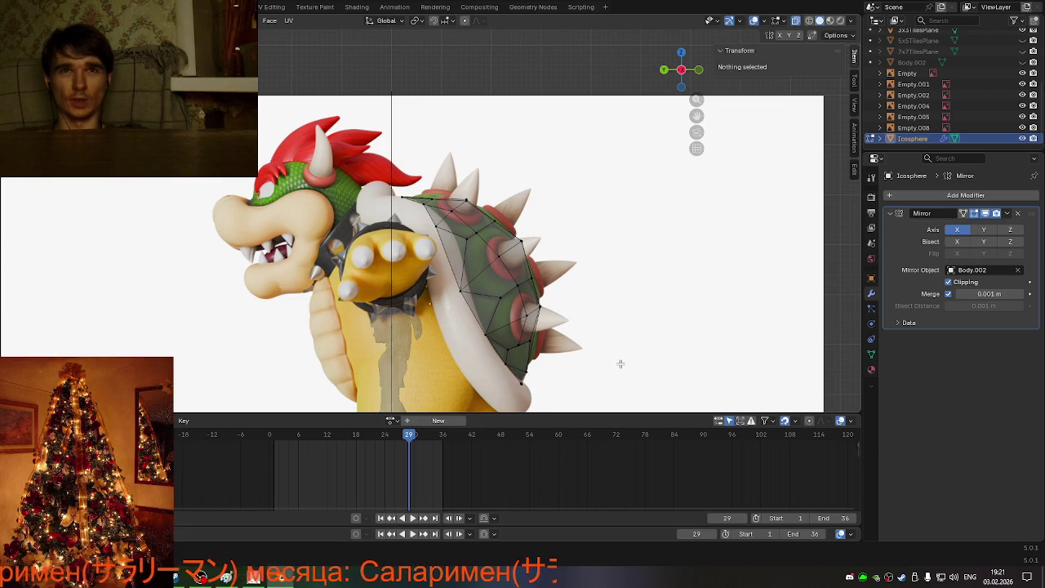
Step: Slide a middle vertex, undo that slide, and start a knife cut across the side
left_click(462, 291)
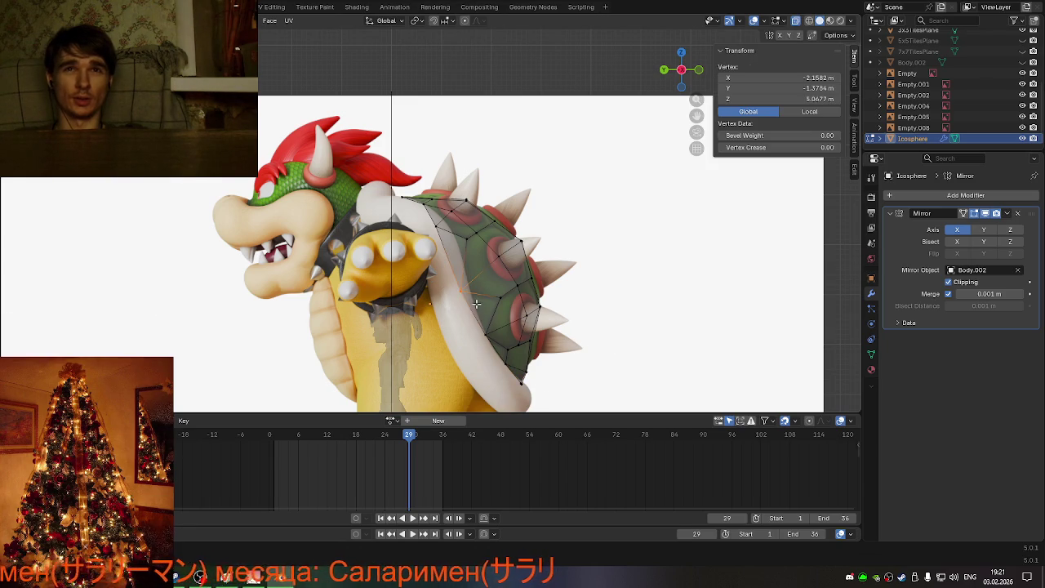
key("g")
key("g")
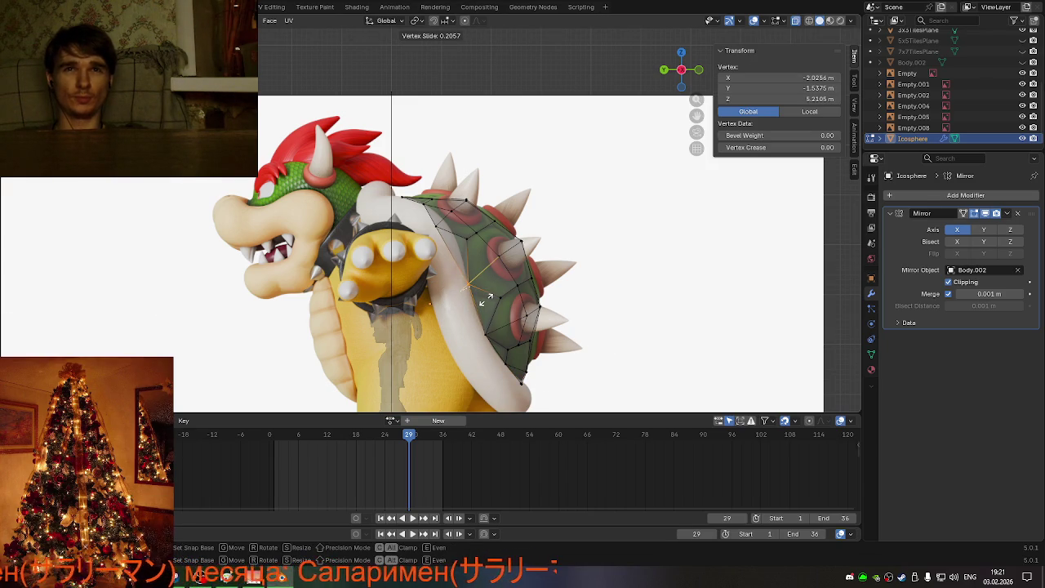
left_click(486, 298)
scroll(487, 299, "up", 2)
scroll(531, 300, "up", 2)
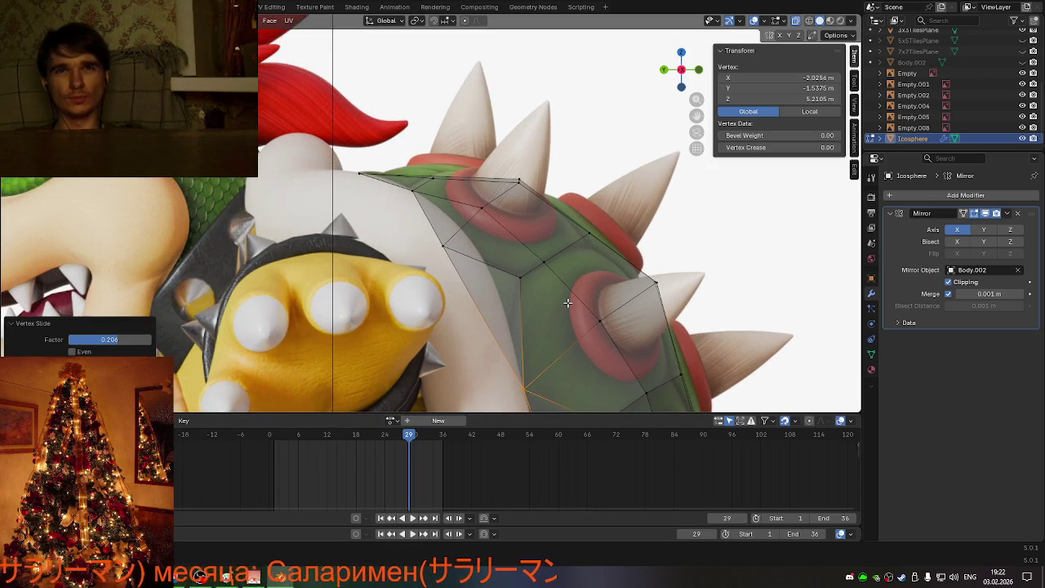
key("ctrl+z")
scroll(568, 303, "down", 1)
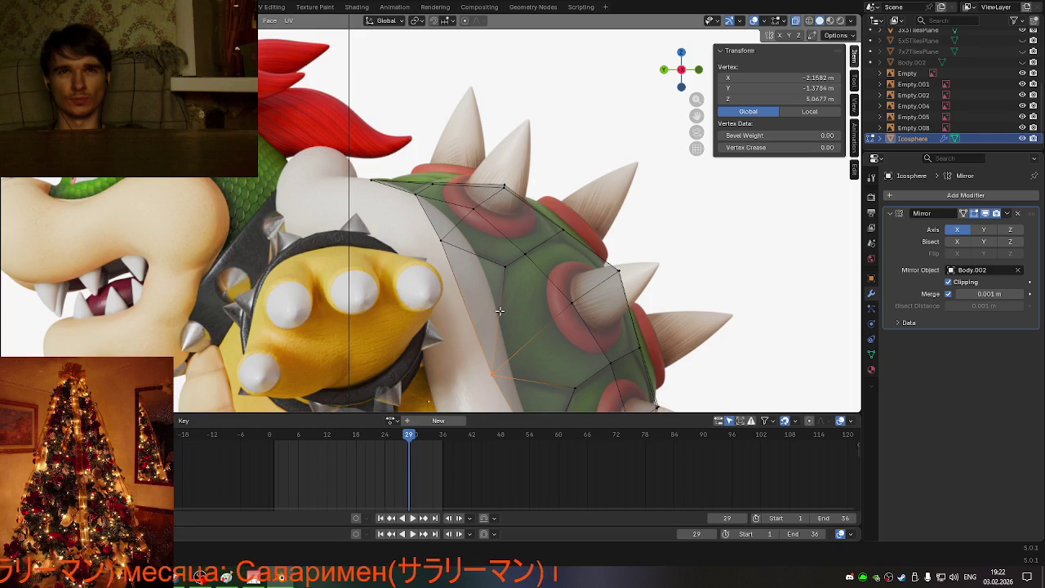
middle_click_drag(499, 310, 509, 324)
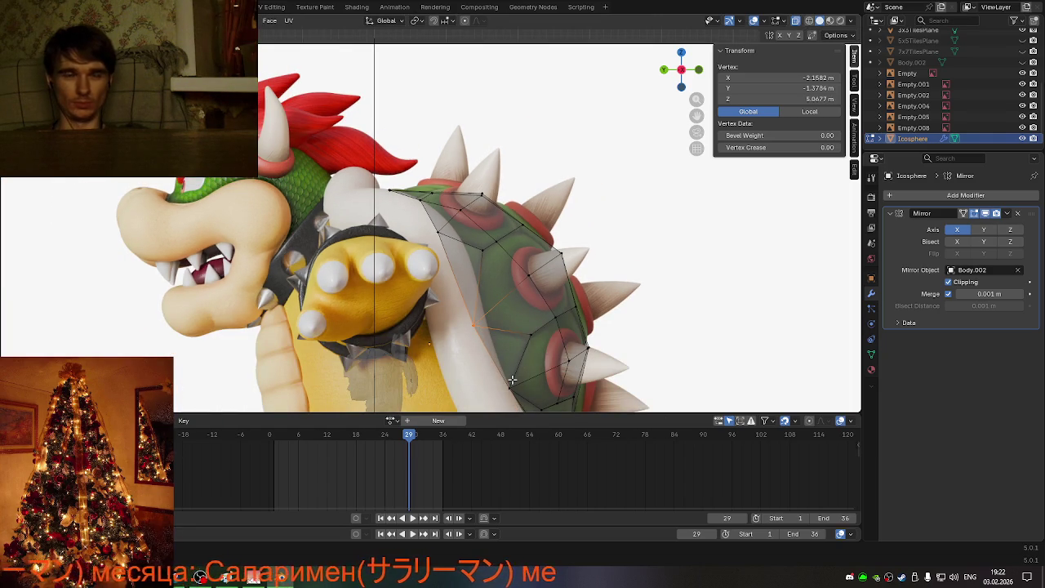
key("k")
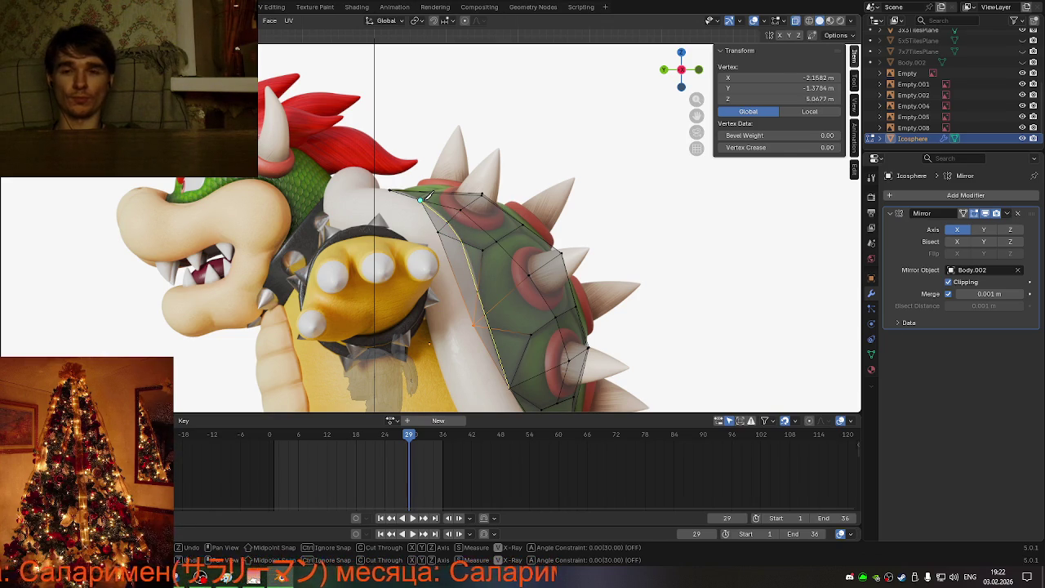
Step: Confirm the knife cut, adding an edge up the shell mesh's side to the top rim
key("Return")
scroll(433, 246, "down", 3)
scroll(433, 246, "up", 2)
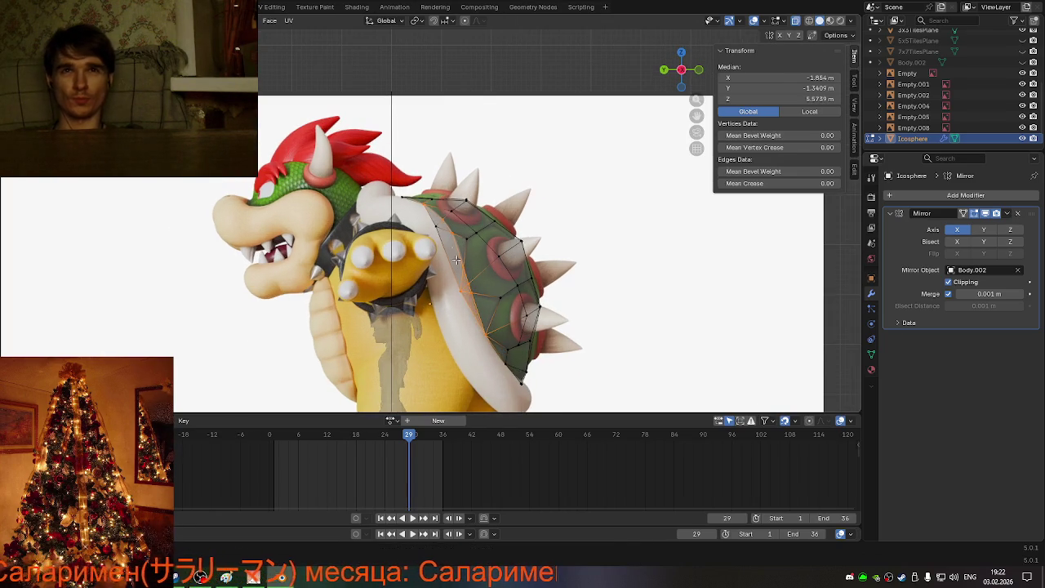
Step: Select the stray edge, delete it, and orbit to inspect the shell
left_click(447, 254)
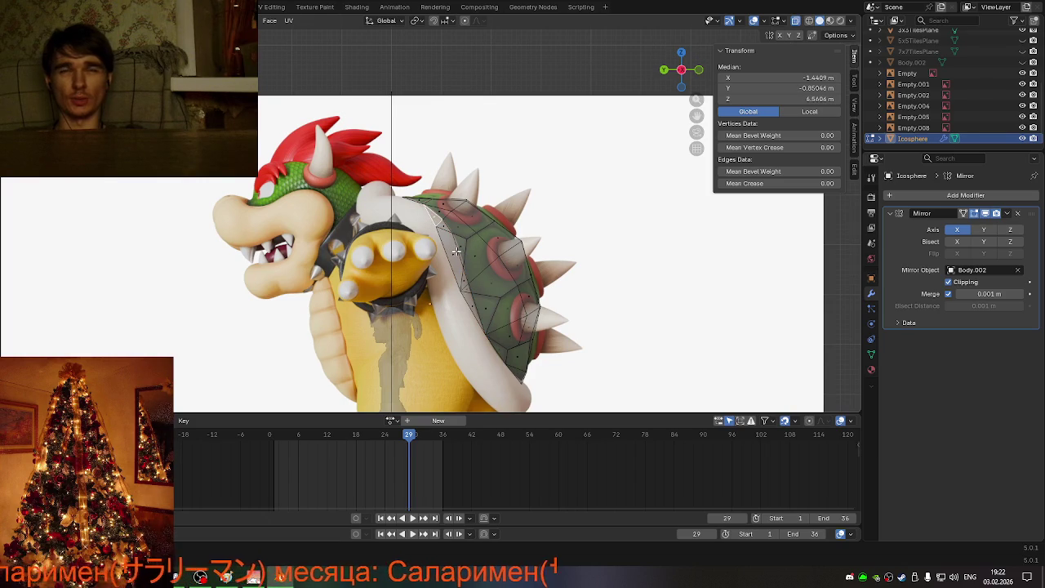
left_click(462, 248)
scroll(462, 249, "up", 2)
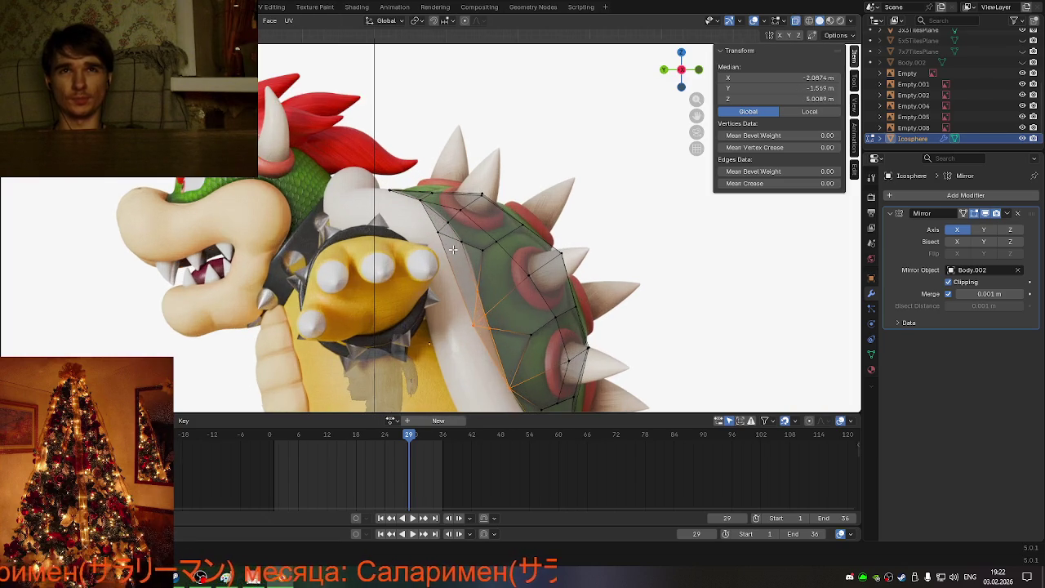
left_click(473, 315)
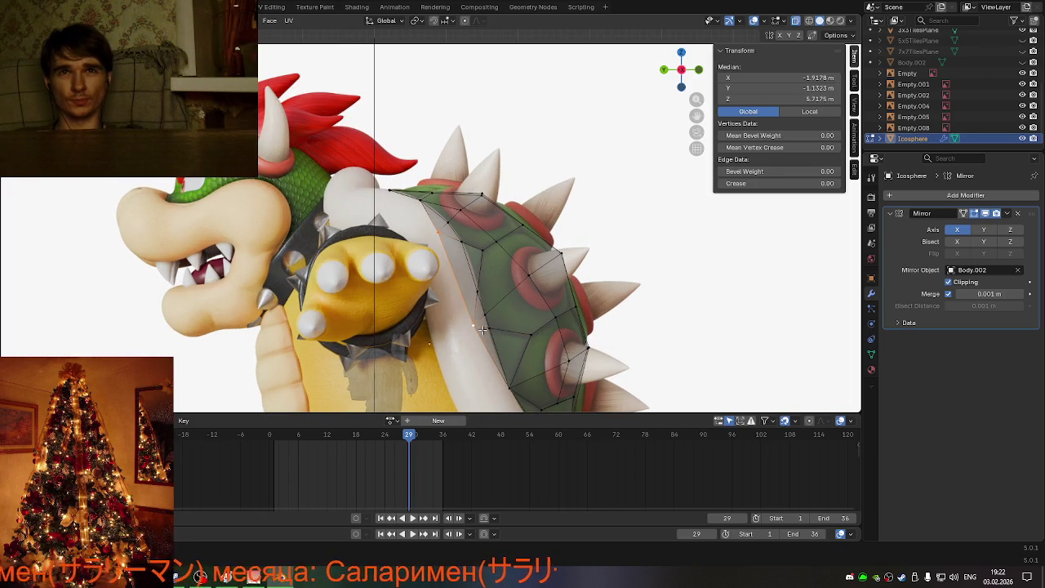
key("x")
left_click(535, 301)
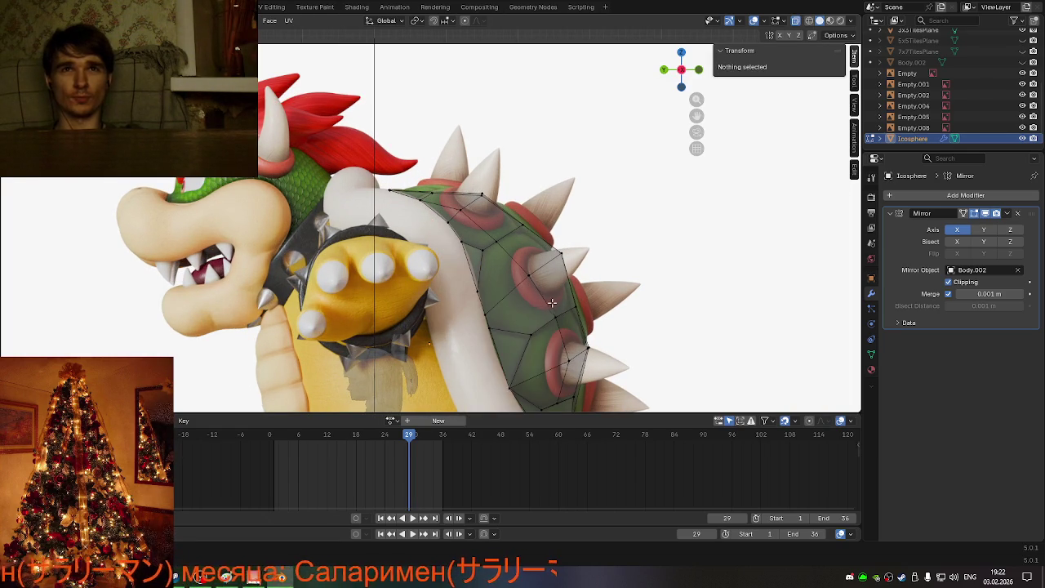
scroll(552, 303, "down", 2)
middle_click_drag(479, 324, 453, 310)
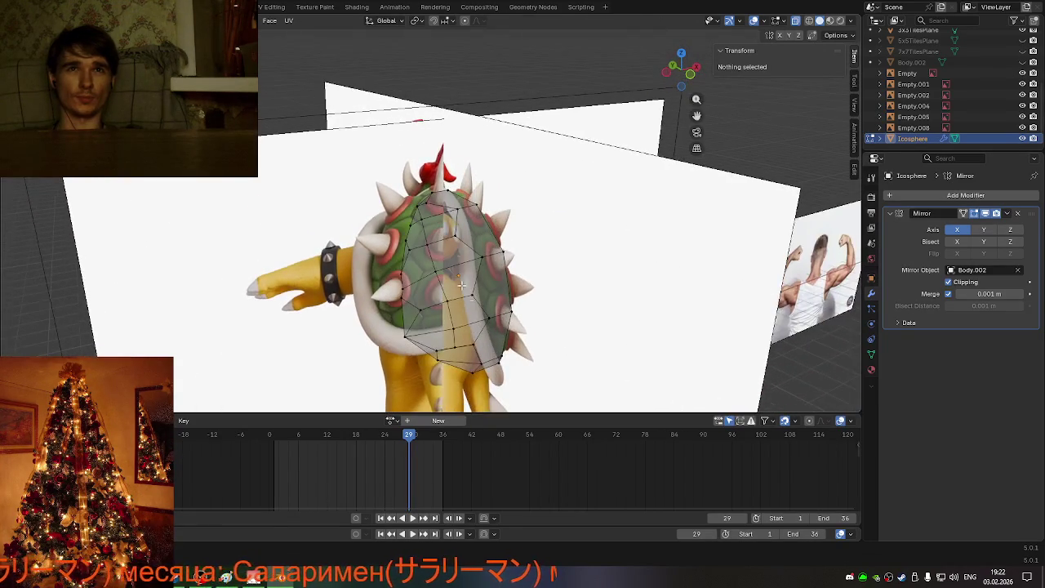
Step: Slide a vertex near the shell's top along its edge, then reposition it freely
scroll(449, 278, "up", 4)
left_click(435, 226)
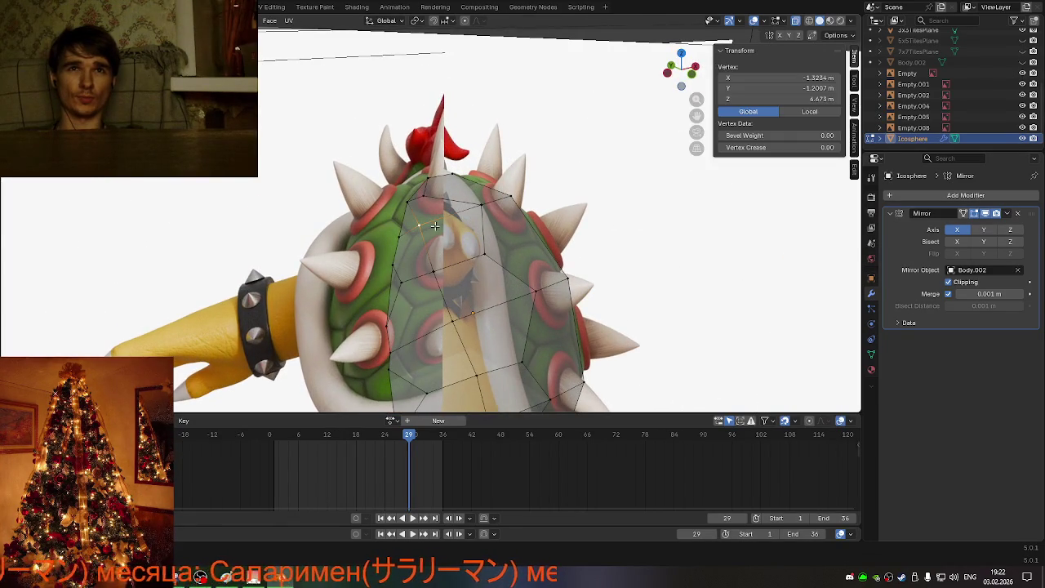
key("shift+v")
left_click(494, 246)
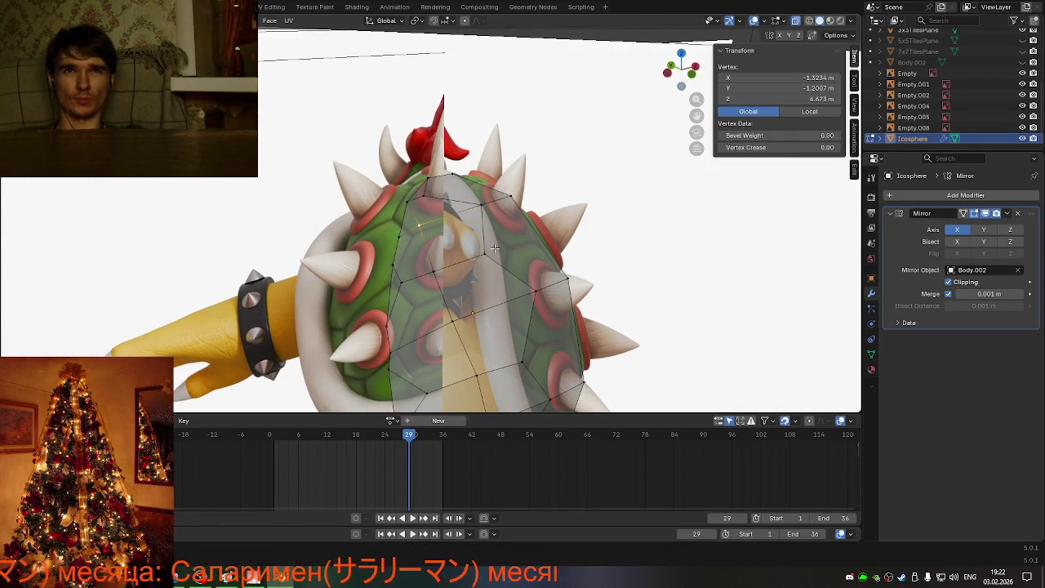
key("g")
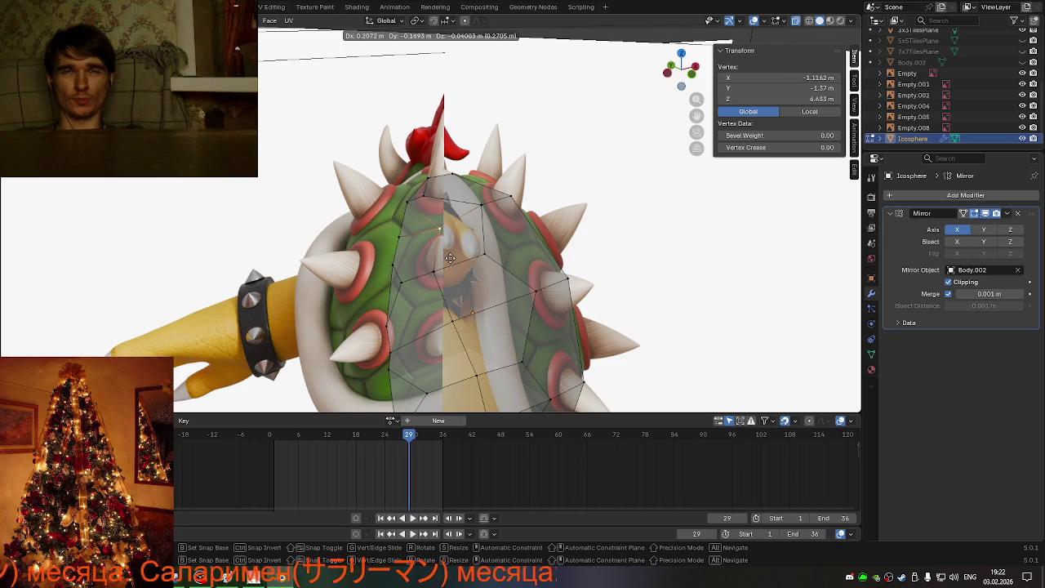
left_click(450, 258)
mouse_move(450, 258)
middle_mouse_down()
mouse_move(511, 233)
mouse_move(615, 265)
mouse_move(482, 264)
mouse_move(603, 265)
mouse_move(490, 231)
mouse_move(505, 286)
middle_mouse_up()
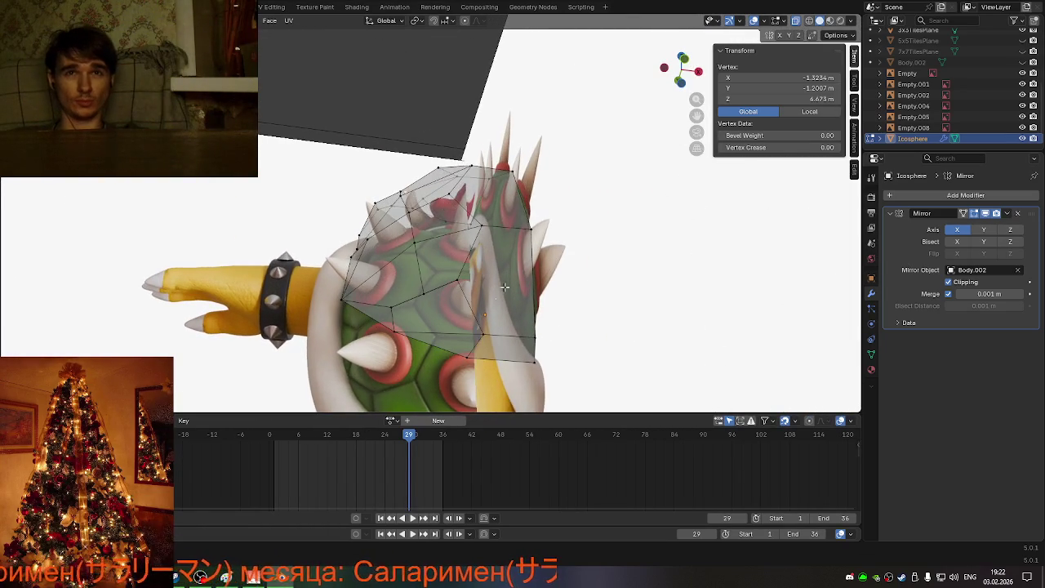
Step: Select a shell face and snap to the straight back view
left_click(455, 319)
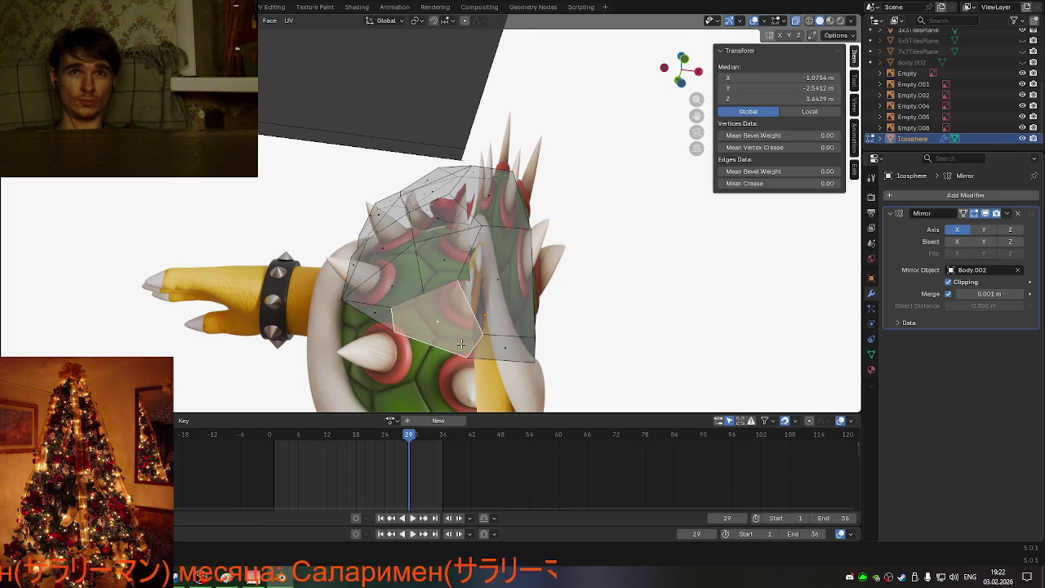
mouse_move(461, 343)
middle_mouse_down()
mouse_move(470, 390)
mouse_move(475, 380)
middle_mouse_up()
scroll(479, 370, "up", 2)
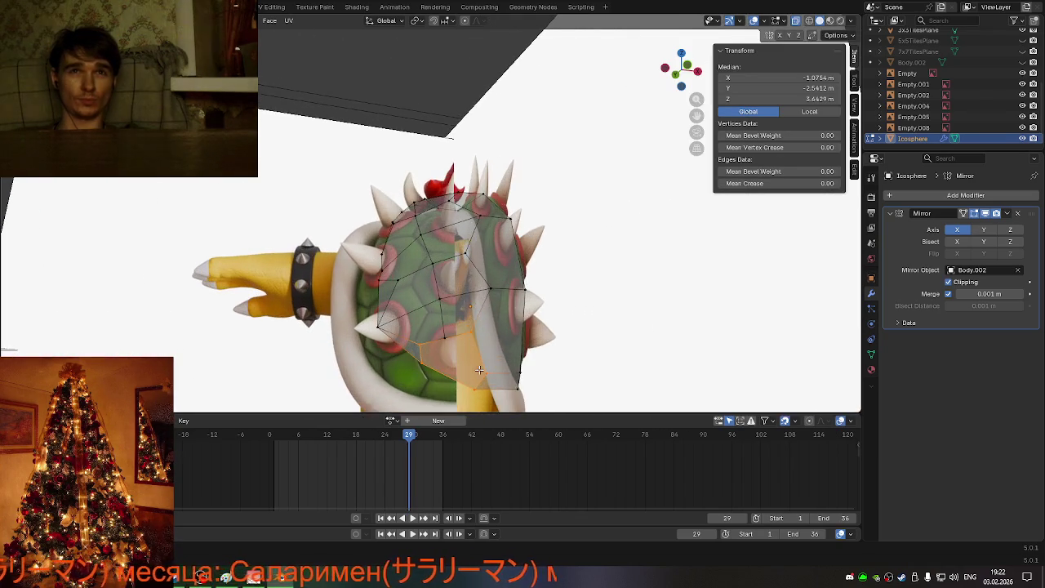
scroll(479, 370, "down", 4)
left_click(682, 81)
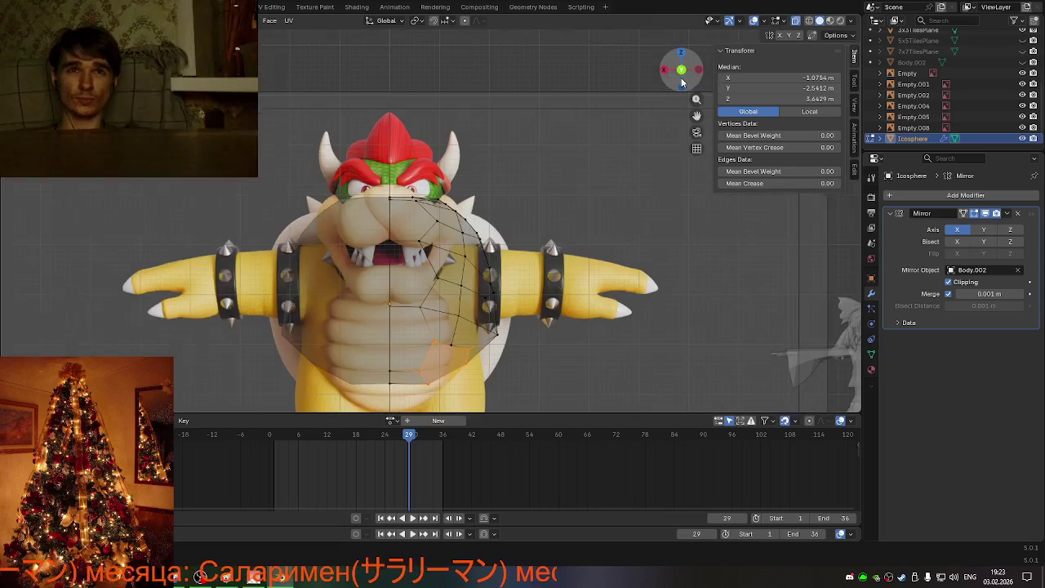
left_click(681, 75)
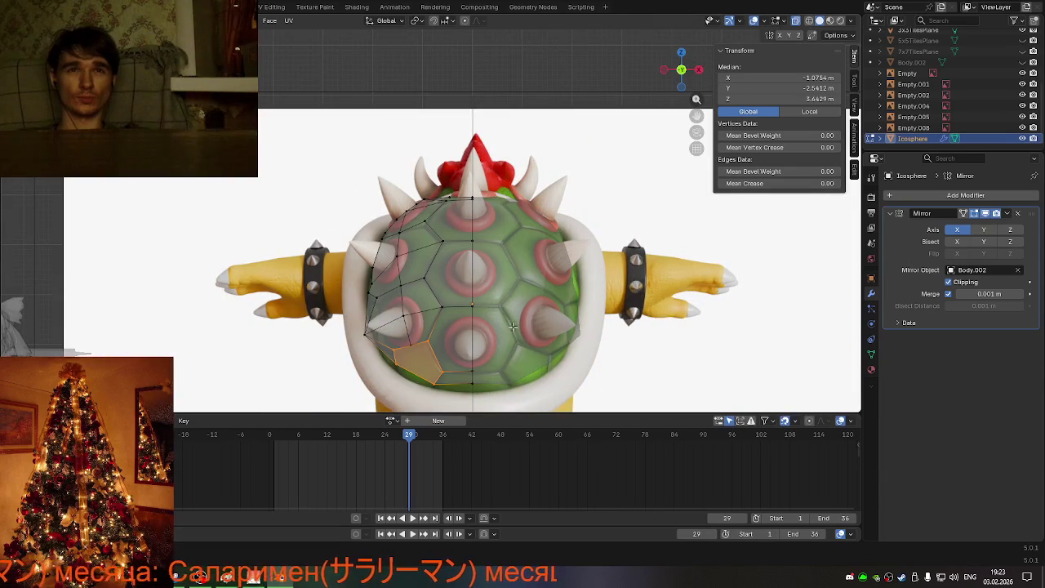
Step: Lower two bottom-rim vertices along Z to hug the shell's underside
left_click(439, 386)
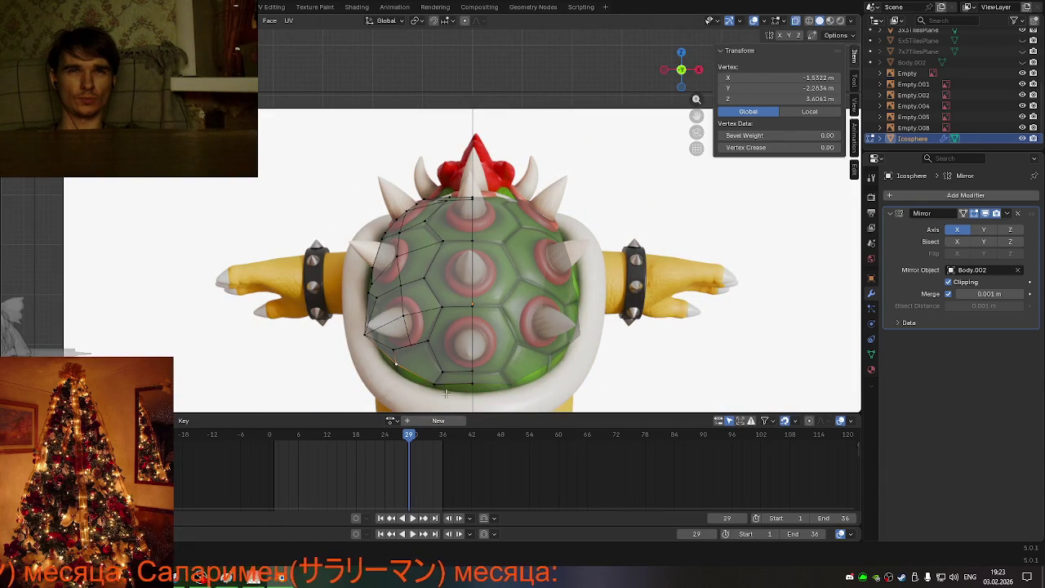
key("g")
key("z")
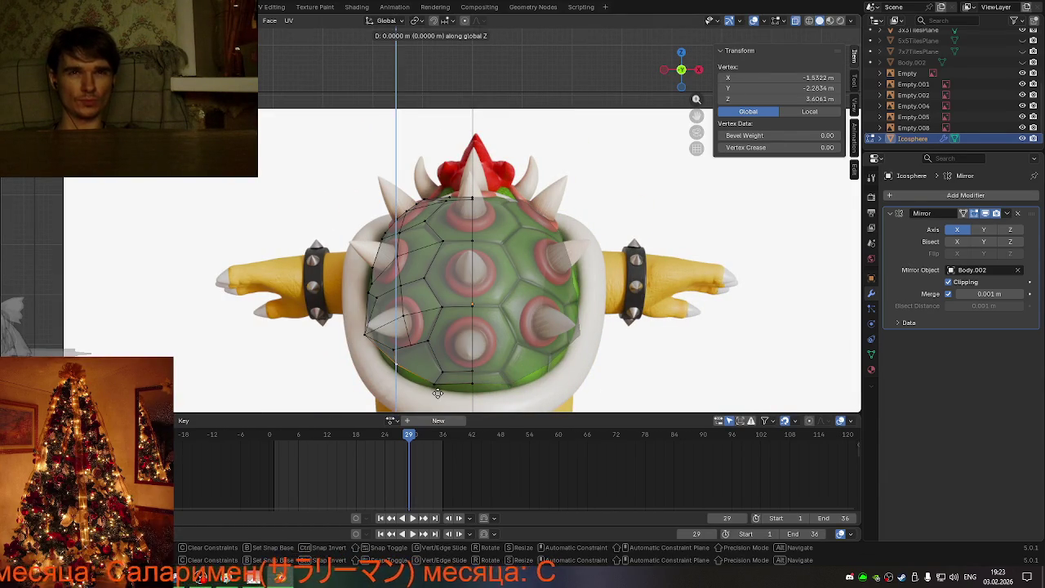
left_click(433, 401)
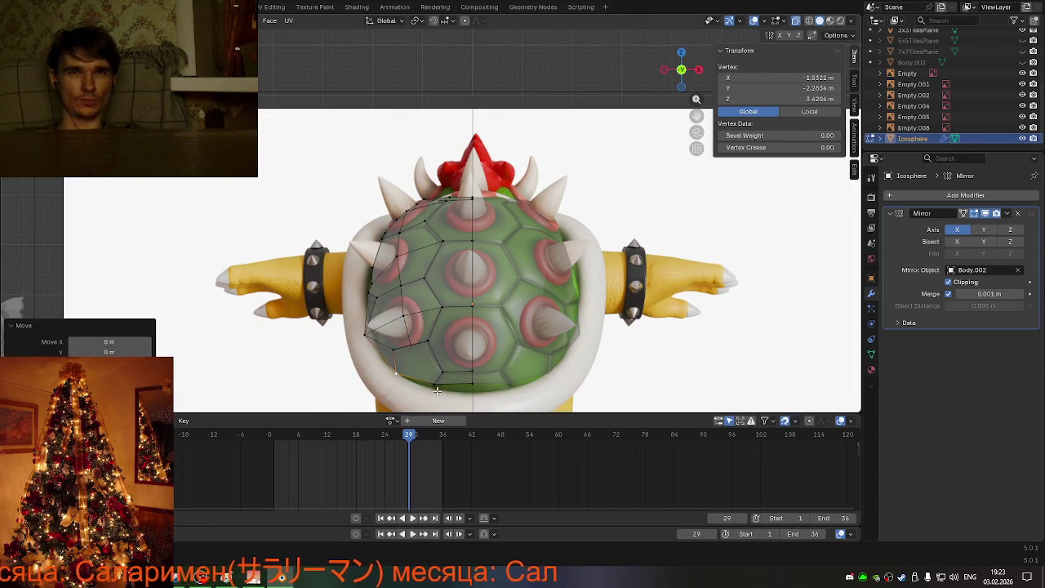
left_click(434, 385)
key("g")
key("z")
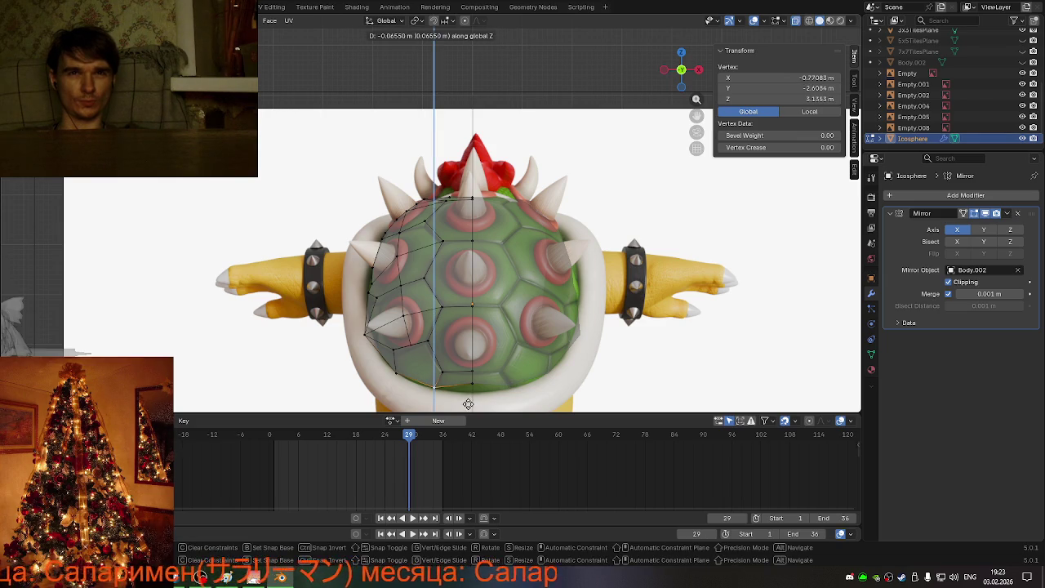
left_click(470, 400)
Step: Lower the centre bottom vertex and another left rim vertex along Z, one to Z 3.048 m
left_click(472, 384)
key("g")
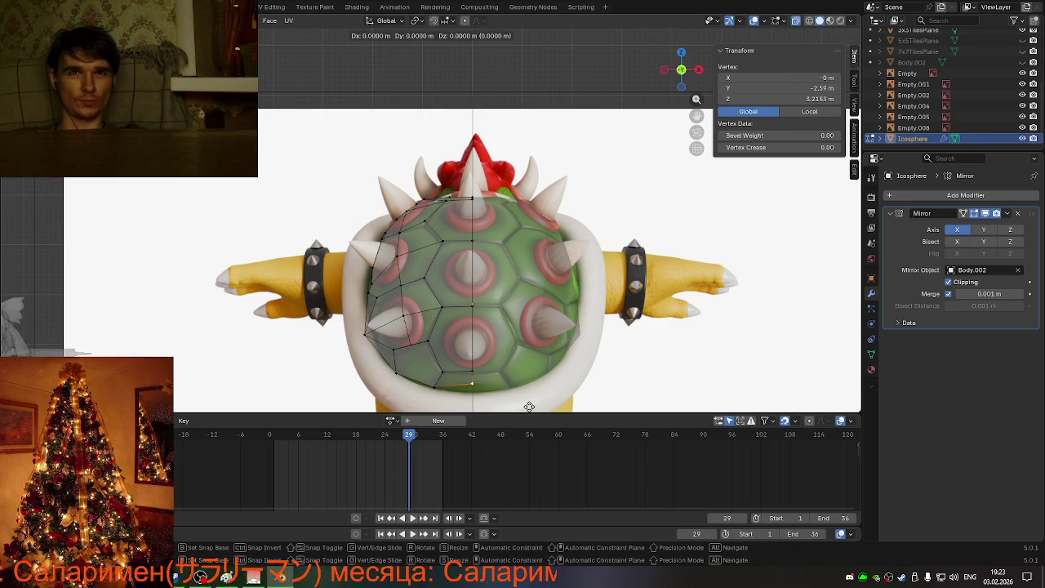
key("z")
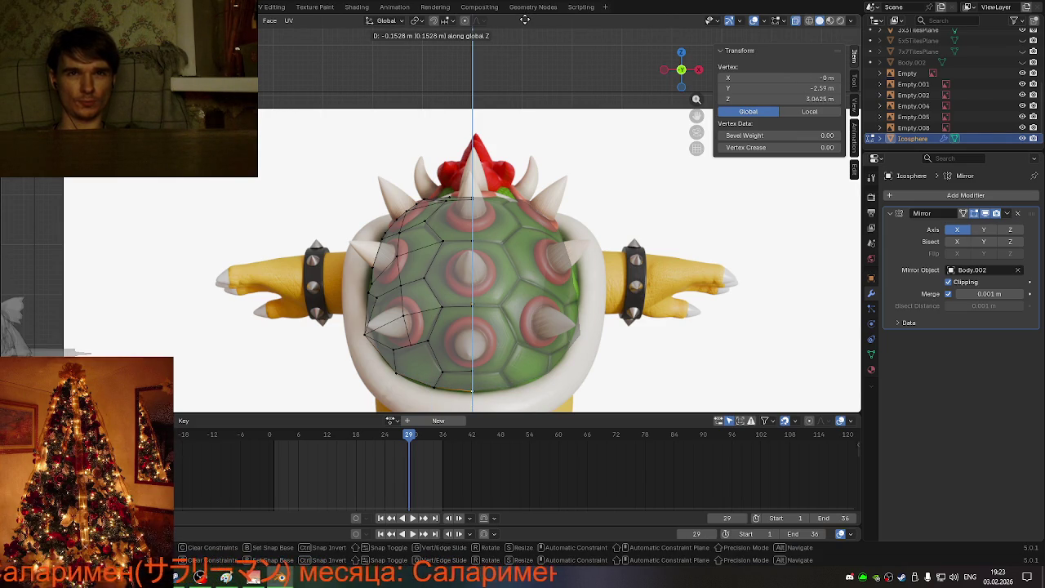
left_click(523, 20)
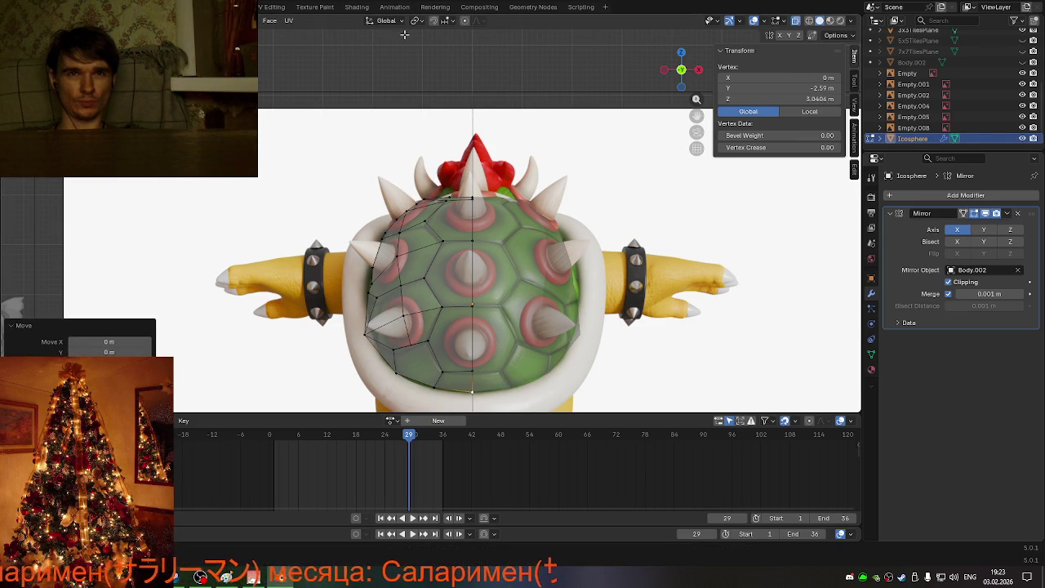
left_click(432, 380)
key("g")
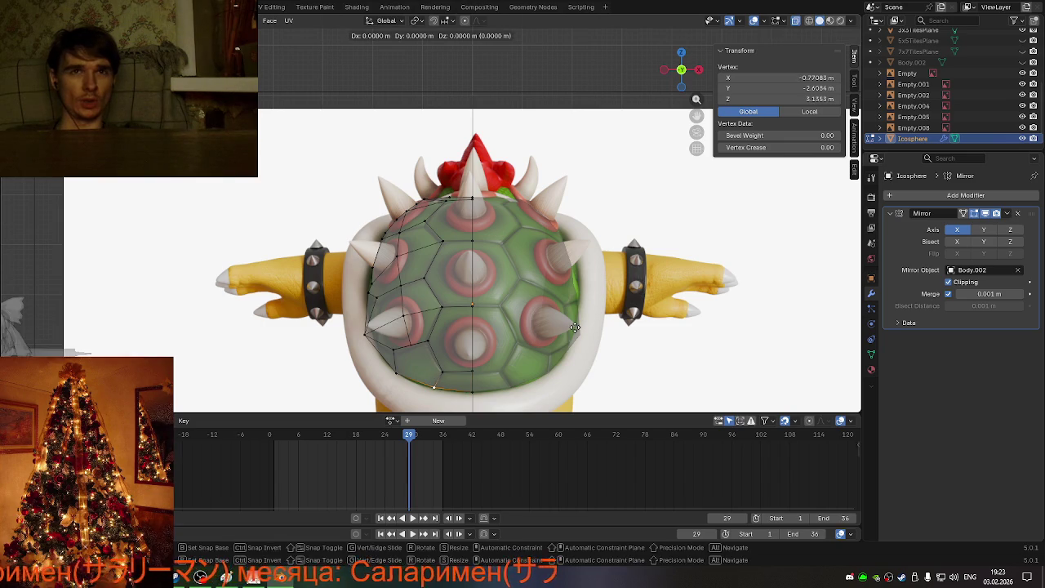
key("z")
left_click(570, 331)
mouse_move(571, 331)
middle_mouse_down()
mouse_move(697, 304)
mouse_move(694, 245)
middle_mouse_up()
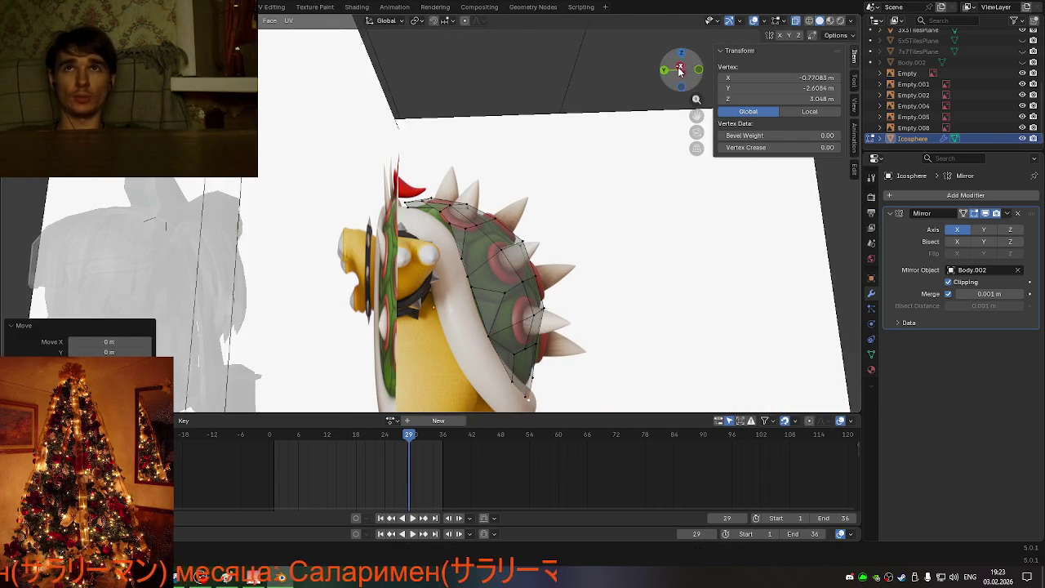
Step: In side view, try selecting the bottom edge loop, then undo back to one vertex
left_click(681, 71)
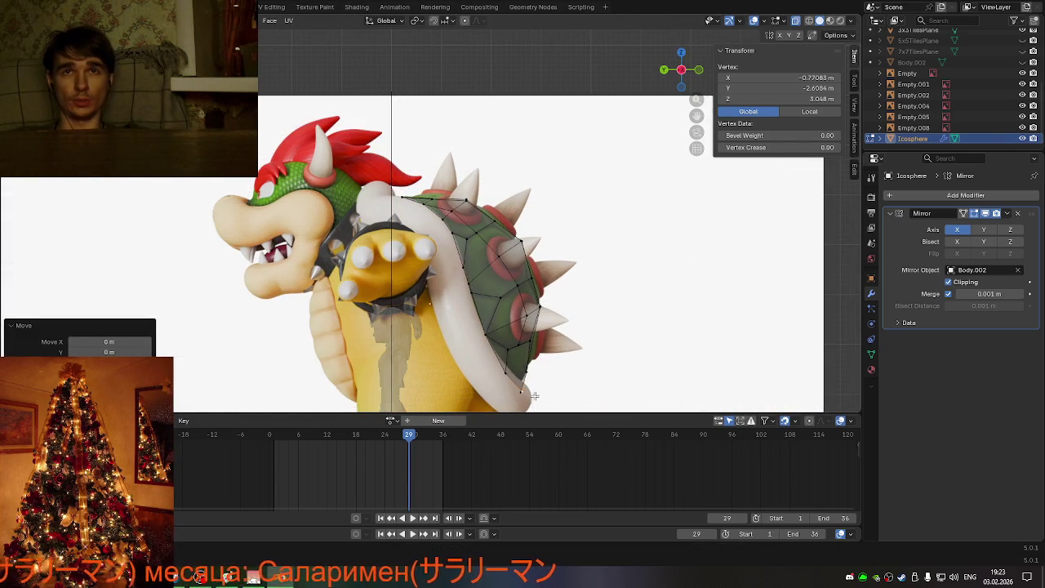
left_click_drag(549, 414, 551, 404)
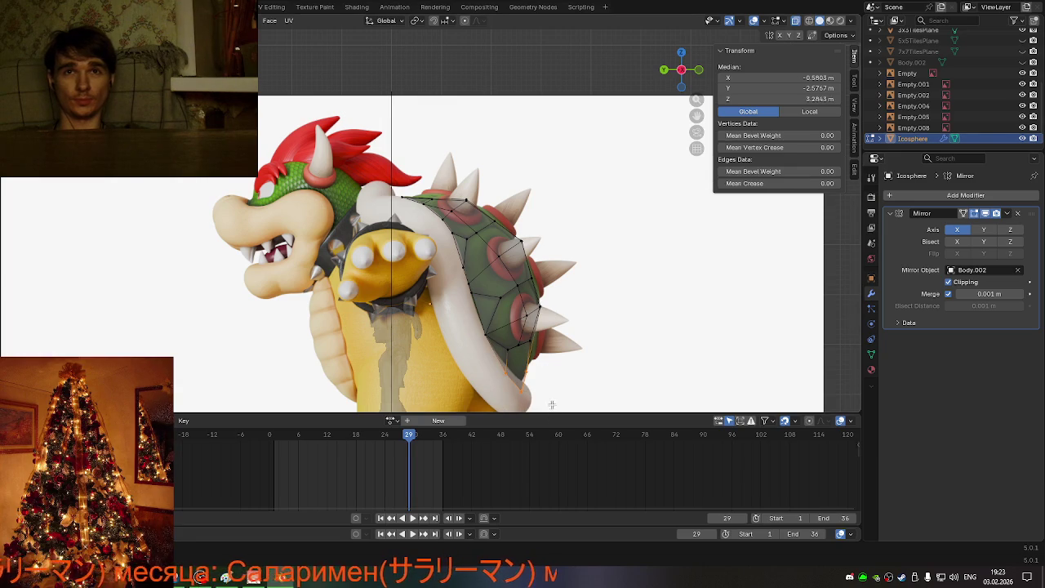
middle_click_drag(505, 386, 496, 395)
left_click(496, 395)
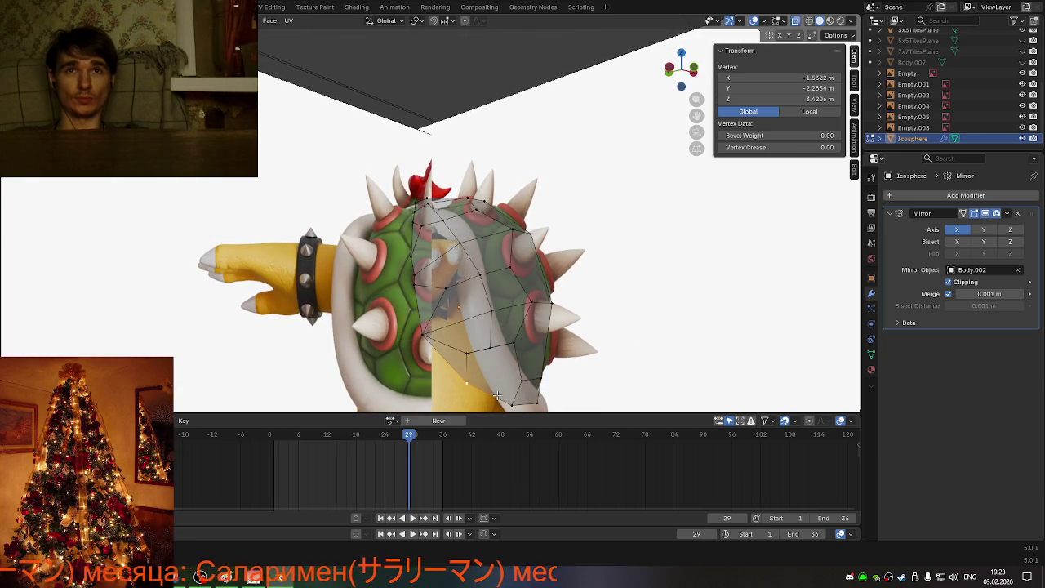
left_click(545, 399, "alt")
middle_click_drag(555, 398, 629, 368)
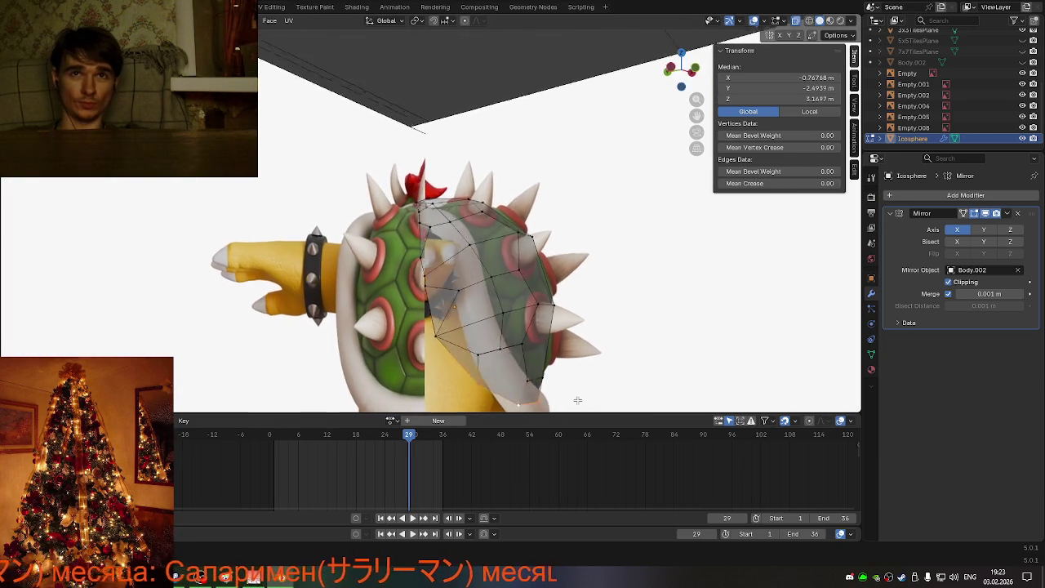
key("ctrl+z")
key("ctrl+shift+z")
key("ctrl+z")
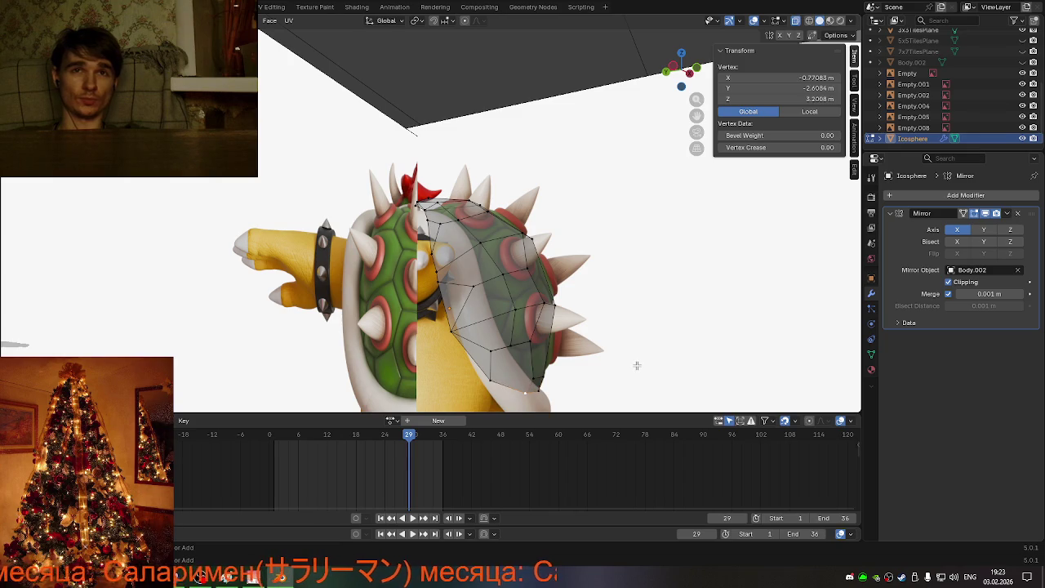
Step: Snap through the side view to the straight-on back view of Bowser
mouse_move(643, 367)
middle_mouse_down()
mouse_move(646, 389)
mouse_move(652, 360)
middle_mouse_up()
left_click(680, 70)
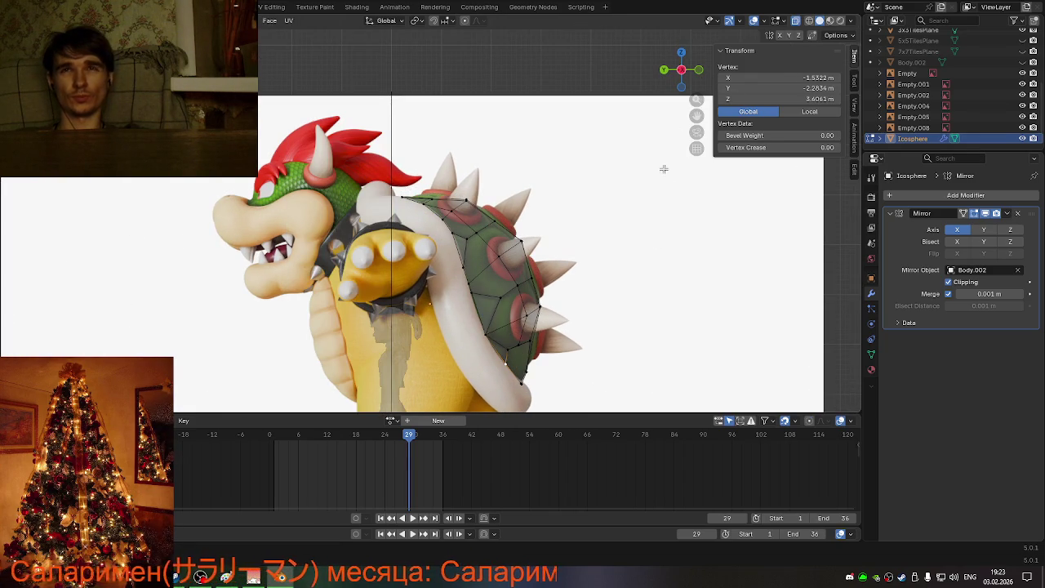
left_click(699, 70)
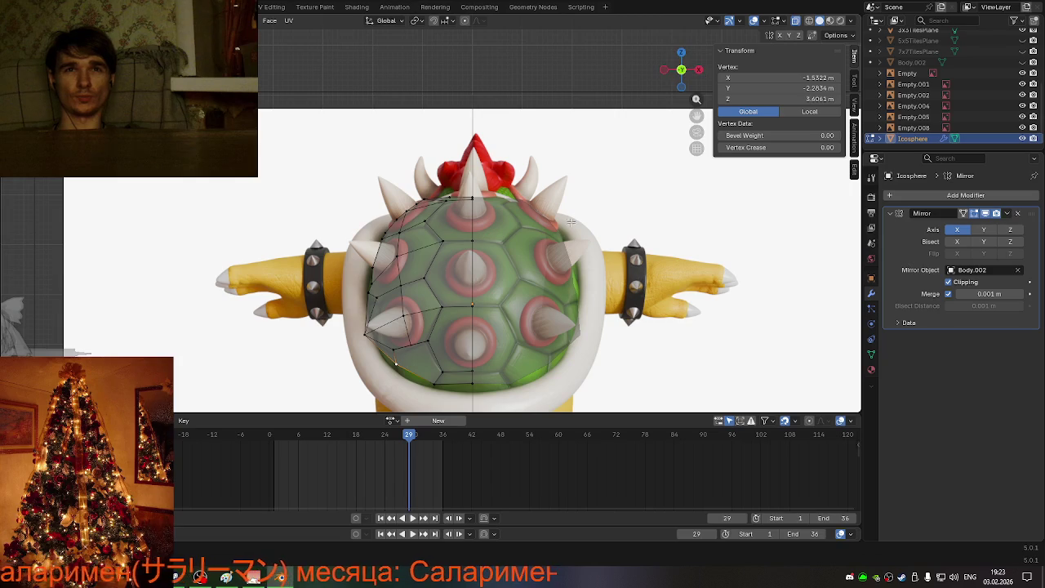
Step: Add a second bottom vertex and shift both along the Y depth axis
left_click(435, 384, "shift")
key("g")
key("x")
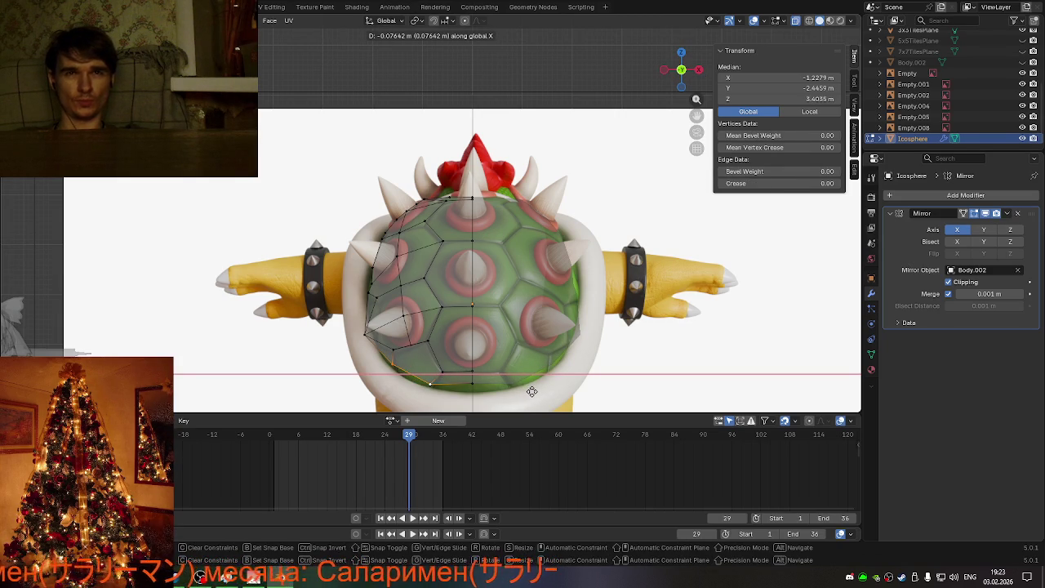
key("z")
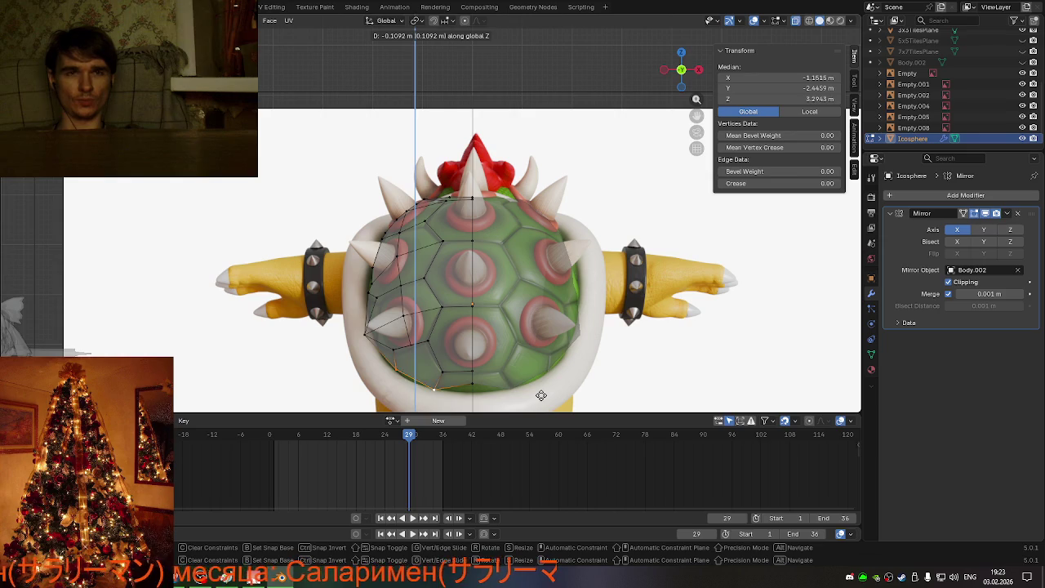
key("y")
left_click(638, 399)
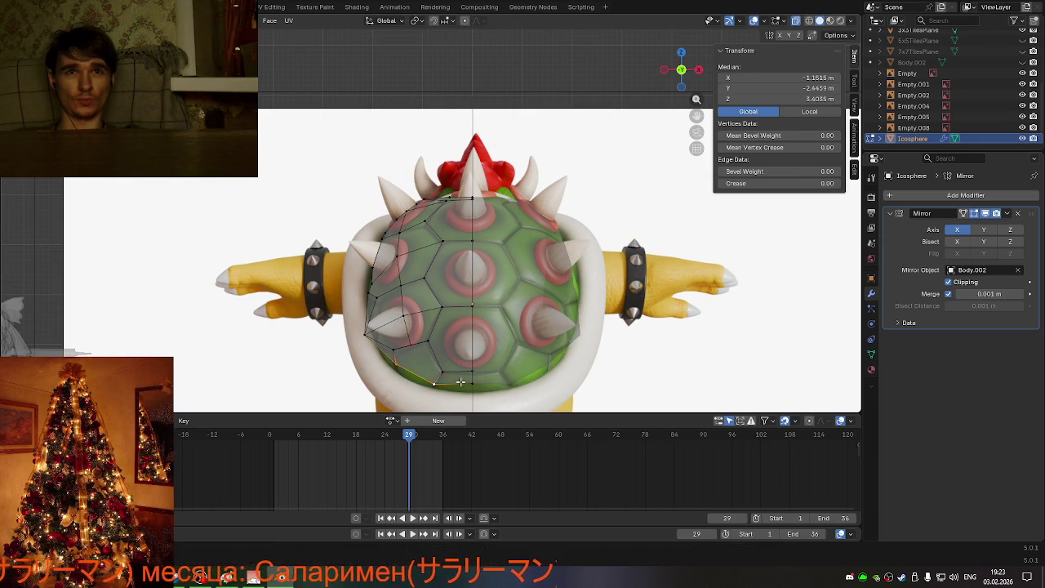
middle_click_drag(638, 399, 574, 369)
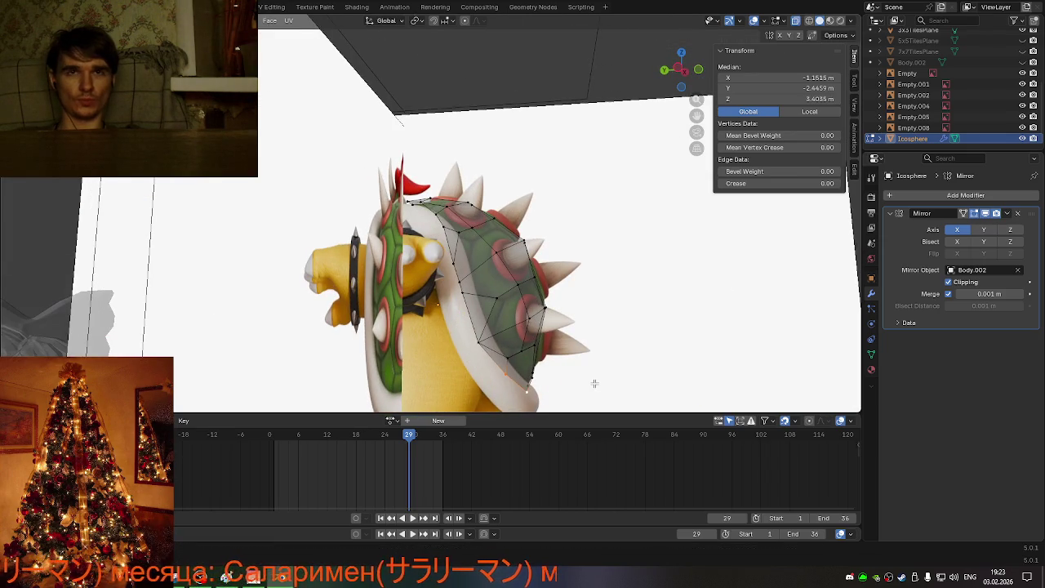
Step: From the side view, start a vertical move, cancel it, and orbit around to the back
left_click(679, 72)
key("g")
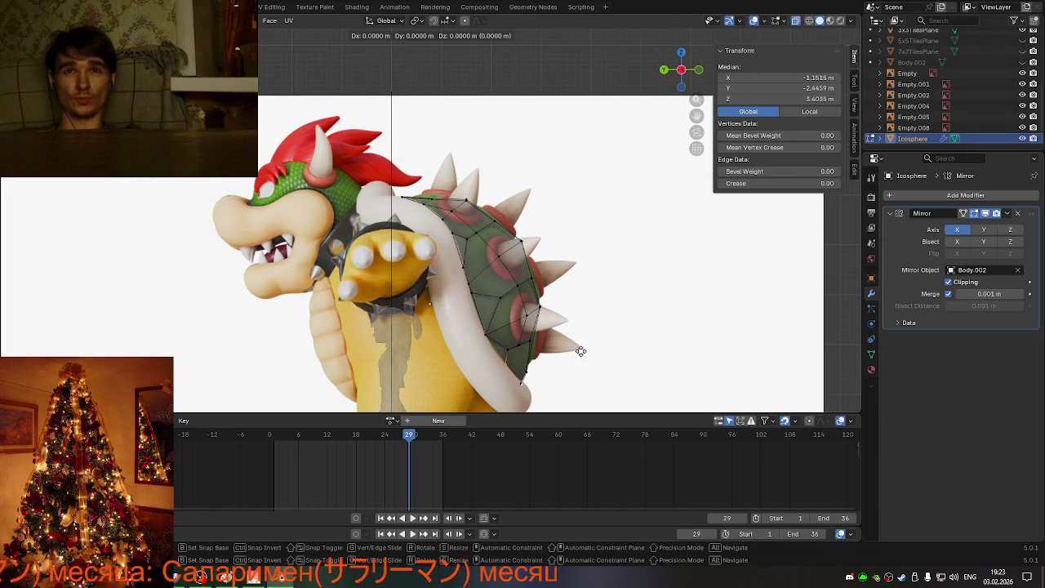
key("z")
right_click(577, 353)
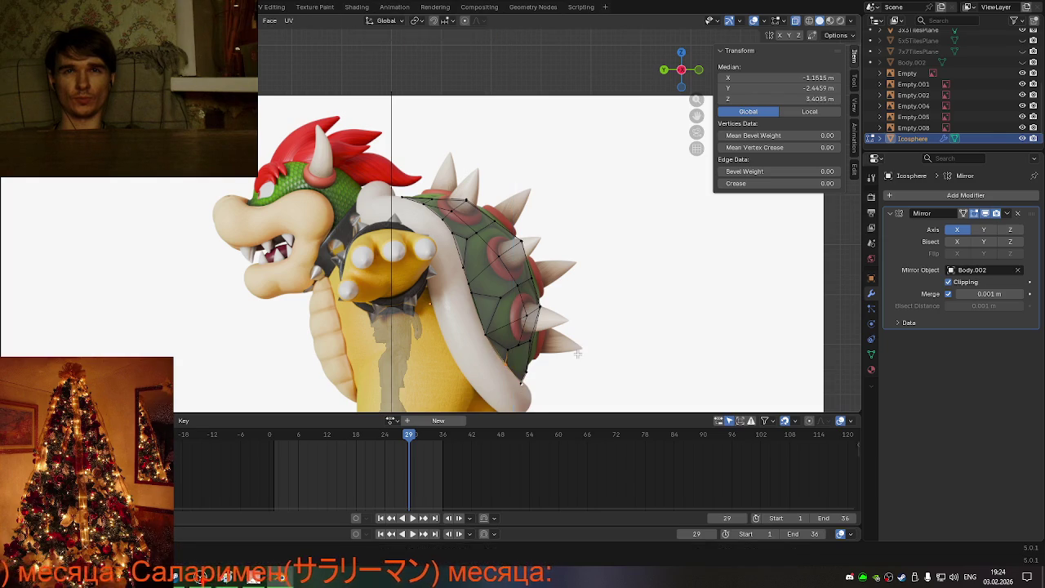
scroll(577, 353, "down", 2)
middle_click_drag(577, 353, 444, 328)
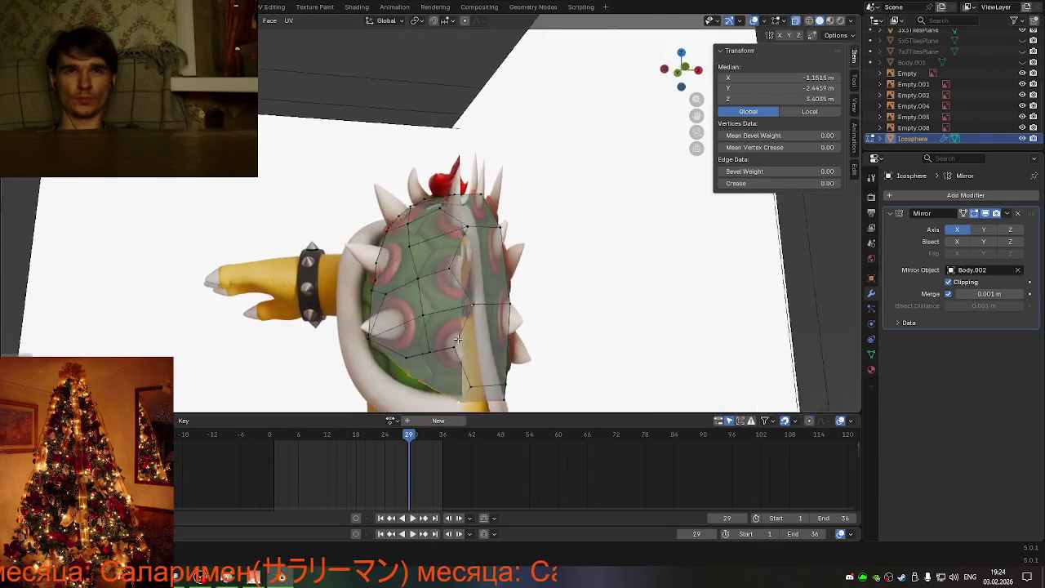
Step: In back view, lower the selected vertices, then the centre bottom vertex to Z 2.9751 m
left_click(681, 68)
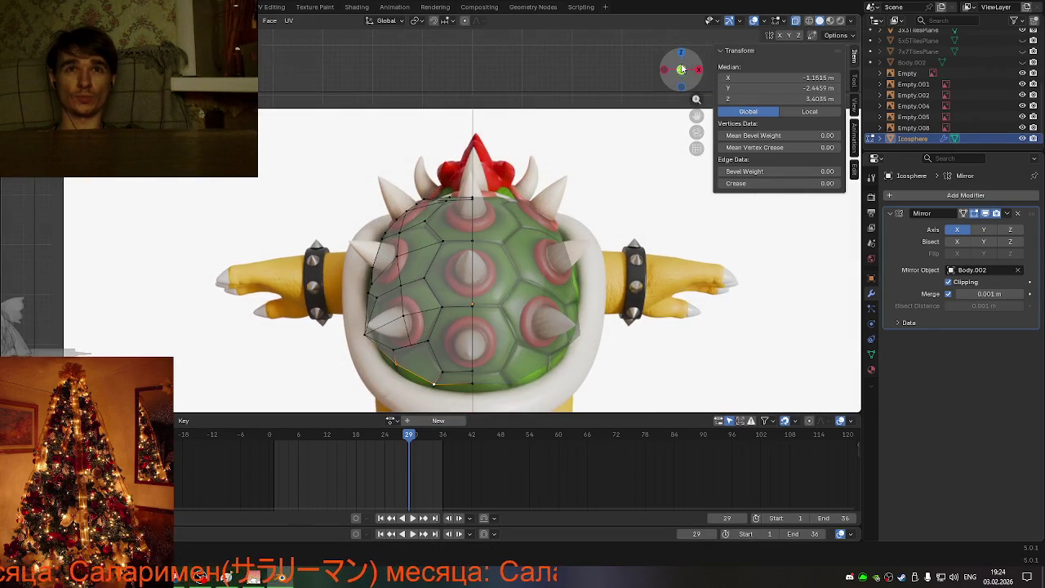
key("g")
key("z")
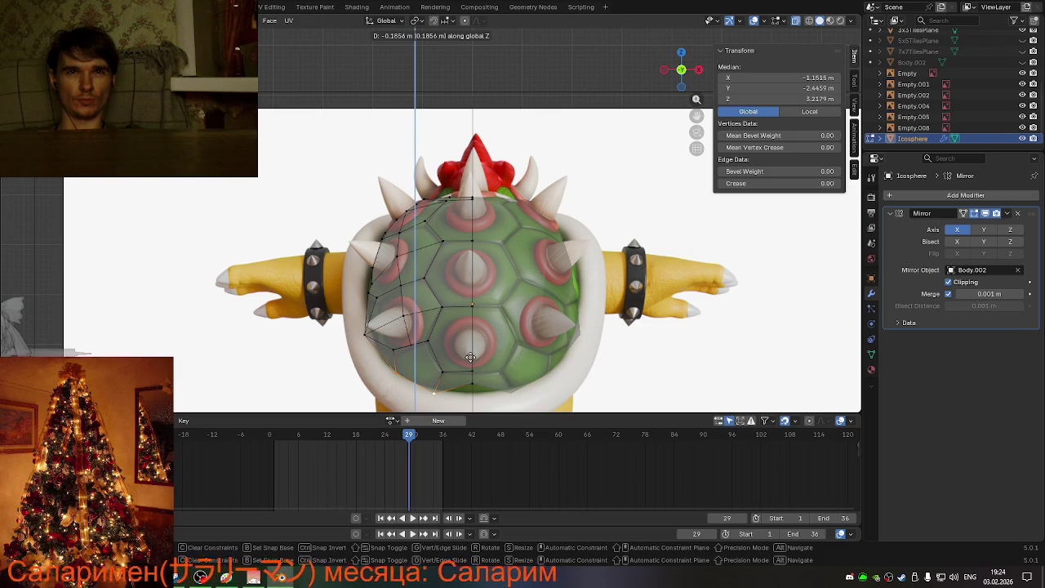
left_click(471, 357)
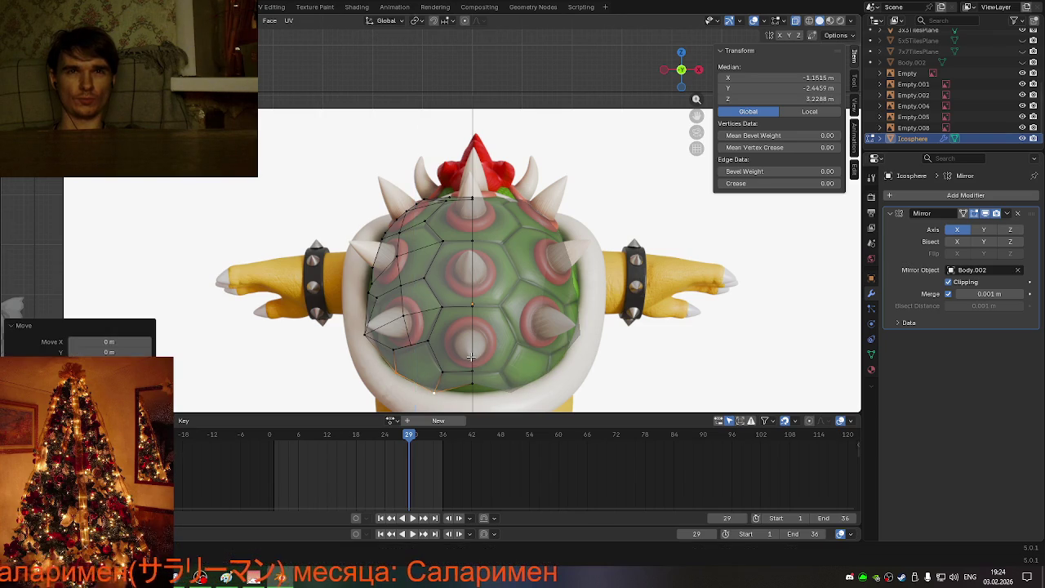
left_click(467, 388)
key("g")
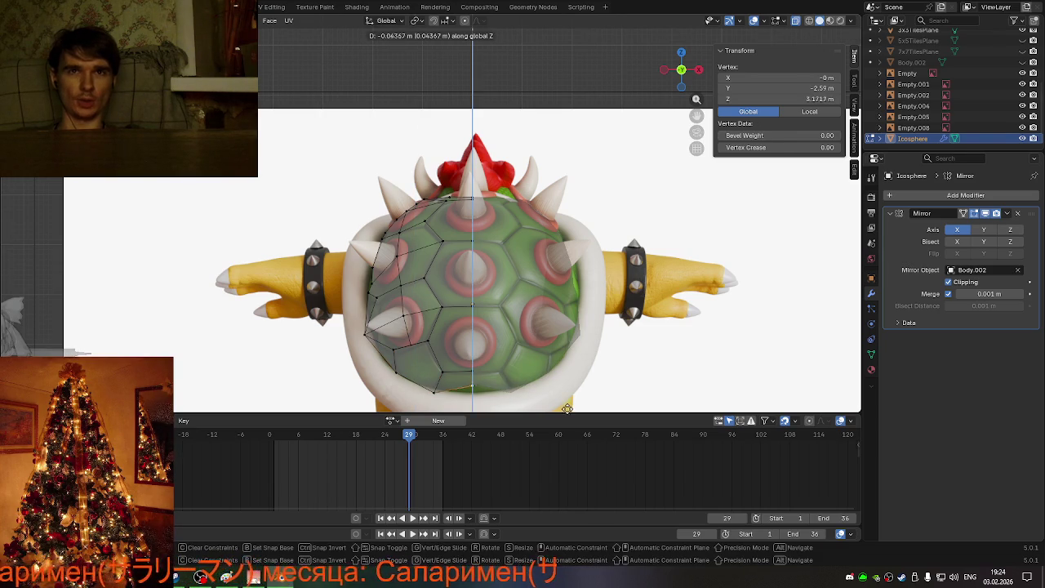
key("z")
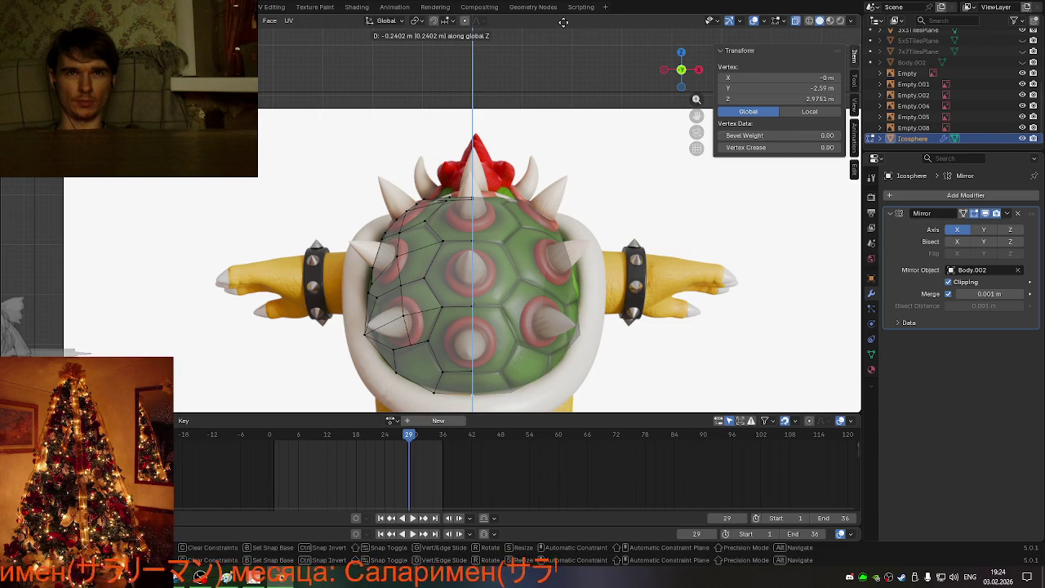
left_click(563, 22)
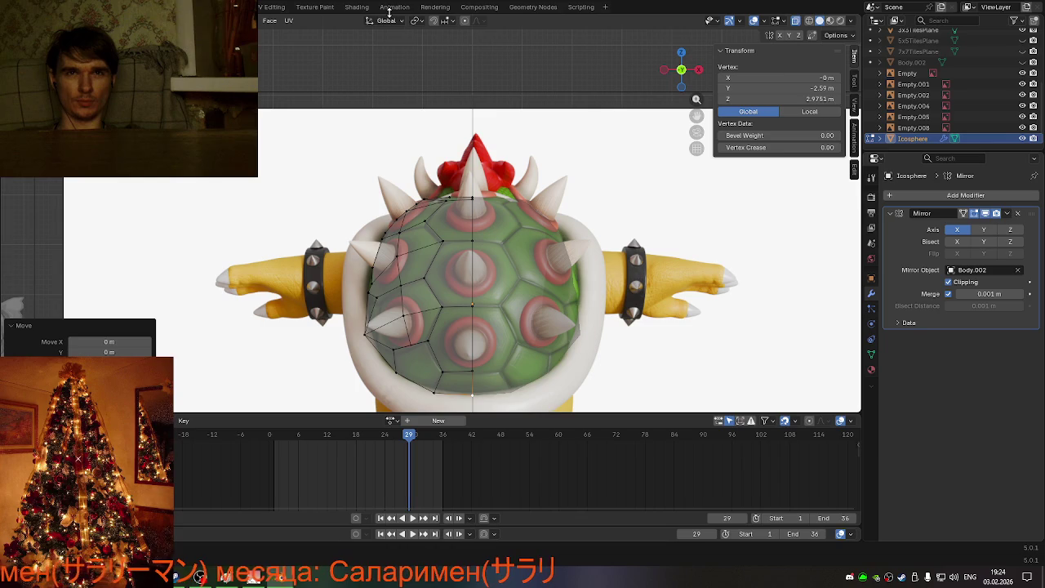
Step: Lower the neighbouring rim vertex to Z 3.0498 m and start pushing a left-side vertex along X
left_click(435, 393)
key("g")
key("z")
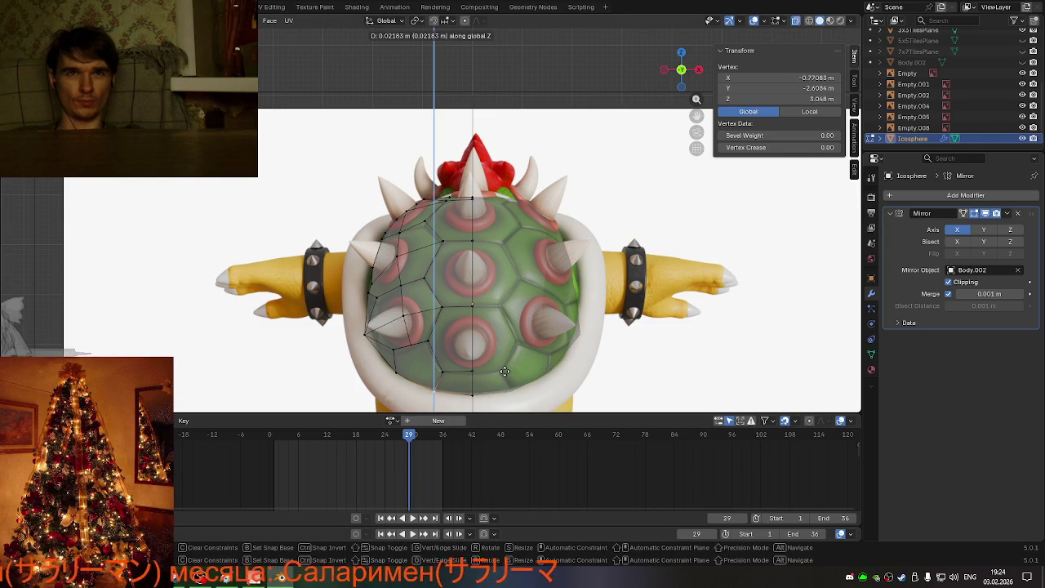
left_click(506, 370)
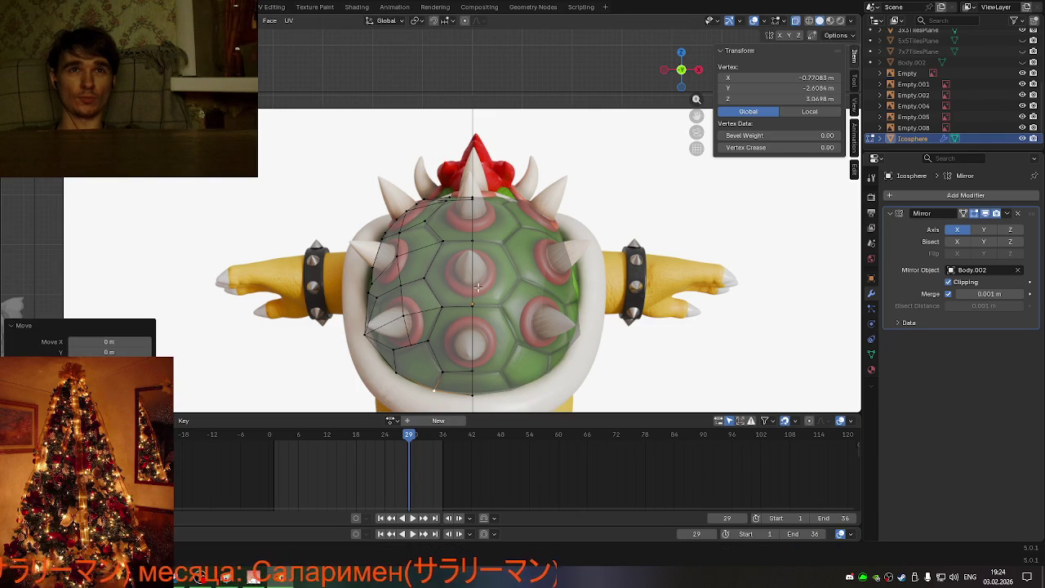
left_click(363, 334)
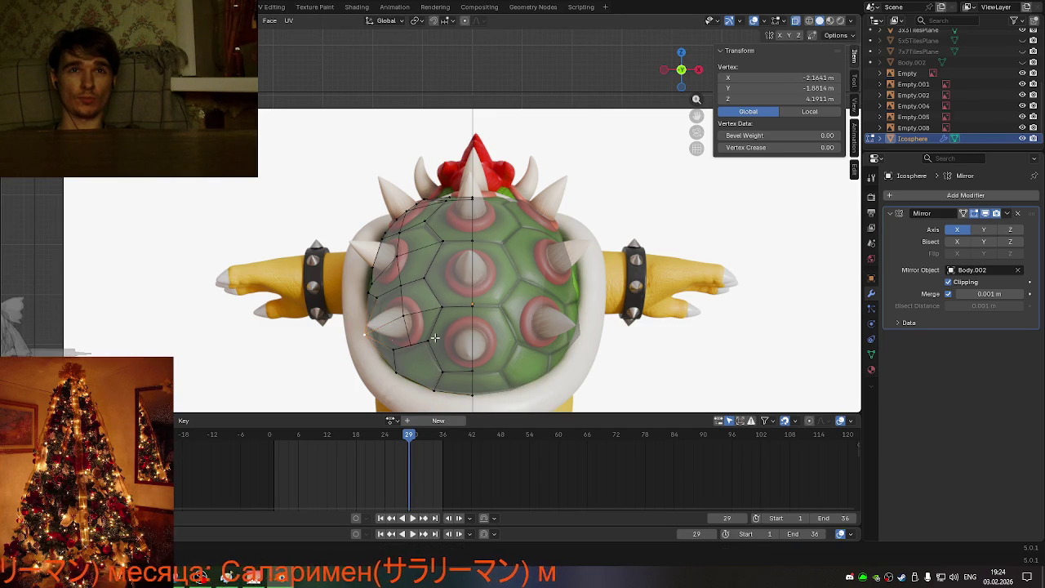
key("g")
key("x")
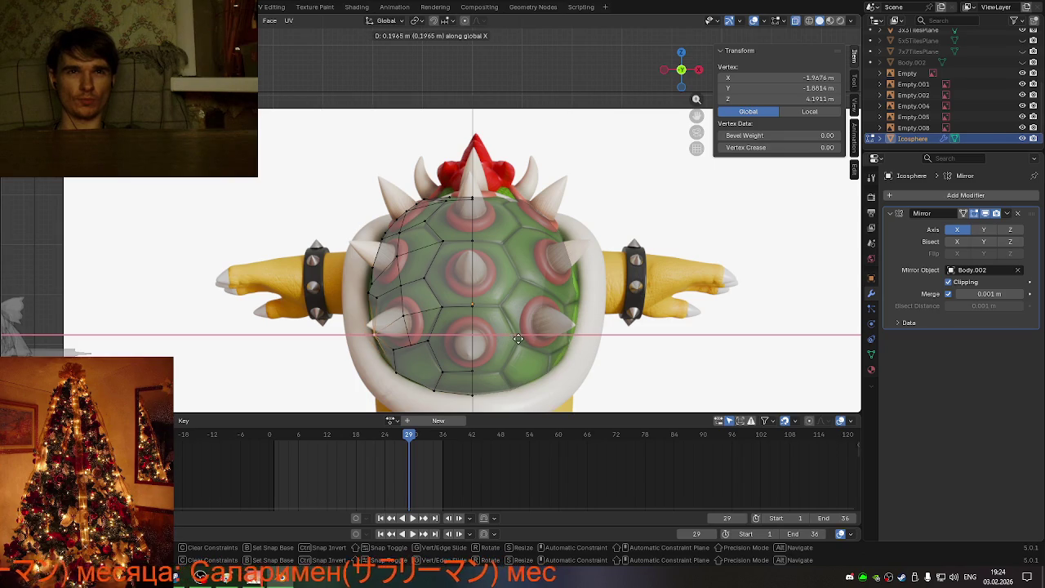
Step: Confirm the outward X push, then move a side vertex onto the shell's upper rim
left_click(515, 339)
mouse_move(522, 334)
middle_mouse_down()
mouse_move(611, 328)
mouse_move(517, 322)
mouse_move(522, 397)
mouse_move(492, 326)
middle_mouse_up()
key("Tab")
middle_click_drag(566, 314, 538, 310)
key("Tab")
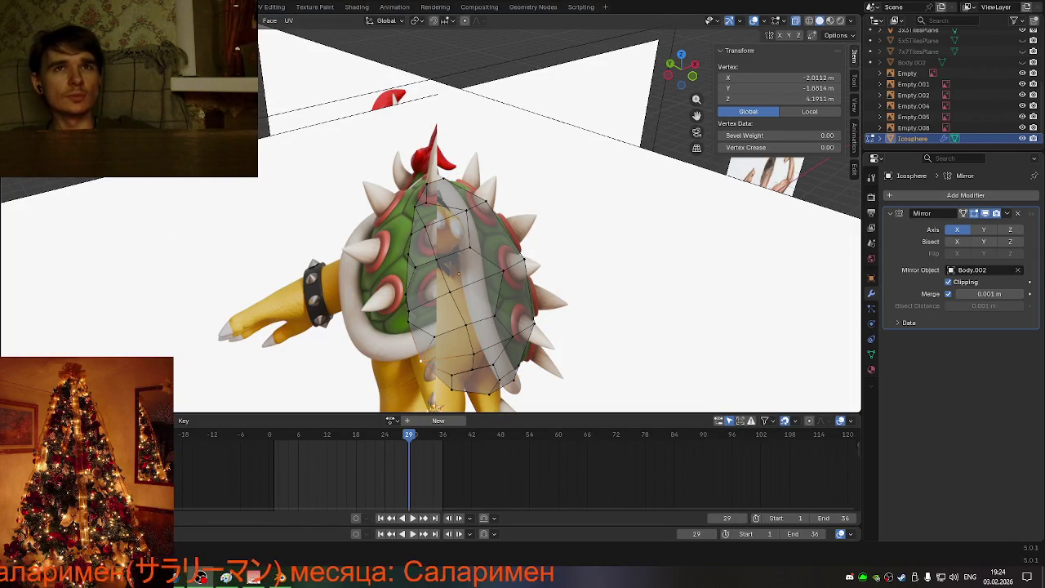
mouse_move(459, 272)
middle_mouse_down()
mouse_move(433, 271)
mouse_move(416, 245)
mouse_move(497, 193)
middle_mouse_up()
scroll(490, 196, "up", 4)
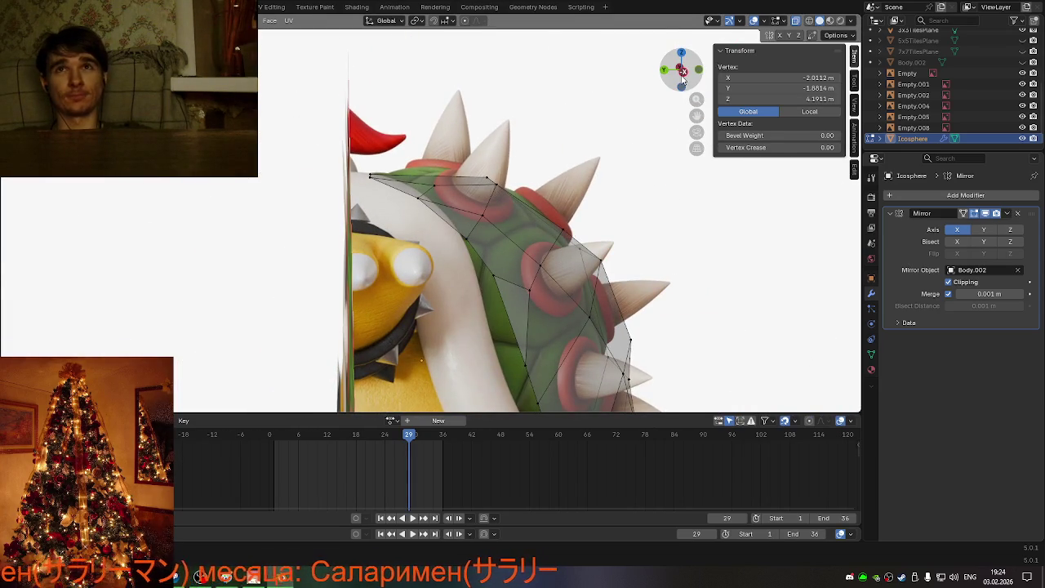
left_click_drag(696, 100, 695, 112)
key("g")
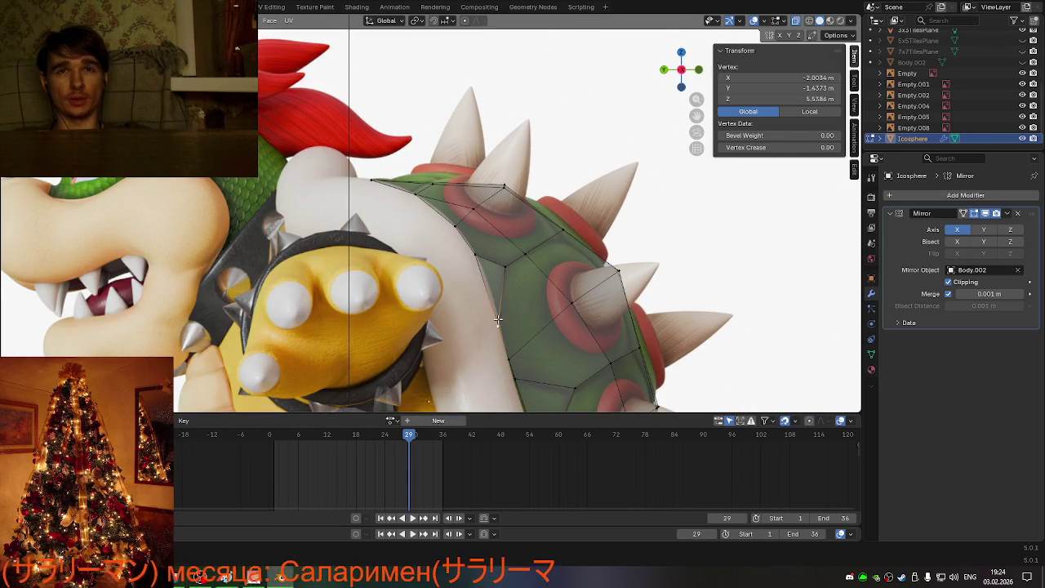